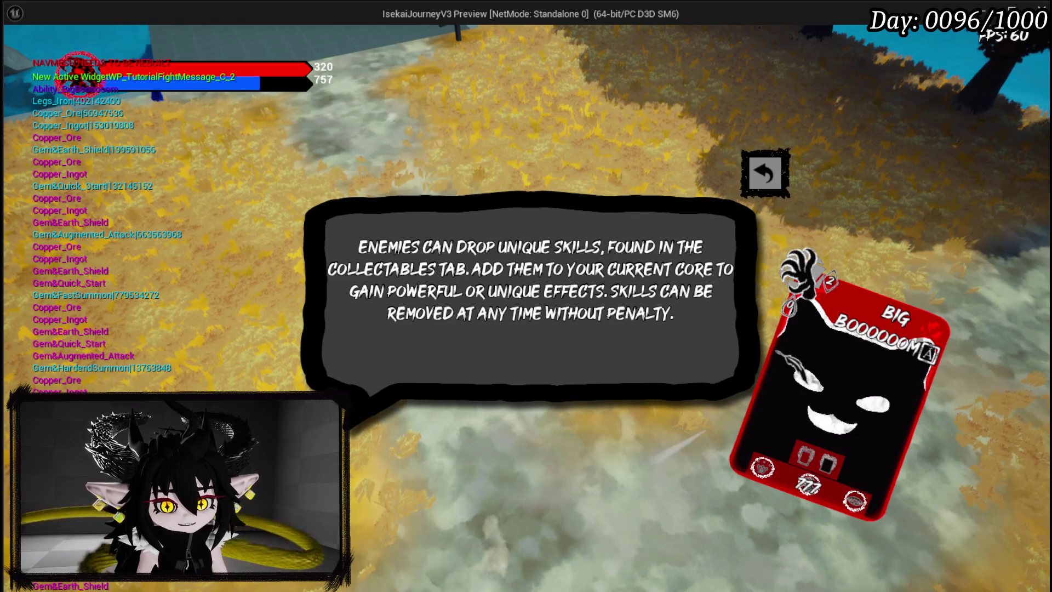
Close the skills tutorial popup and show the menu book's Exploration section
click(765, 173)
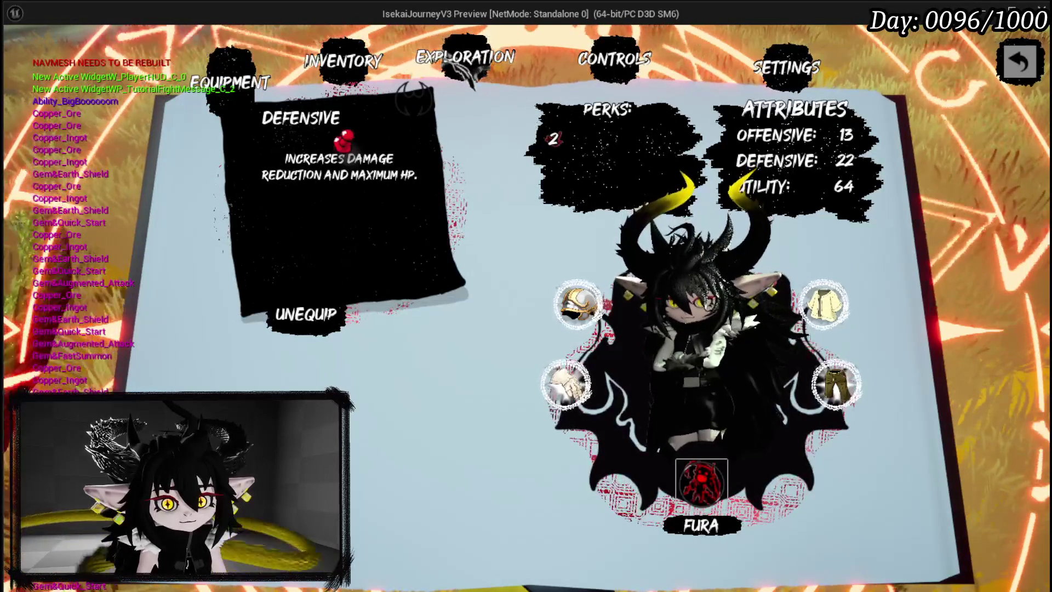
click(454, 62)
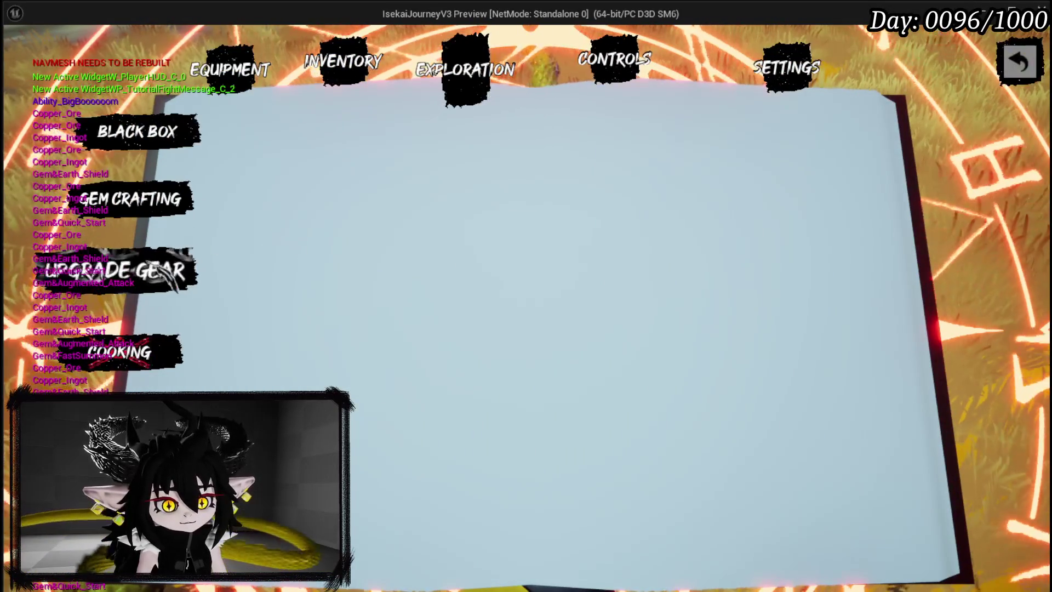
Add 20 points to IRON_HEAD's Offensive stat on the Upgrade Gear page and confirm
click(165, 271)
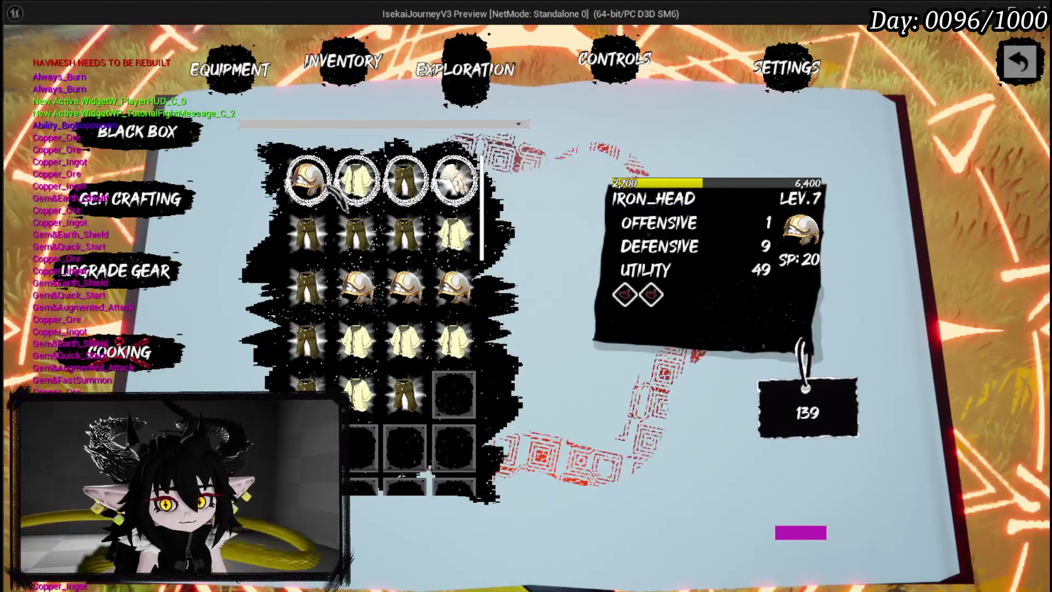
click(332, 186)
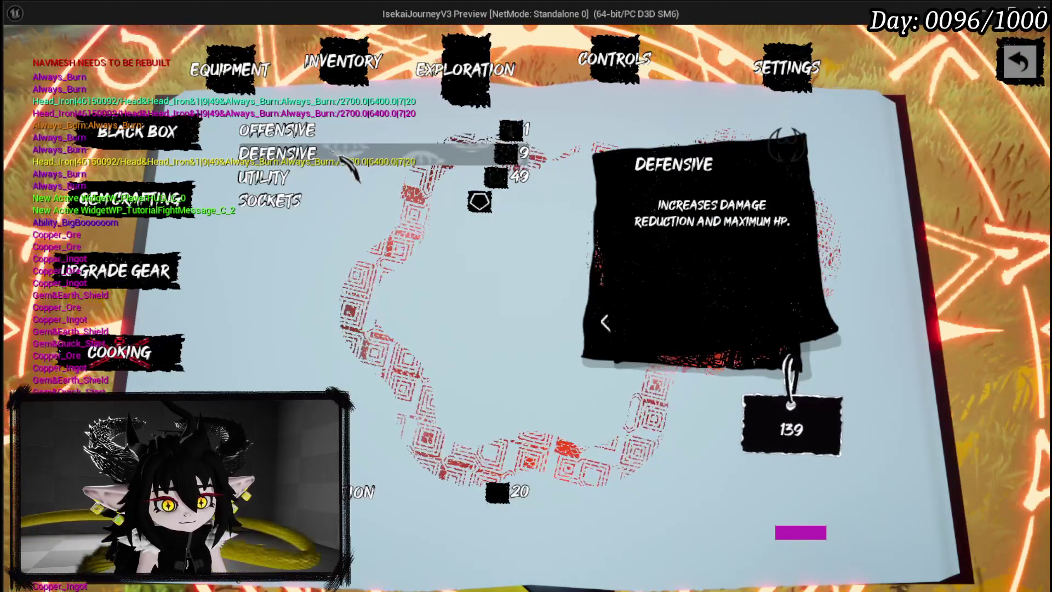
click(329, 132)
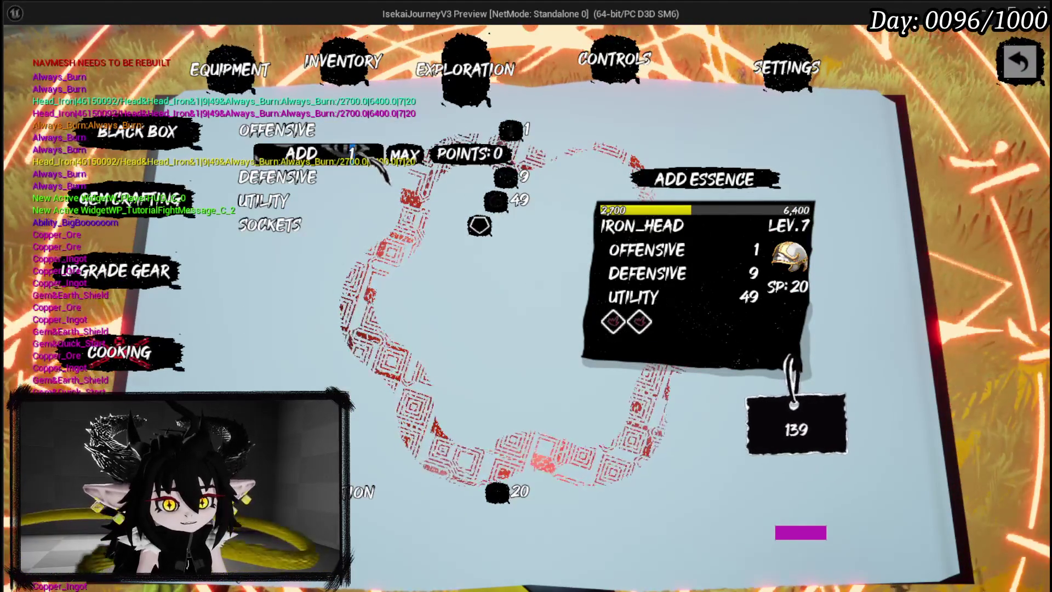
key(BackSpace)
text(20)
key(Return)
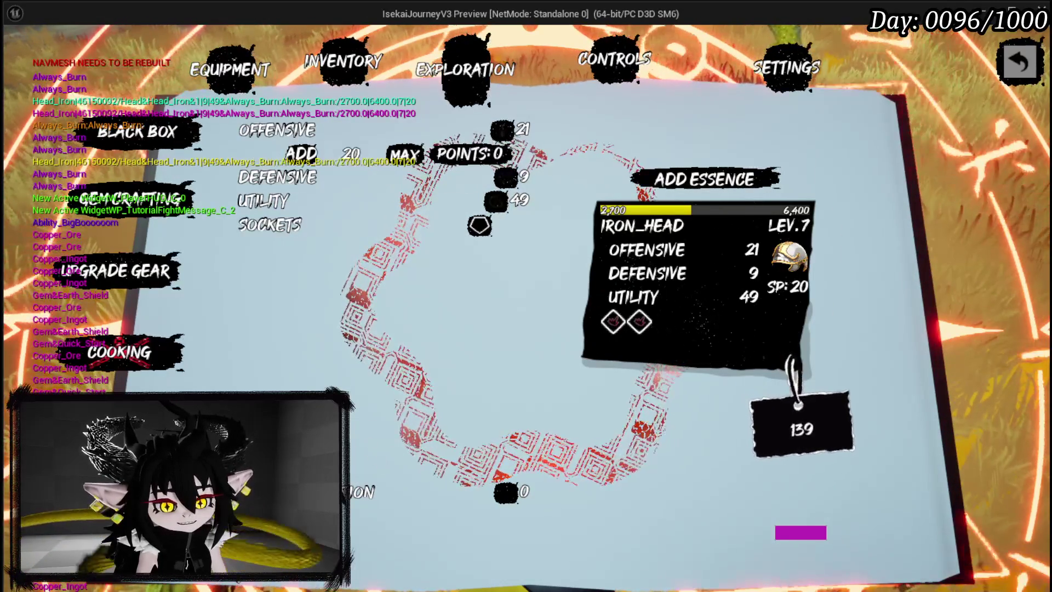
click(502, 474)
click(477, 427)
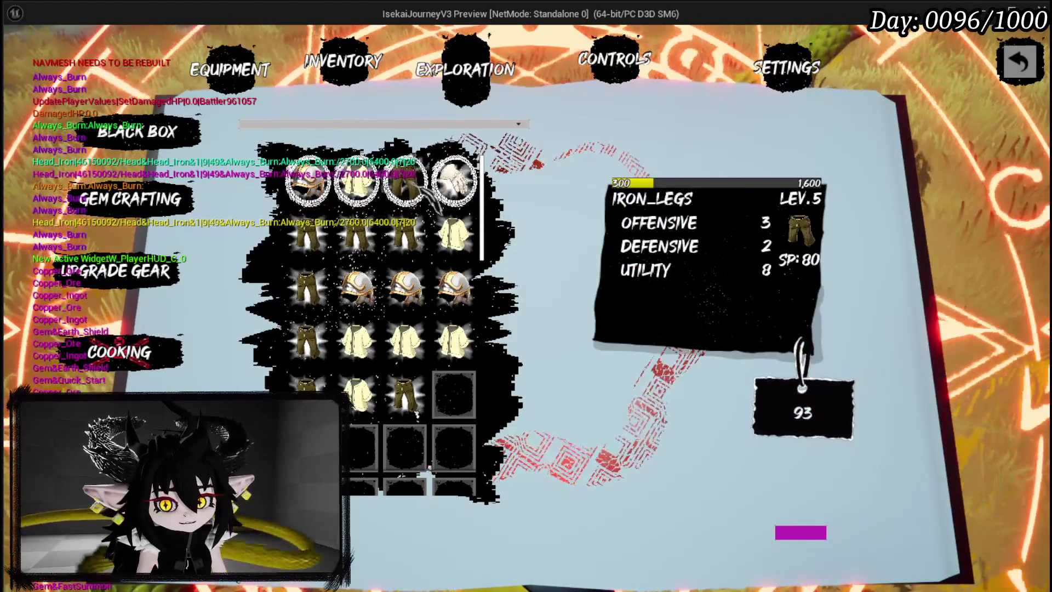
Add 80 essence points to IRON_CHEST's Defensive stat, previewing 9 to 89, and confirm
click(368, 187)
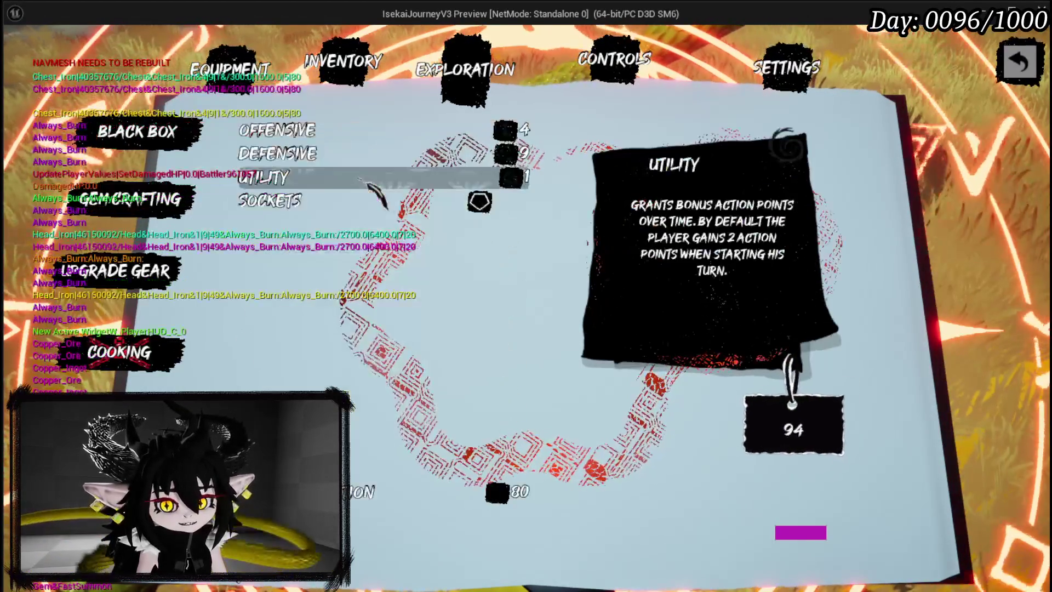
click(293, 154)
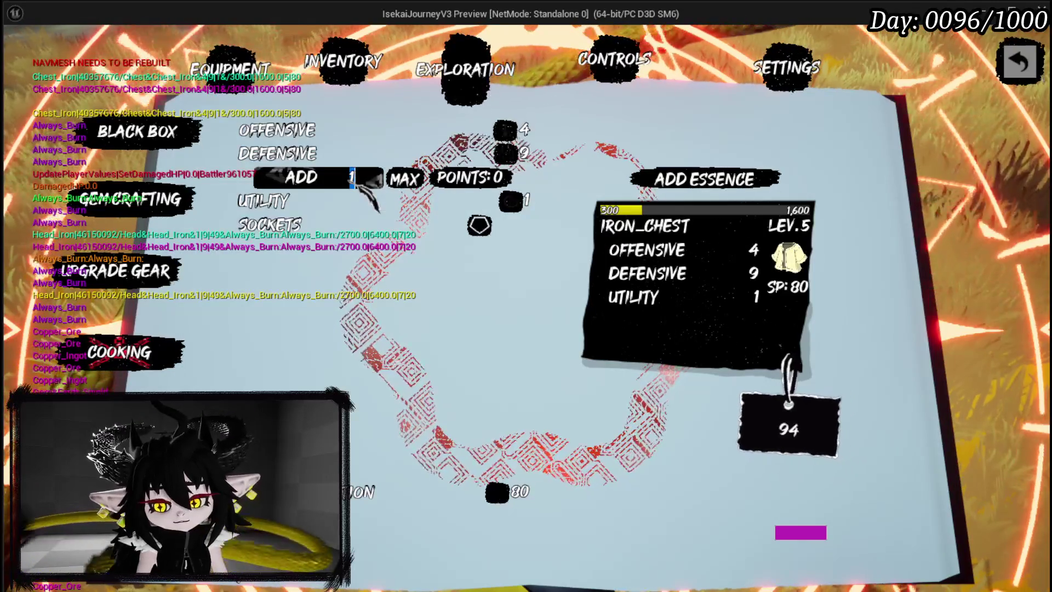
key(BackSpace)
text(80)
key(Return)
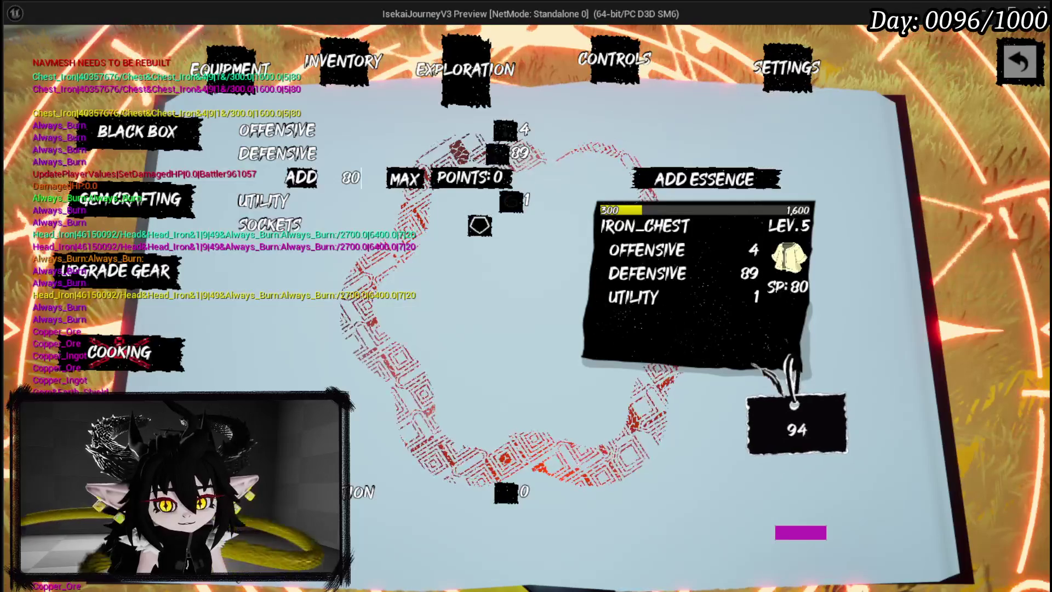
click(789, 422)
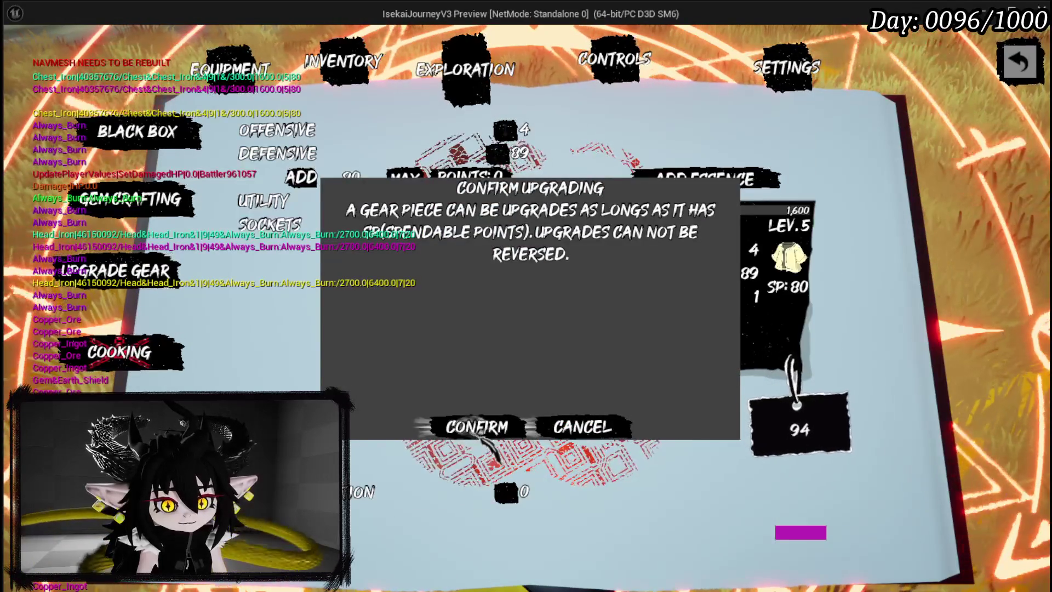
click(476, 433)
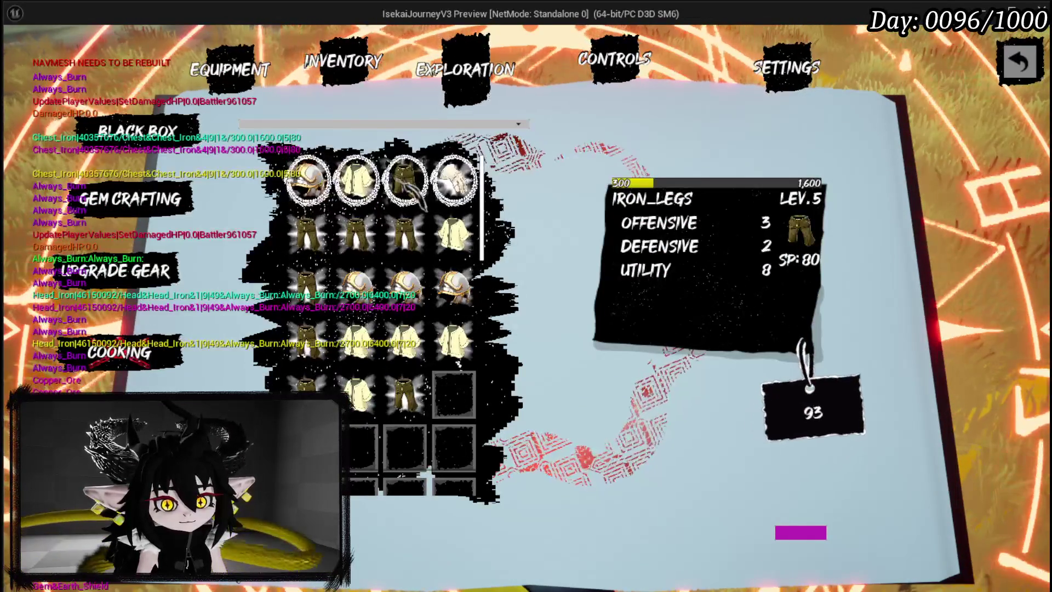
Set IRON_LEGS' Utility add amount to 74 and confirm the upgrade to 82
click(419, 194)
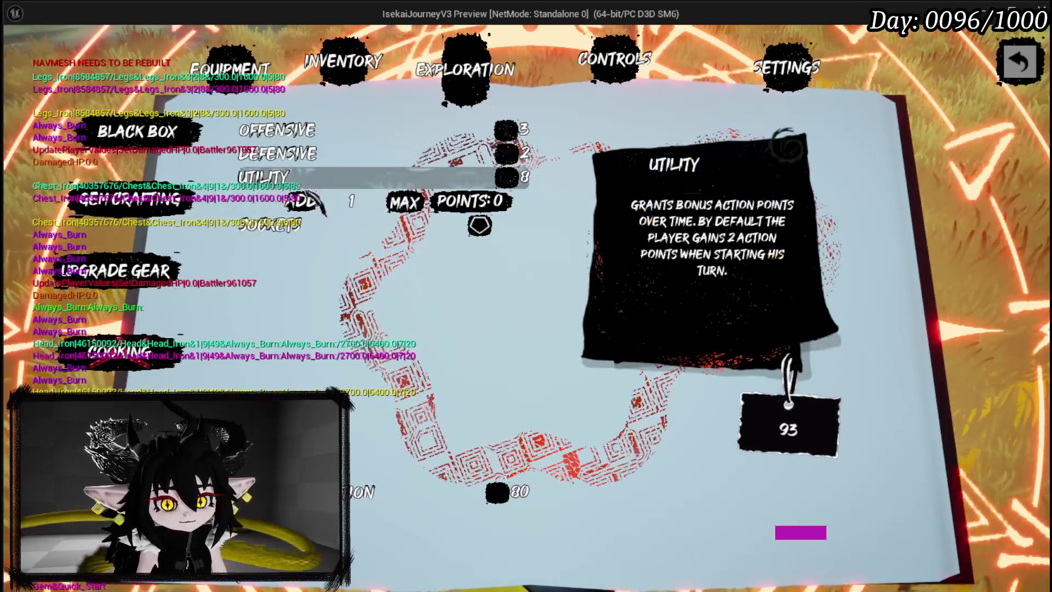
click(339, 181)
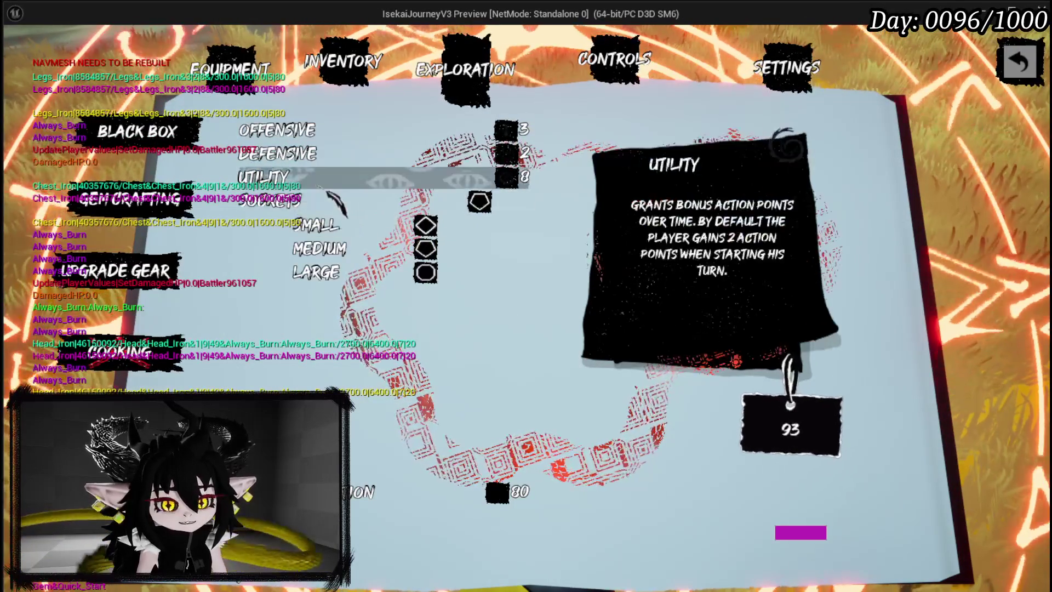
click(337, 197)
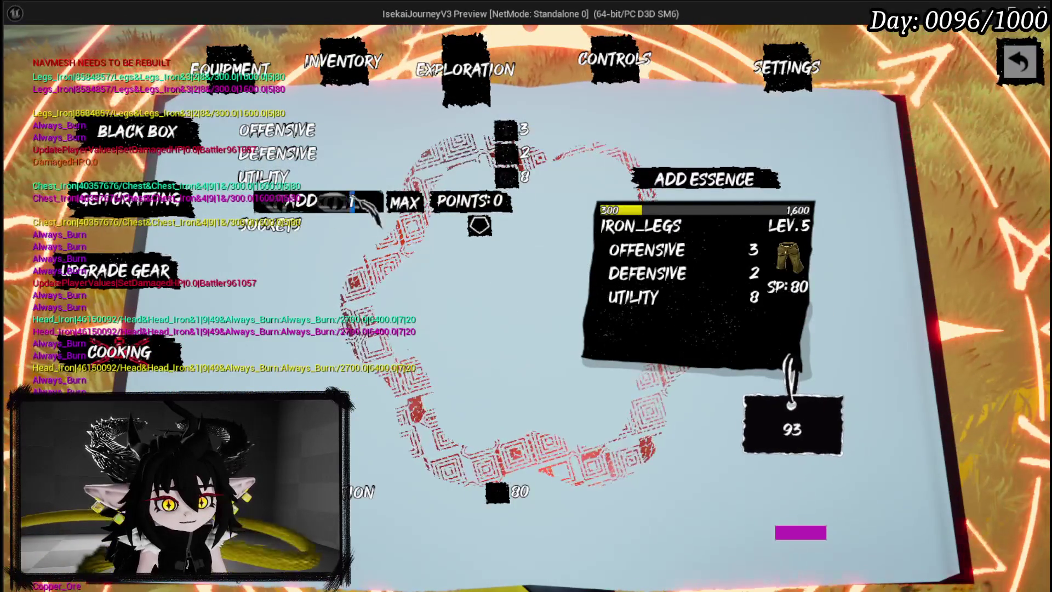
text(80)
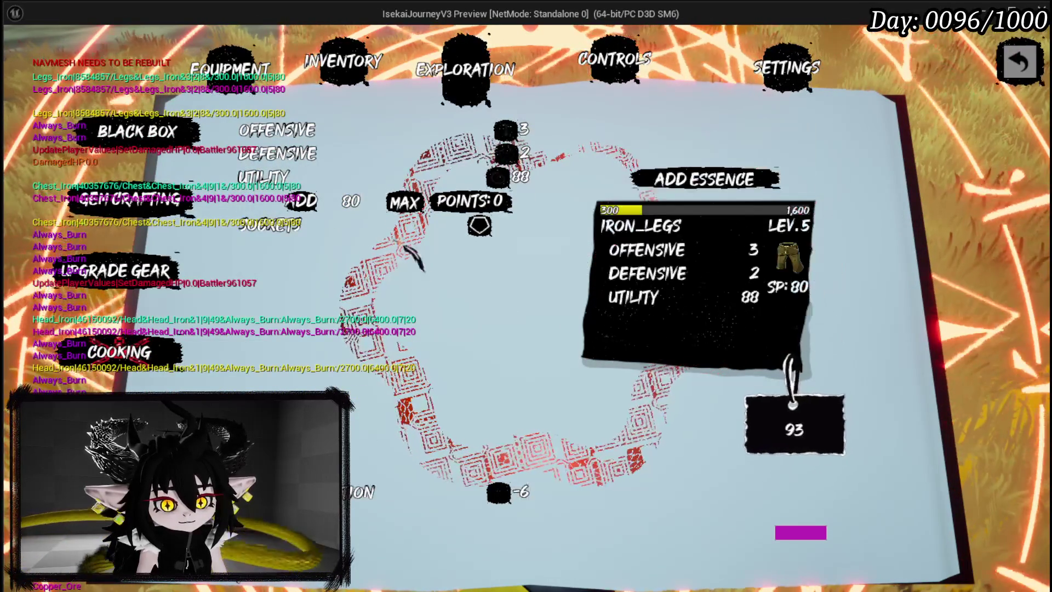
key(ctrl+a)
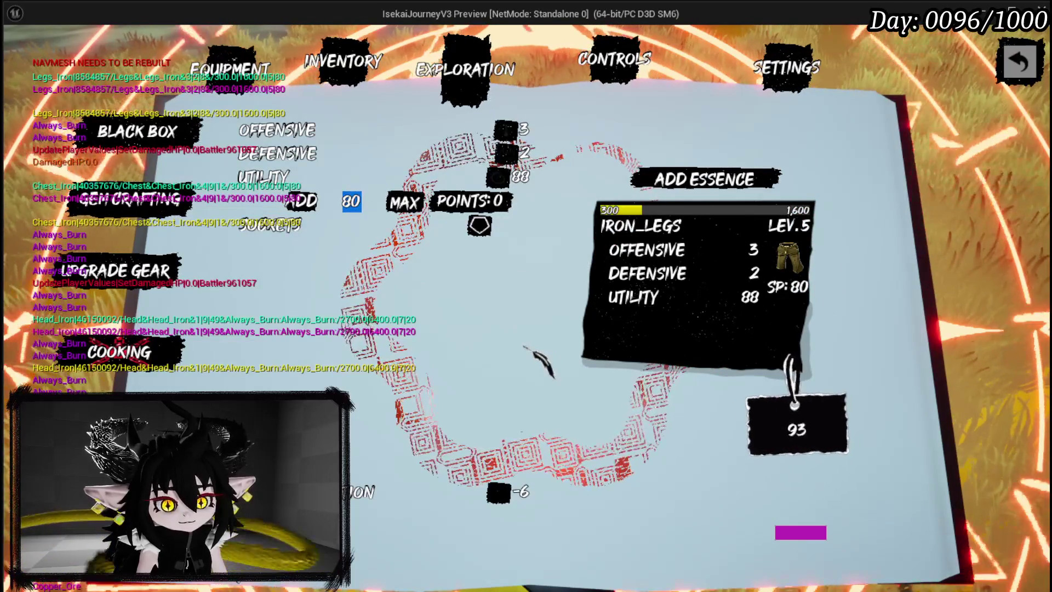
text(4)
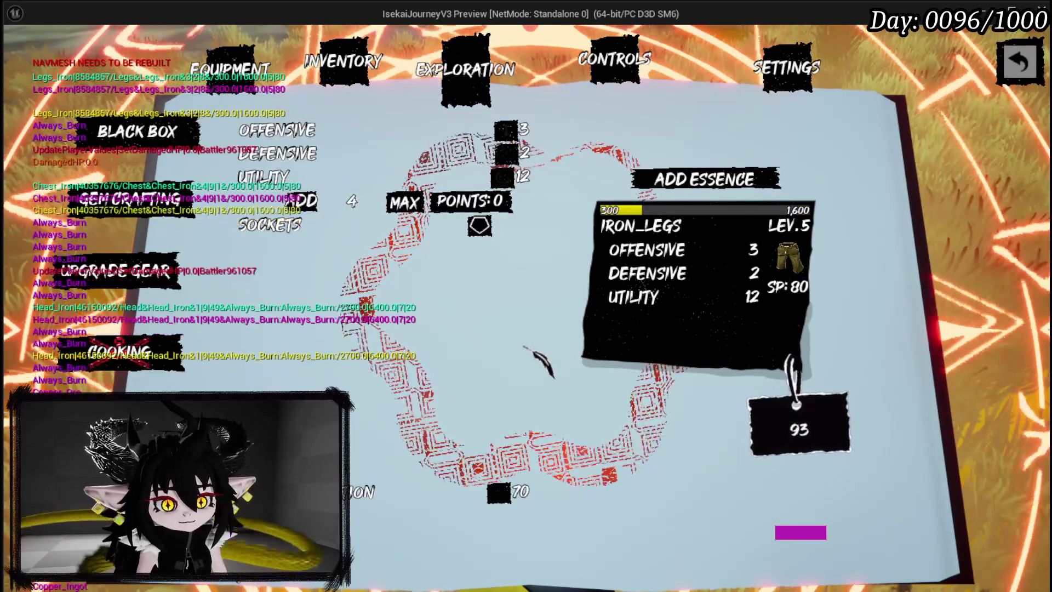
text(78)
key(BackSpace)
key(BackSpace)
text(76)
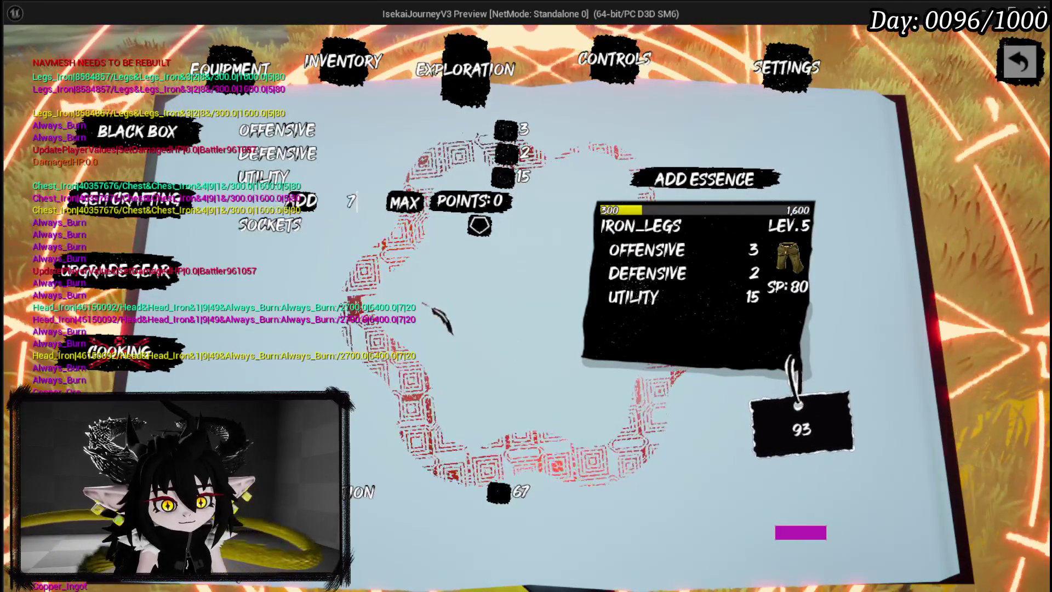
key(BackSpace)
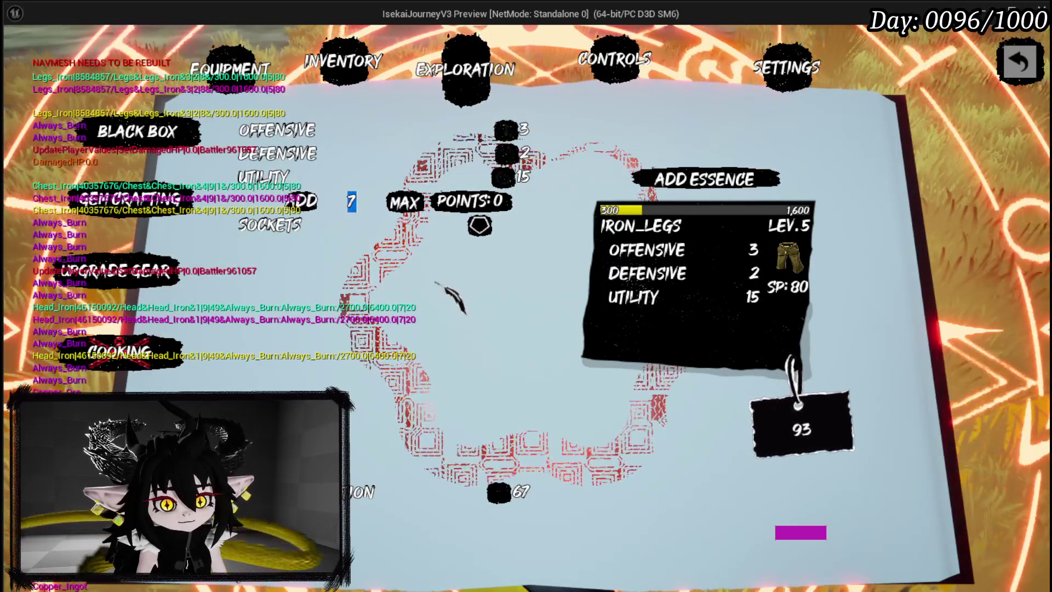
text(4)
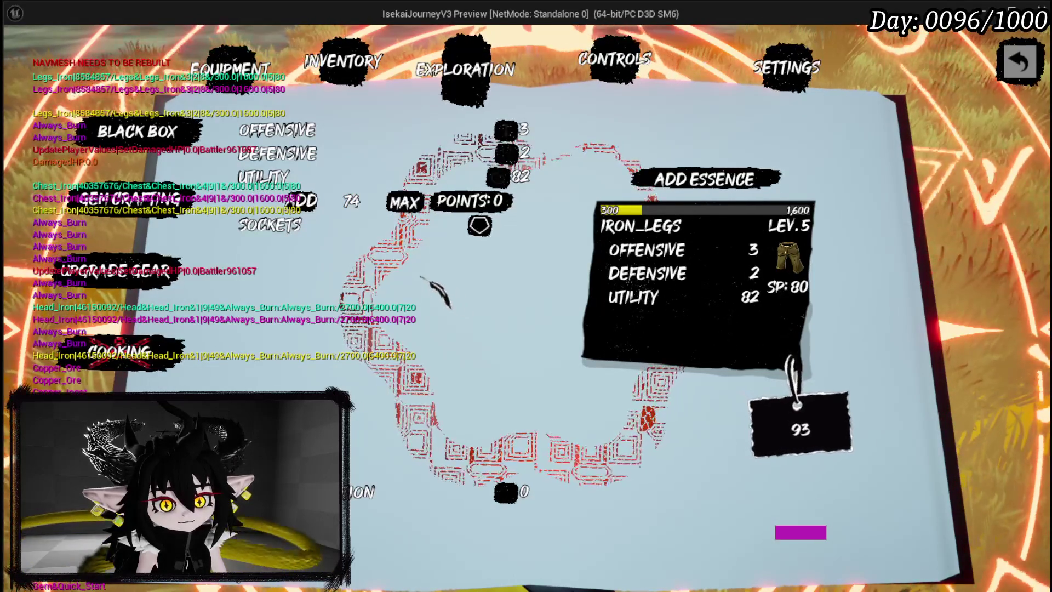
click(706, 164)
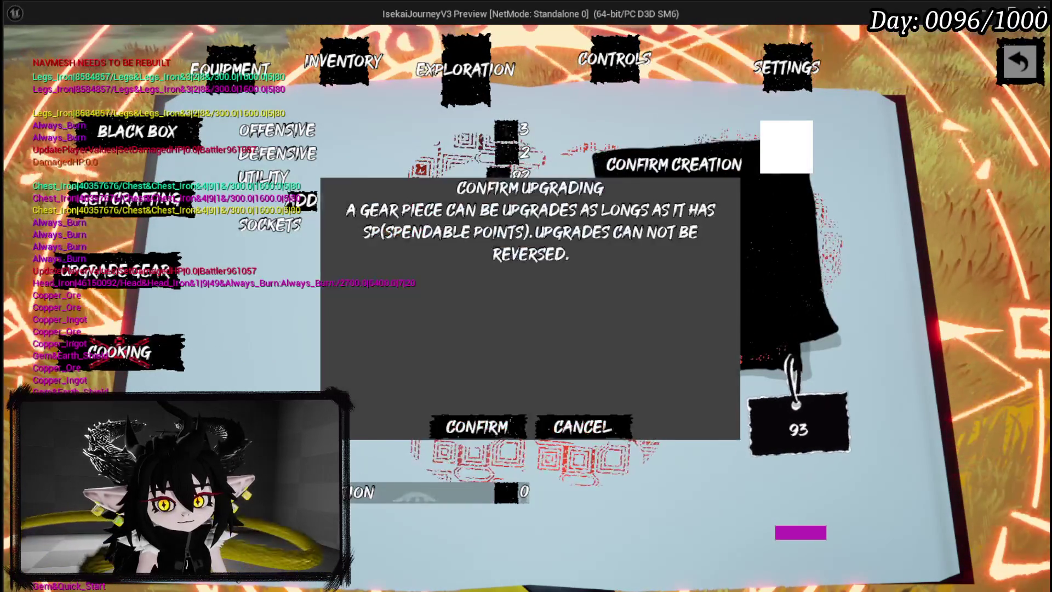
click(472, 425)
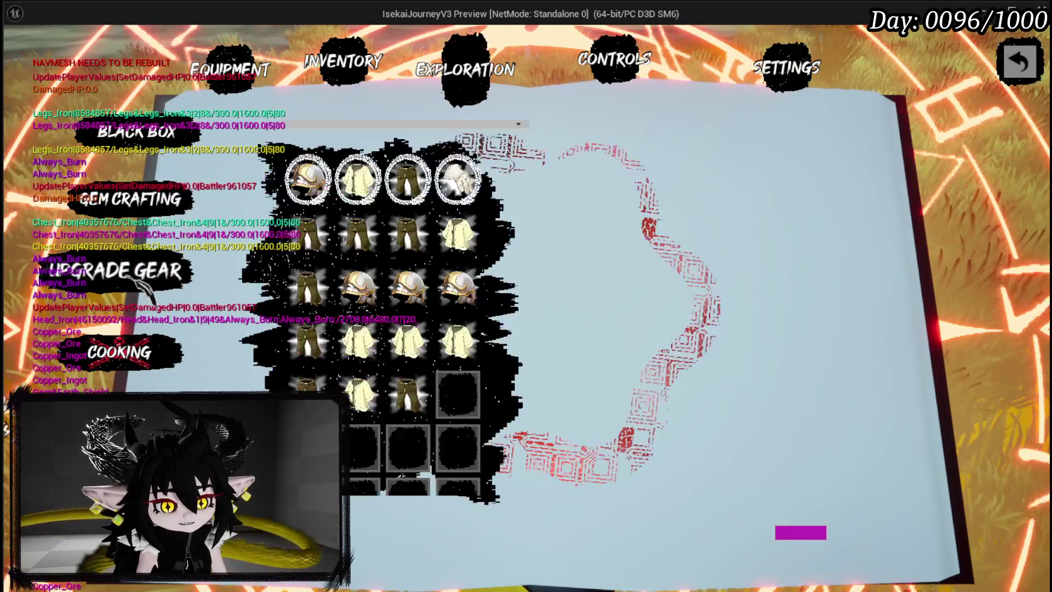
Add 76 Utility points to IRON_HANDS, taking it from 6 to 82, and confirm
click(481, 201)
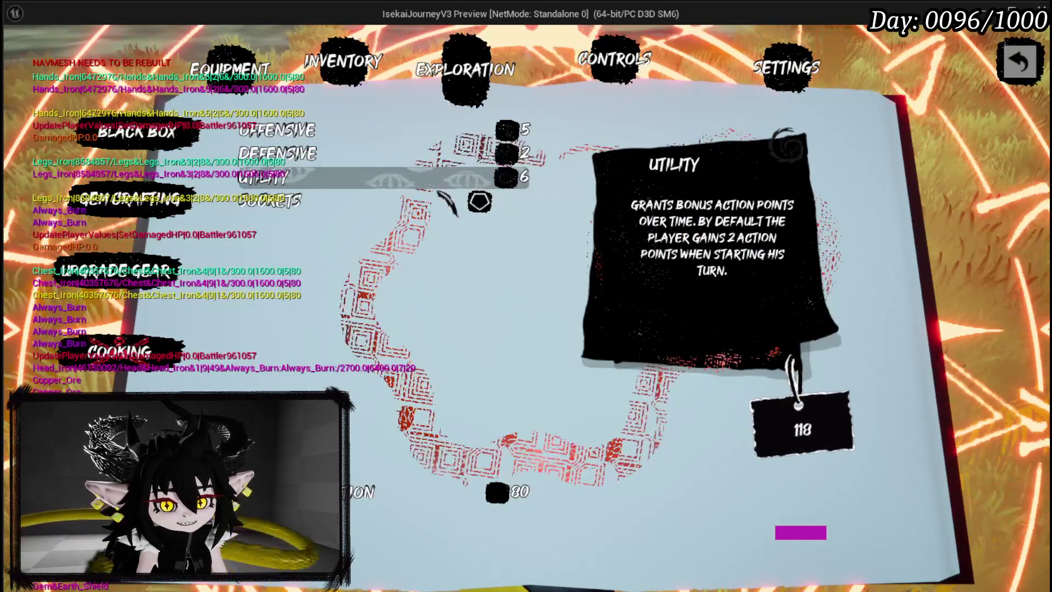
click(263, 176)
click(404, 203)
click(301, 201)
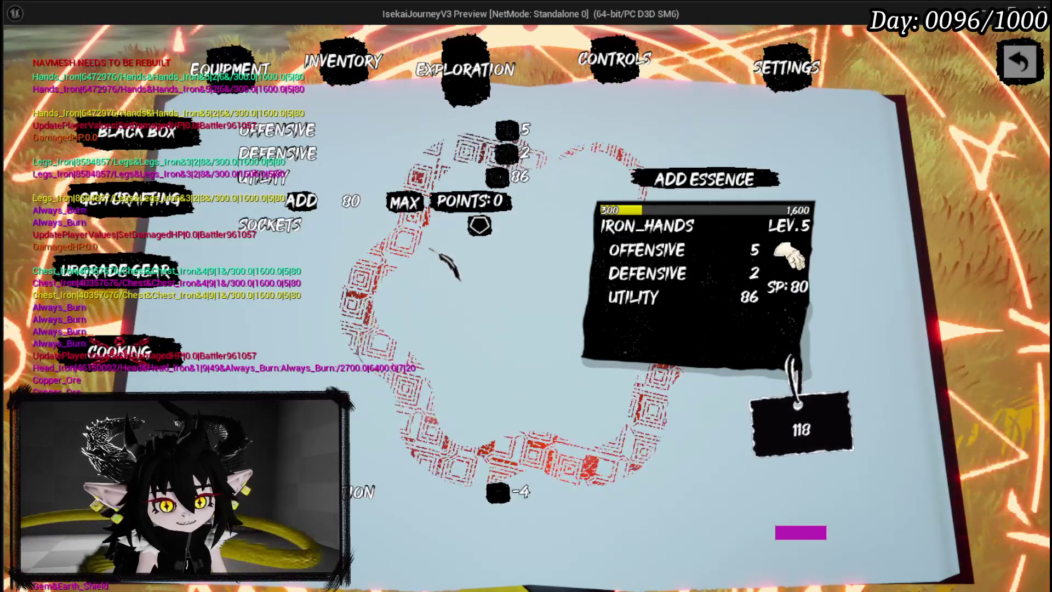
double_click(351, 201)
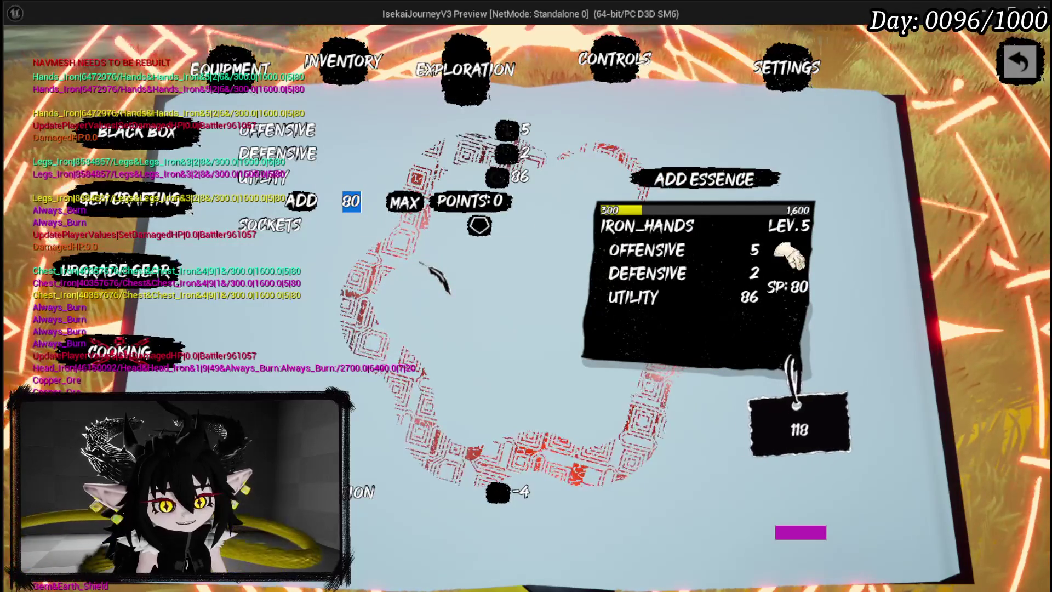
text(7)
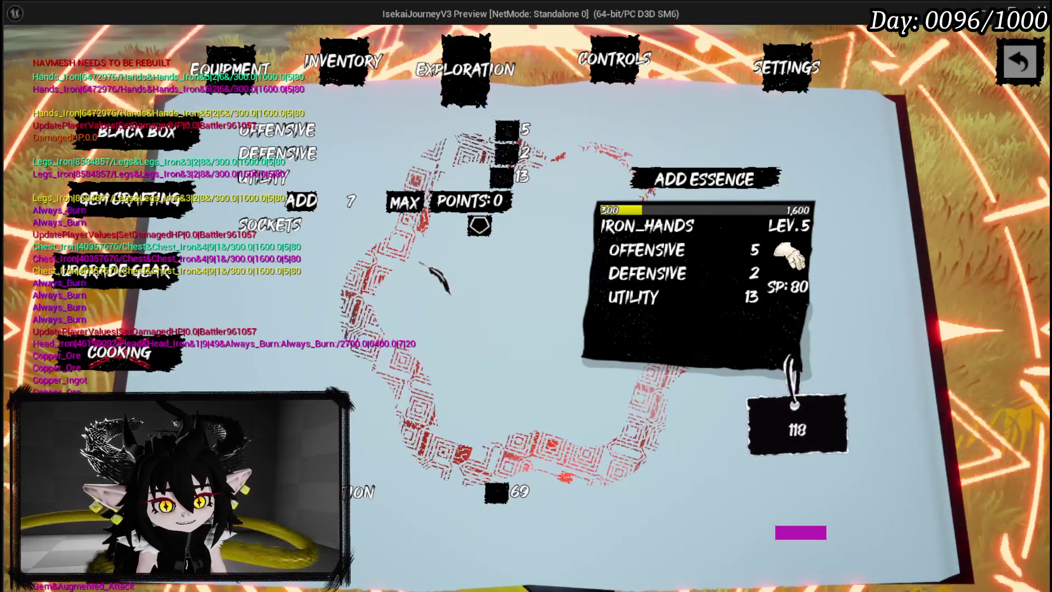
text(6)
key(Return)
key(Return)
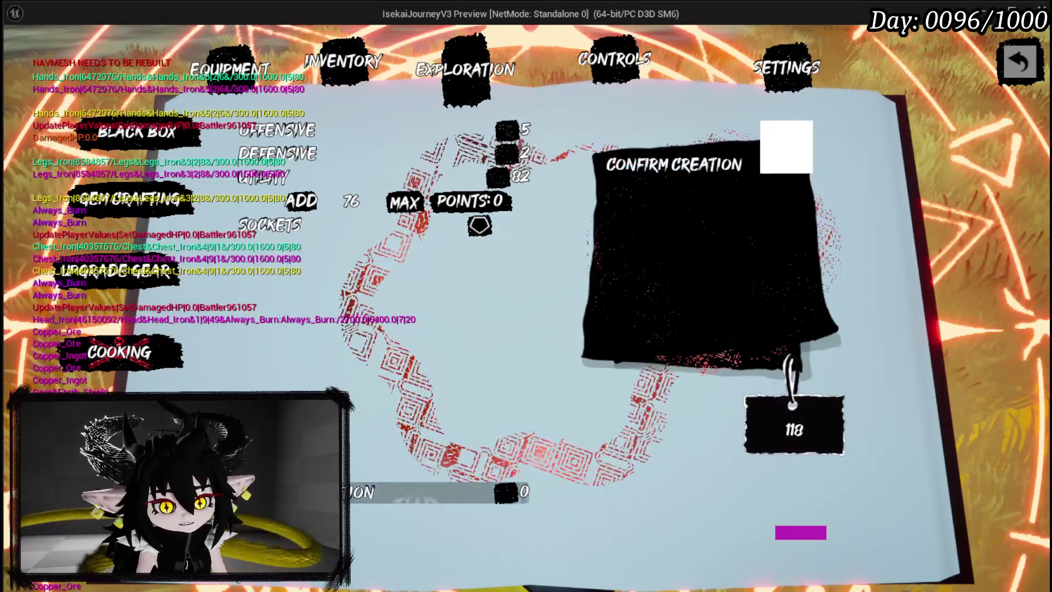
click(461, 424)
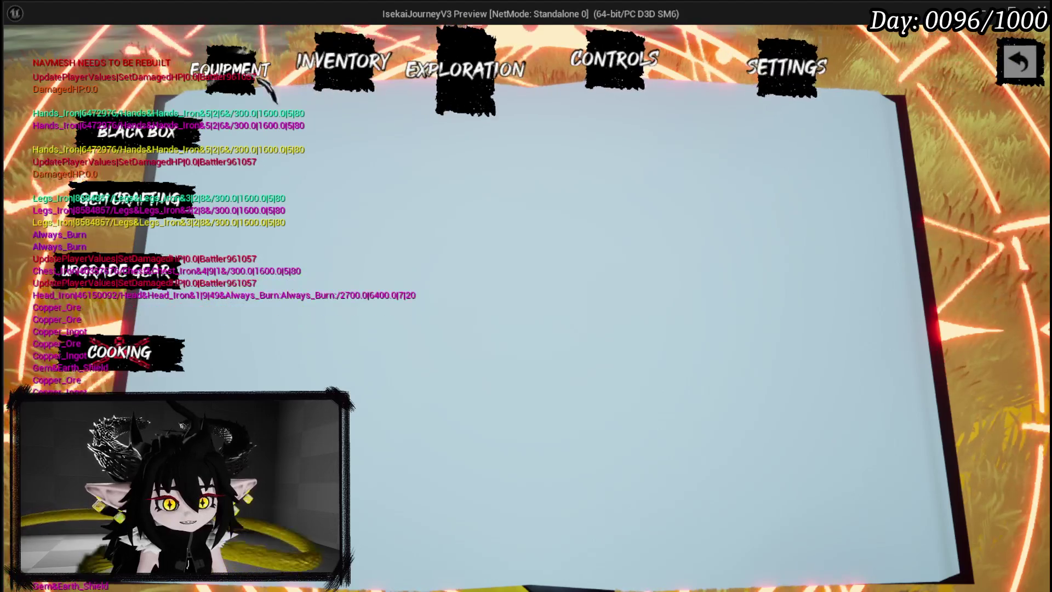
Check Offensive 33 and Defensive 102 on the Equipment page, then close the menu book
click(238, 82)
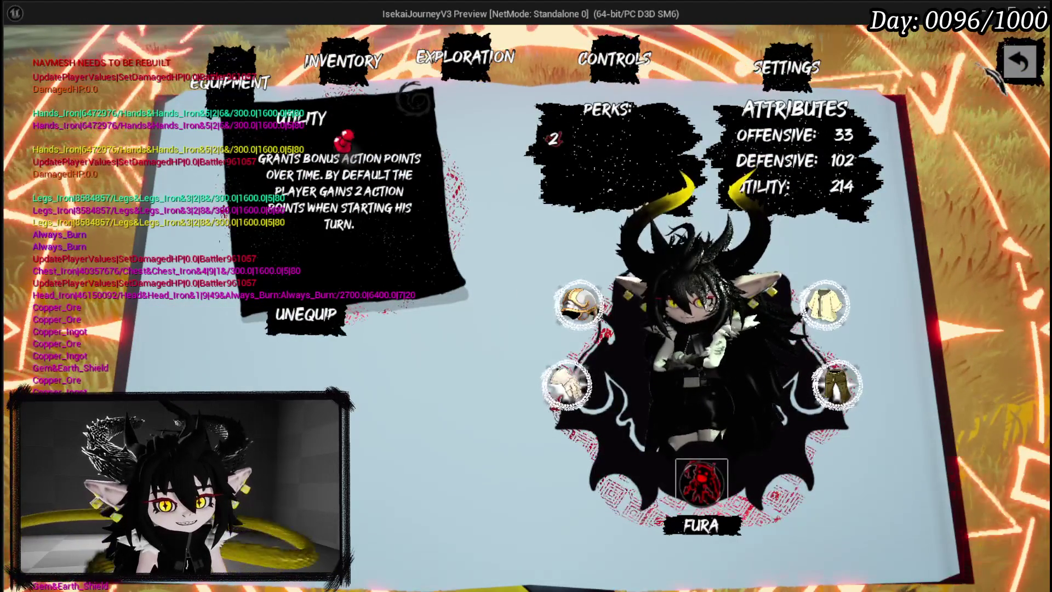
key(Escape)
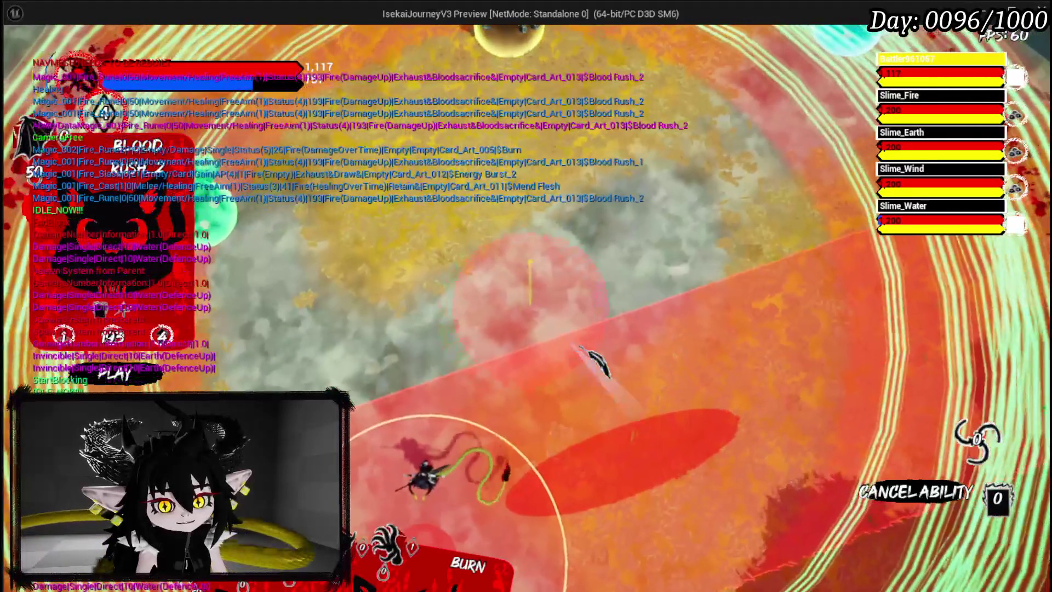
Cast Blood Rush_2 and play the Energy Burst_1 card
click(603, 361)
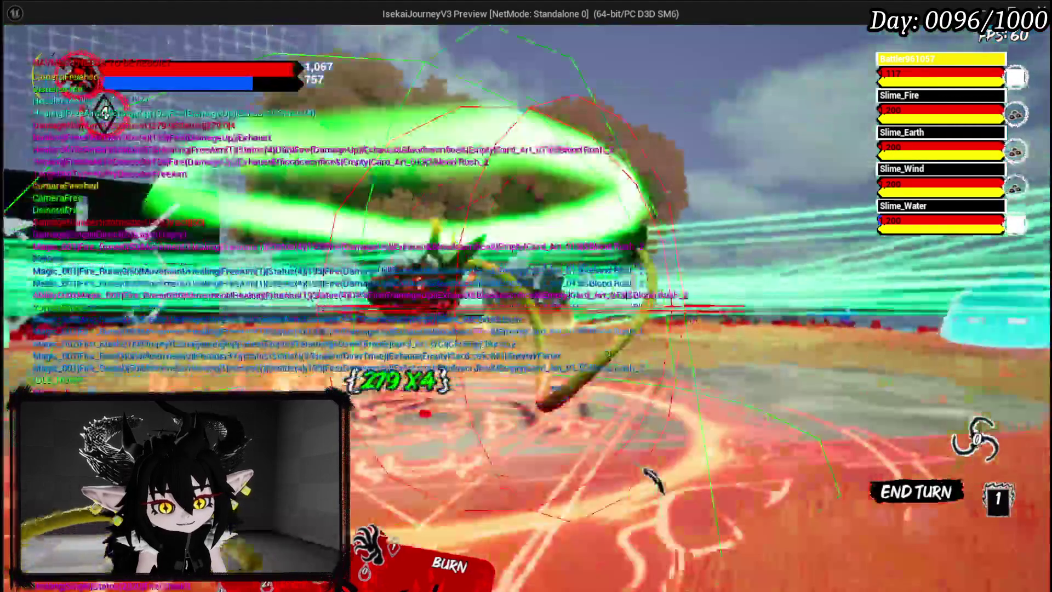
mouse_move(365, 531)
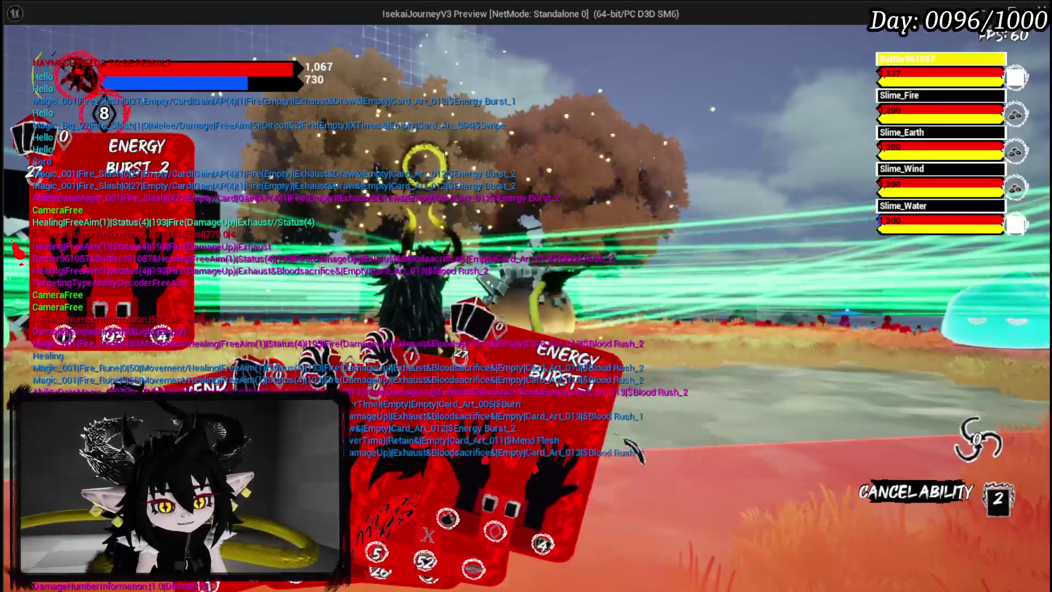
click(424, 167)
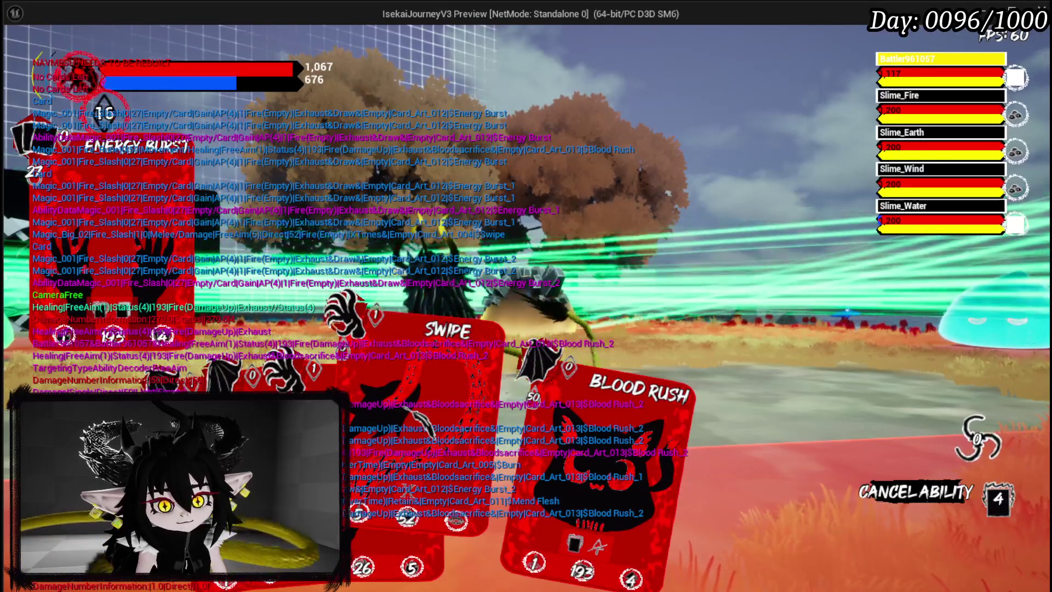
Fire two Blood Rush cards at the slimes, then aim and fire Swipe
click(548, 466)
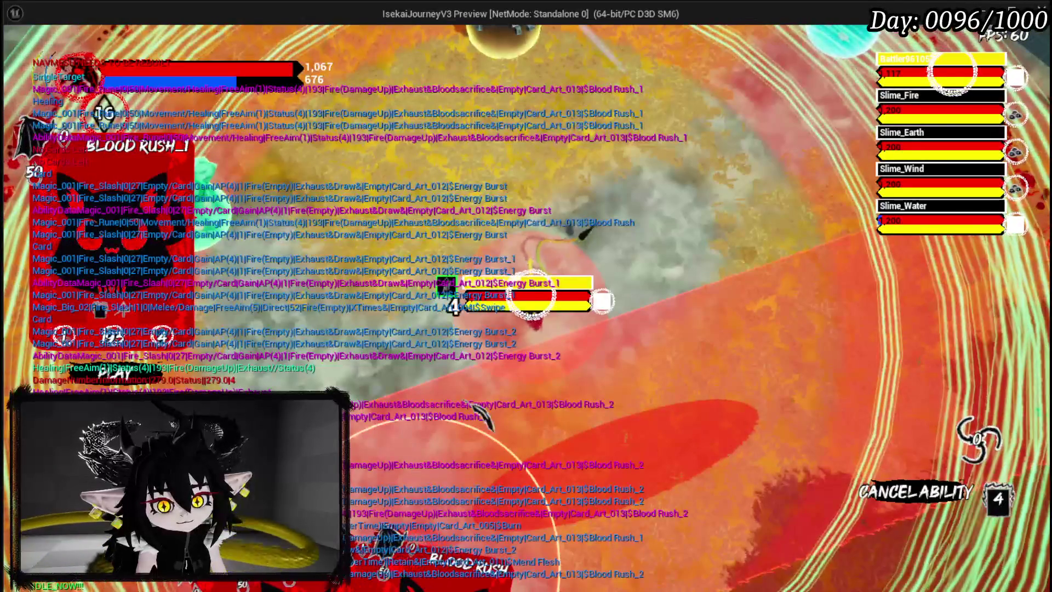
click(475, 415)
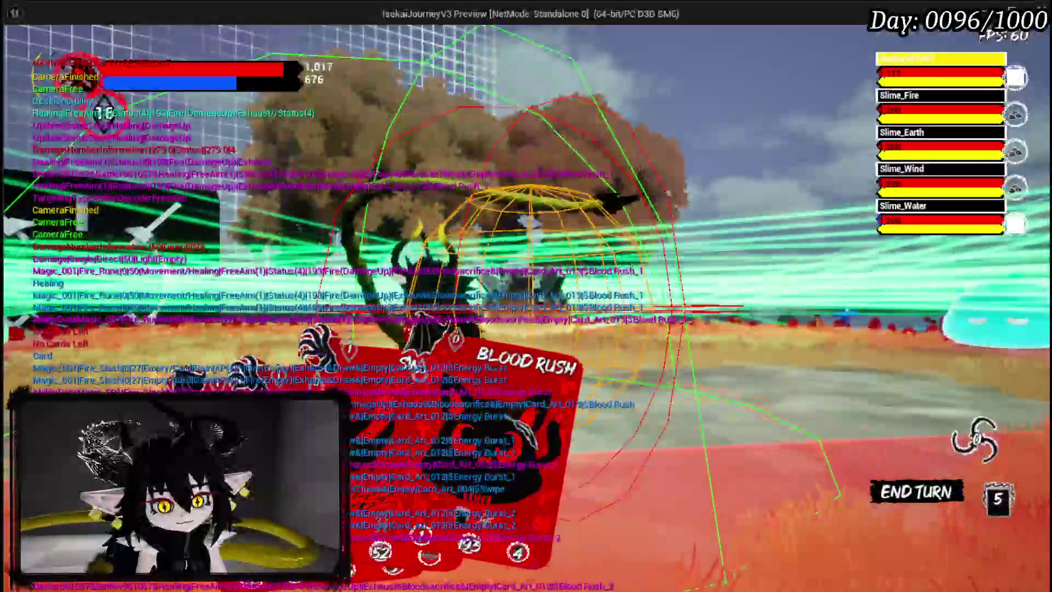
click(493, 428)
click(515, 433)
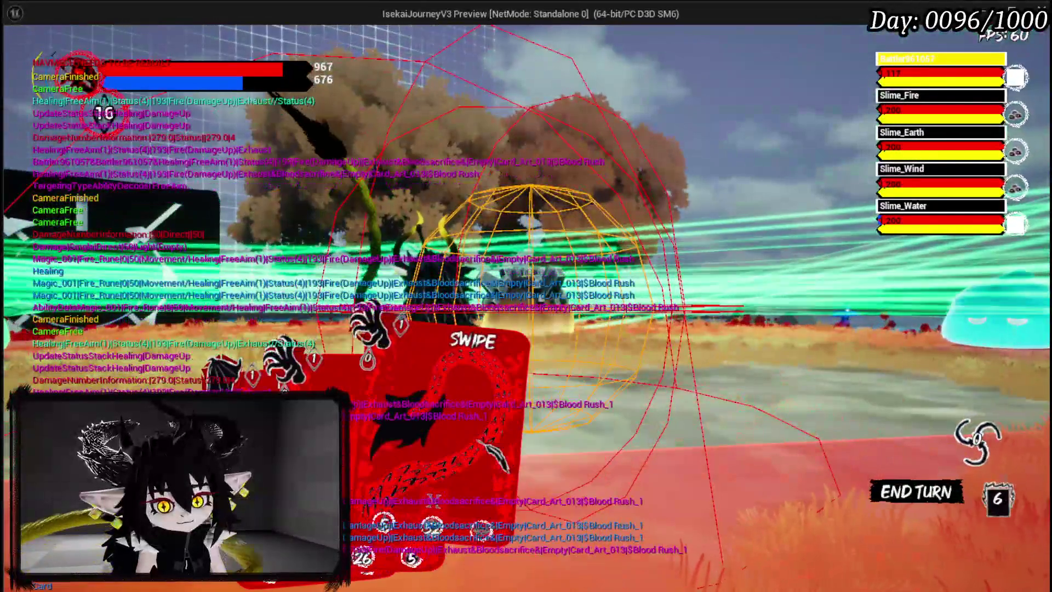
click(484, 444)
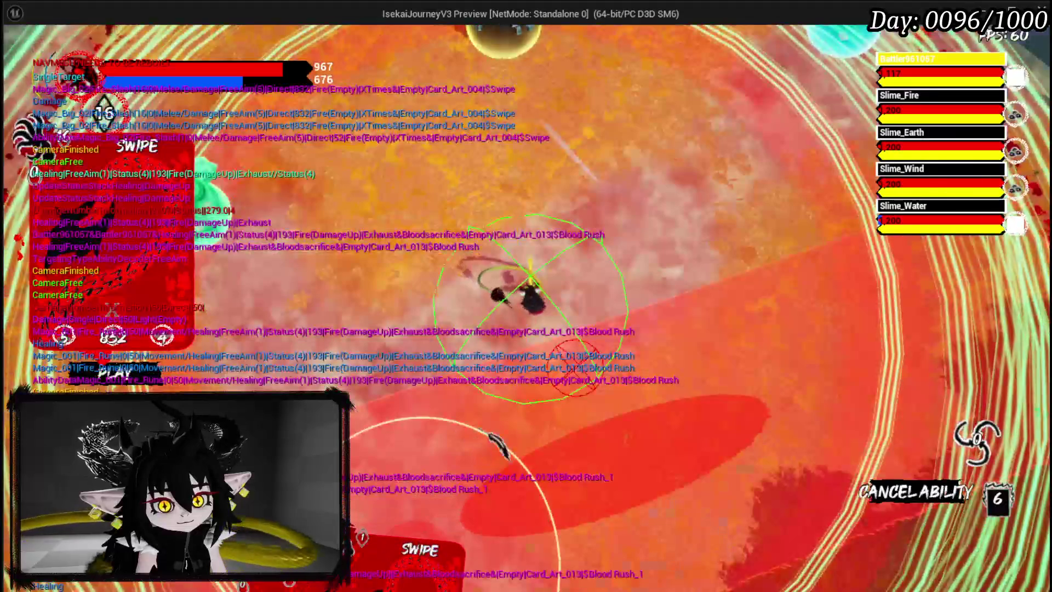
click(561, 415)
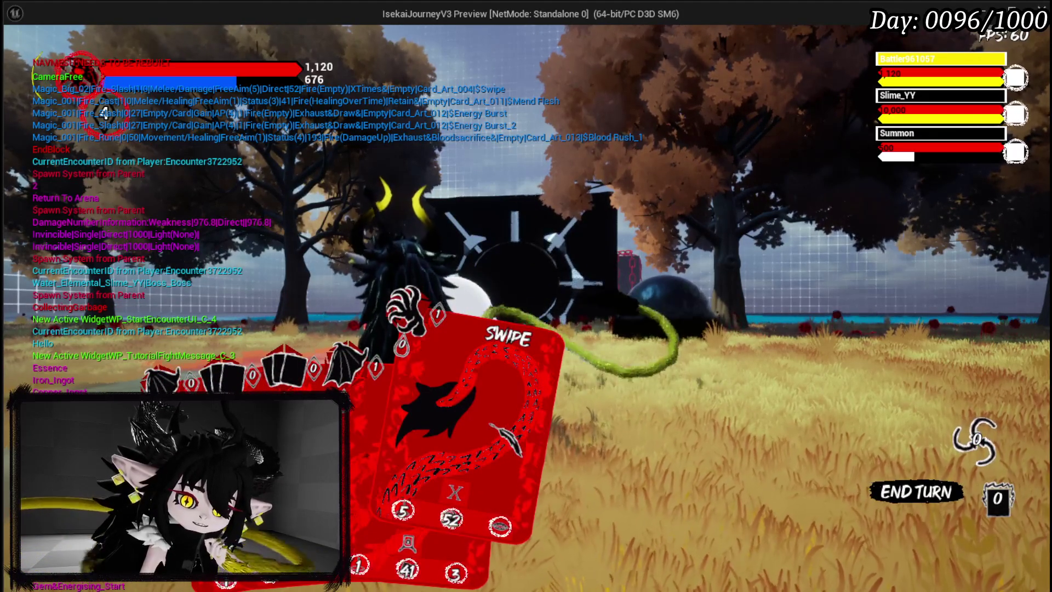
Play the Energy Burst_1 and Energy Burst_2 cards
key(Left)
key(Left)
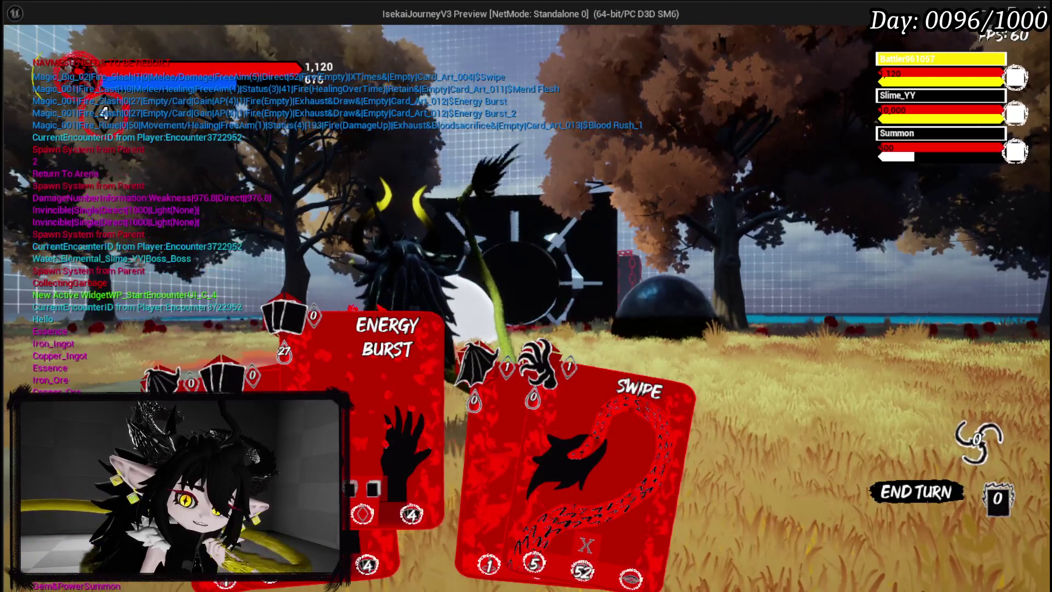
click(389, 411)
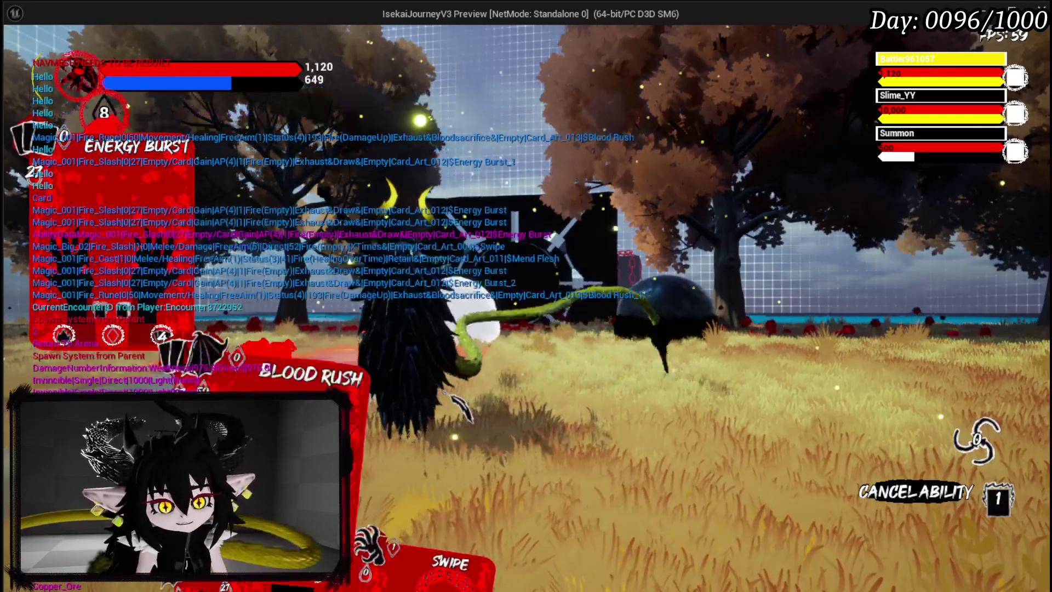
click(433, 414)
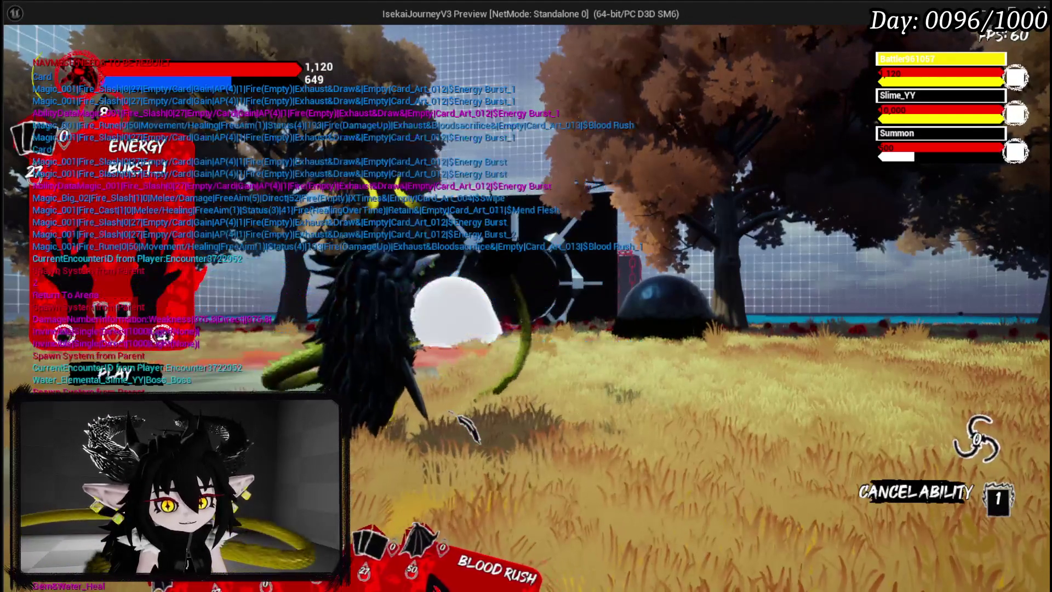
mouse_move(400, 530)
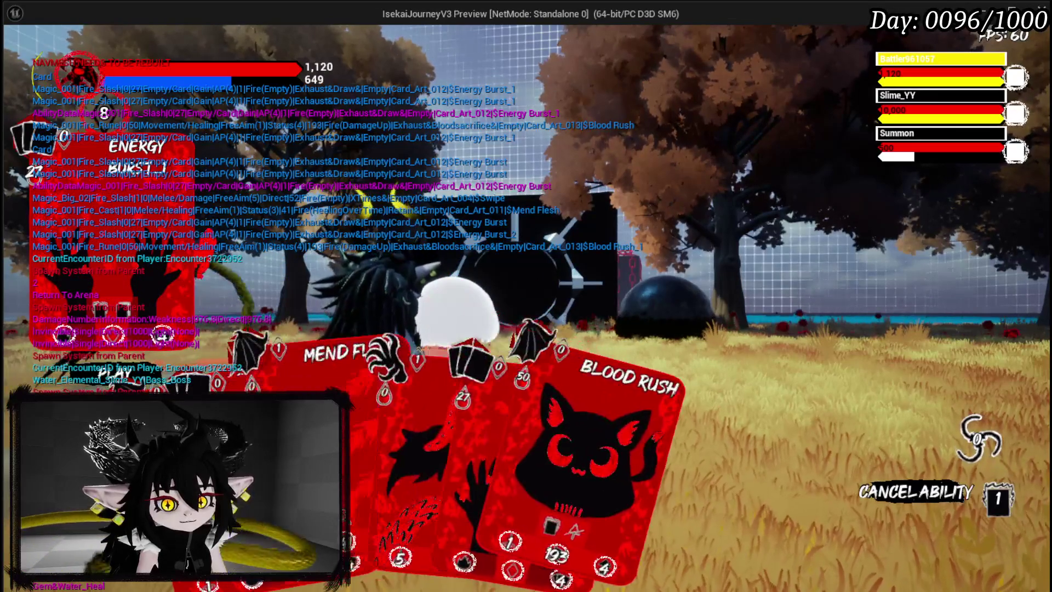
click(299, 351)
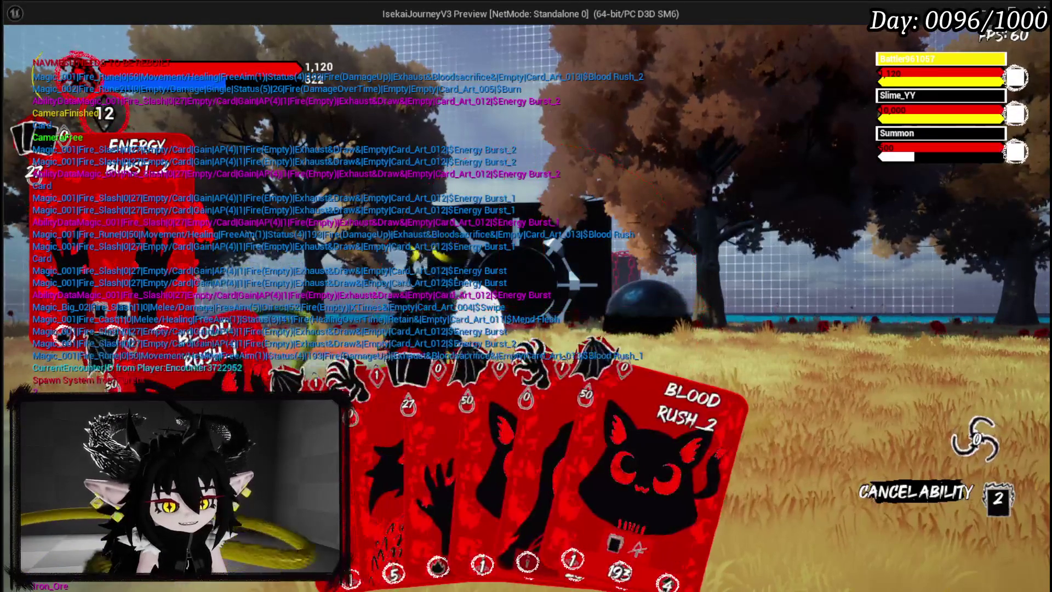
Cast Blood Rush_2 for a 50 hit and another Blood Rush for 279 x4 damage
click(647, 471)
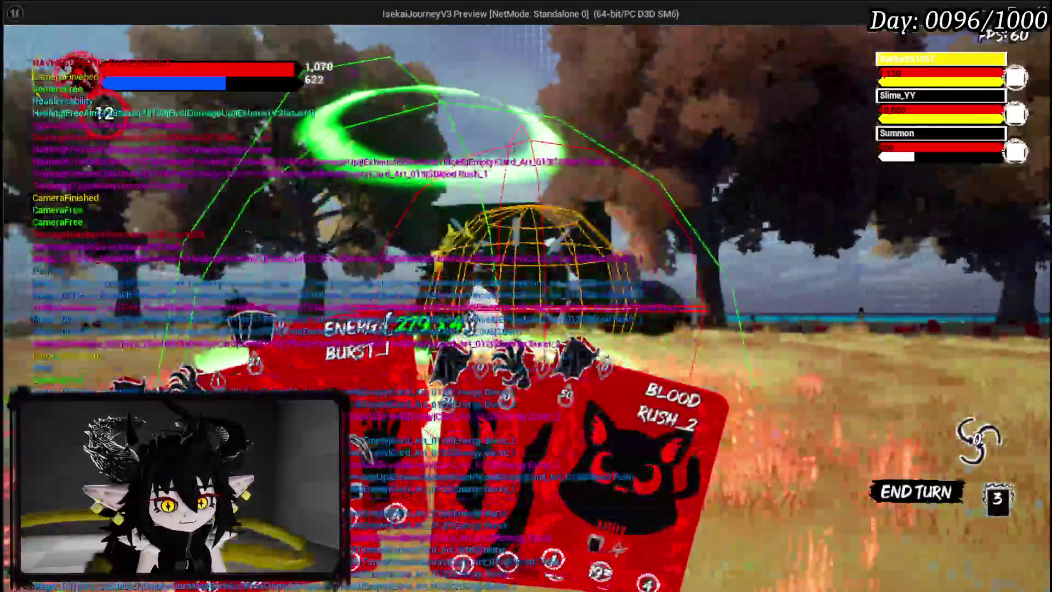
click(575, 394)
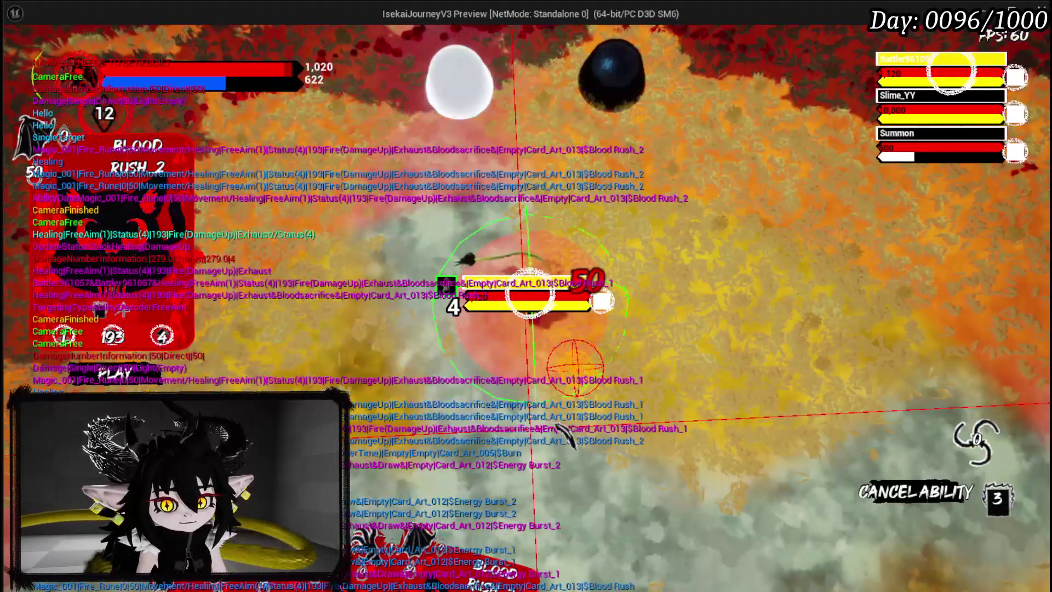
click(557, 424)
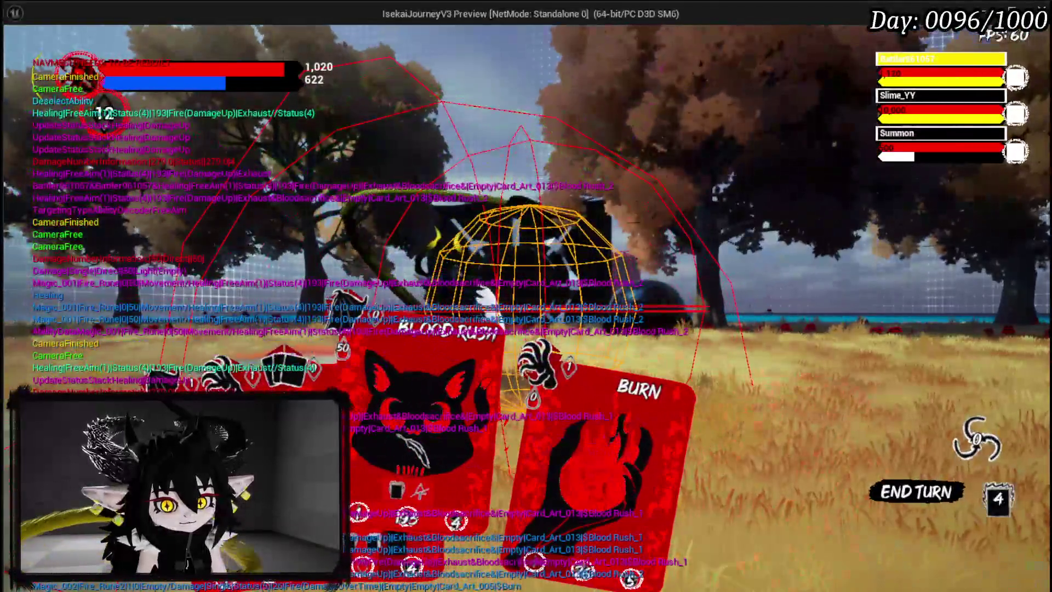
click(534, 357)
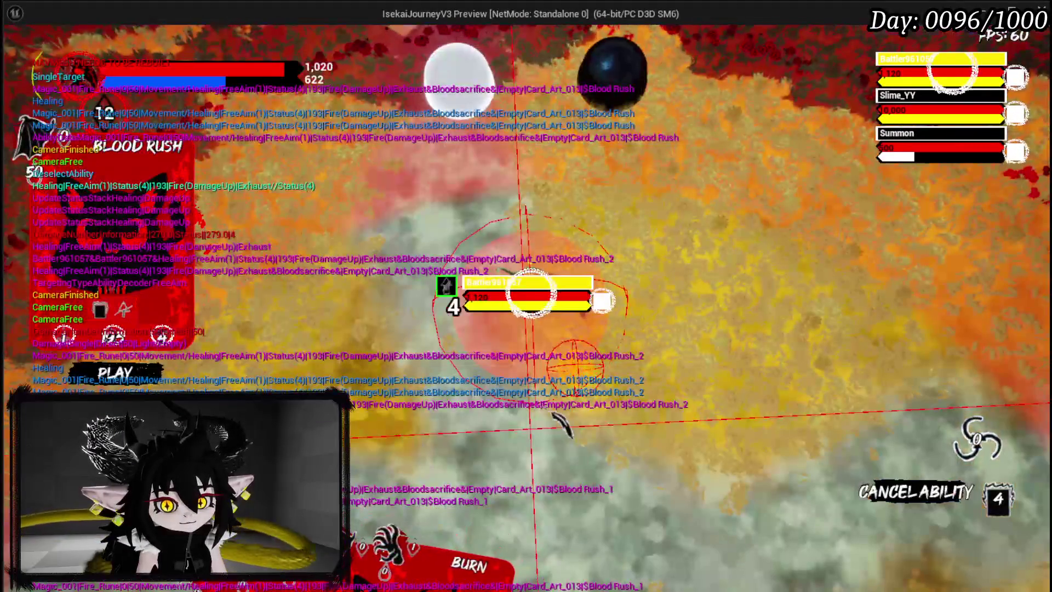
click(552, 411)
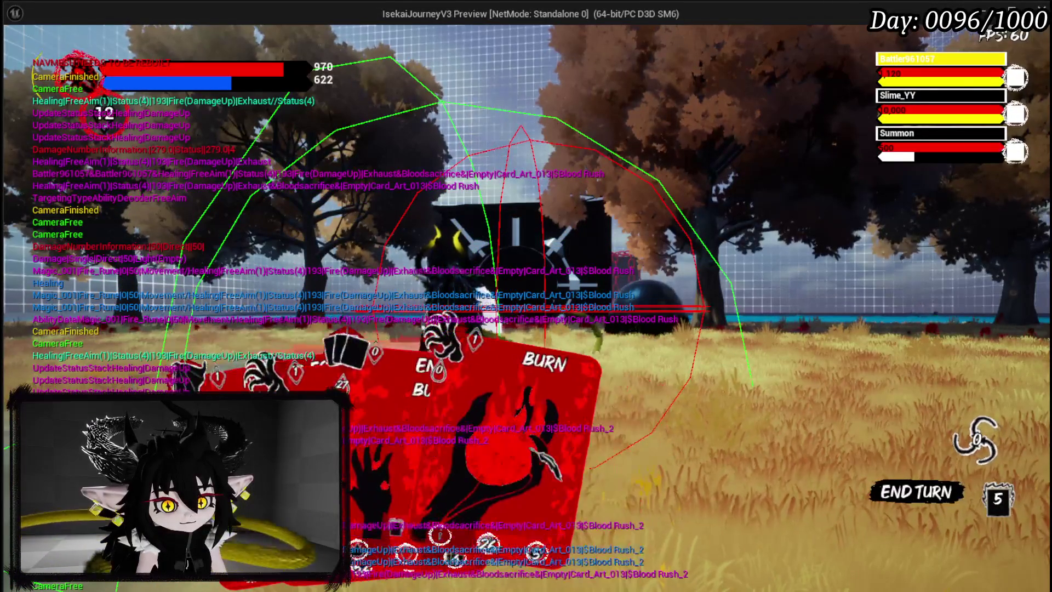
Burn Slime_YY with the Burn card for 164 x5 damage
click(444, 411)
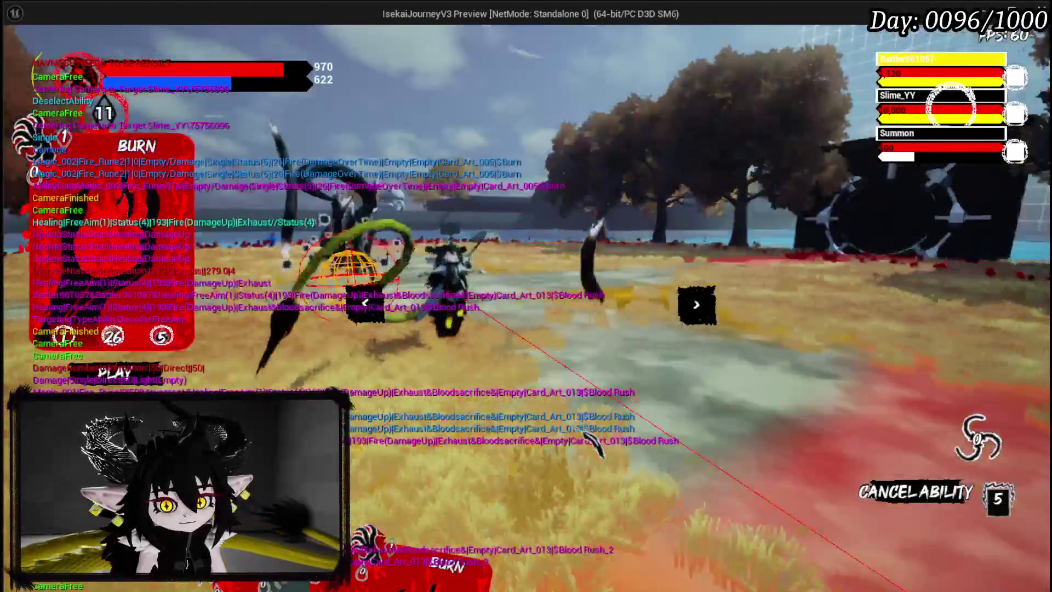
click(588, 436)
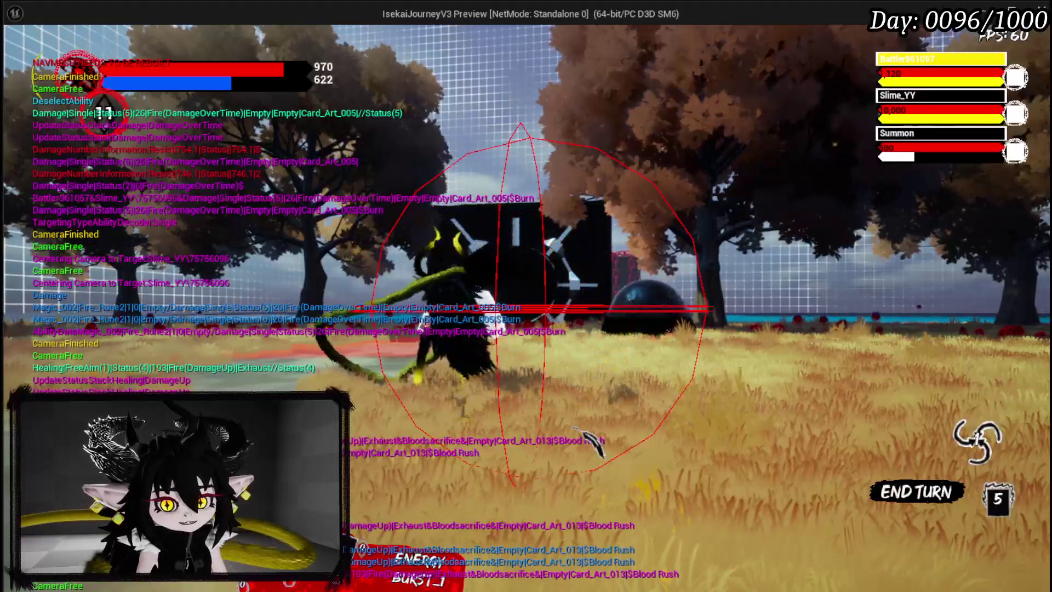
mouse_move(909, 61)
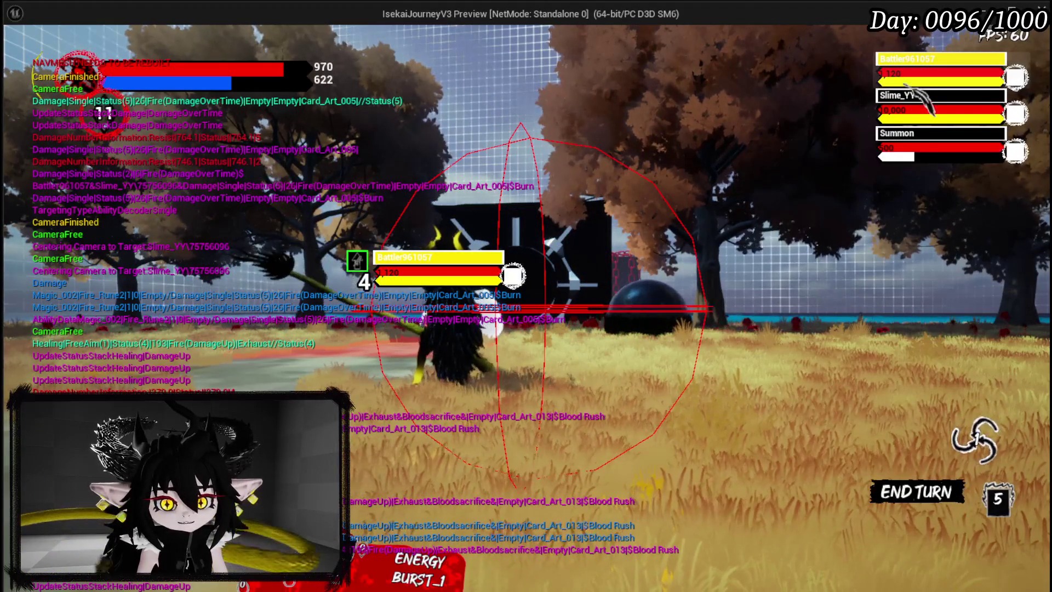
mouse_move(911, 121)
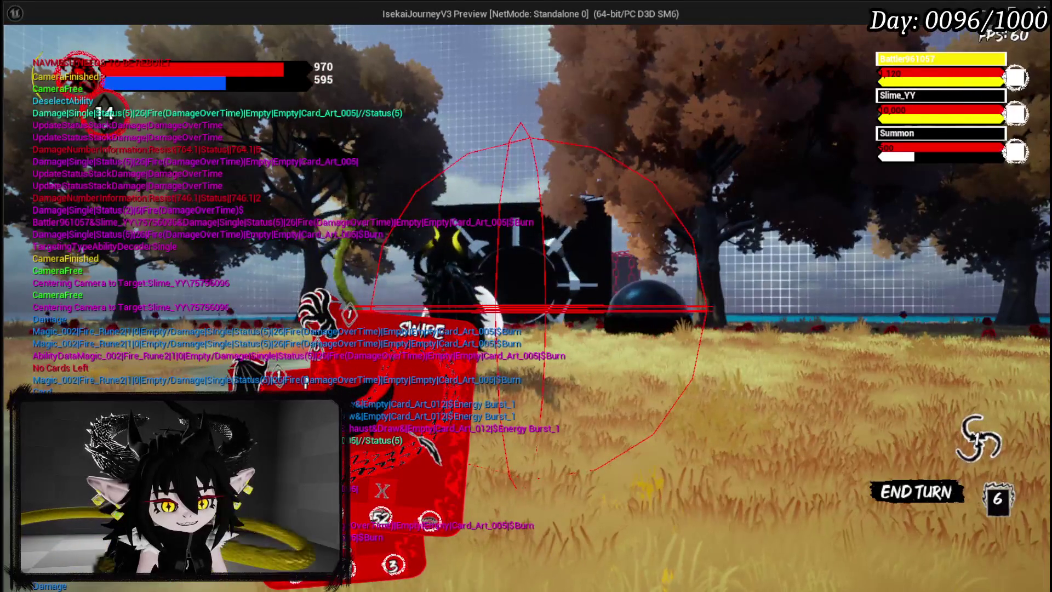
Aim Swipe, cancel it, then fire it at the target for 127 x3 damage
click(538, 445)
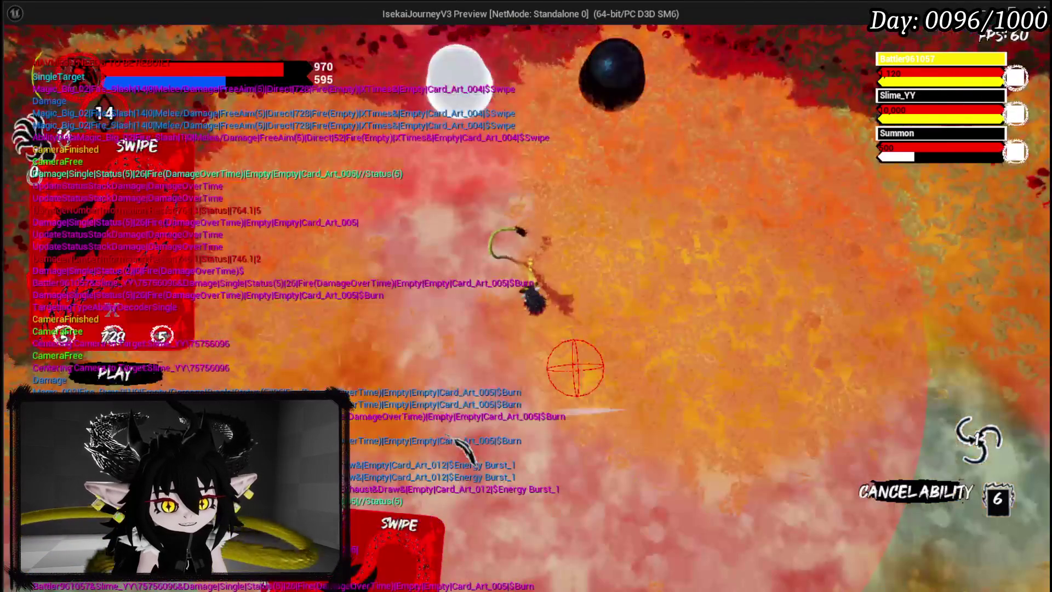
right_click(528, 432)
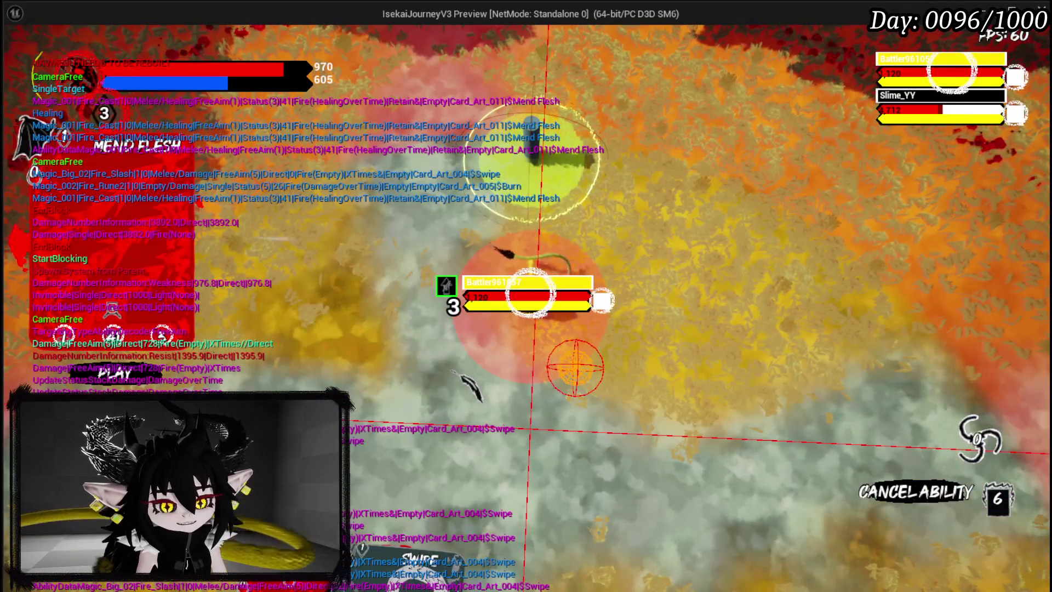
click(453, 373)
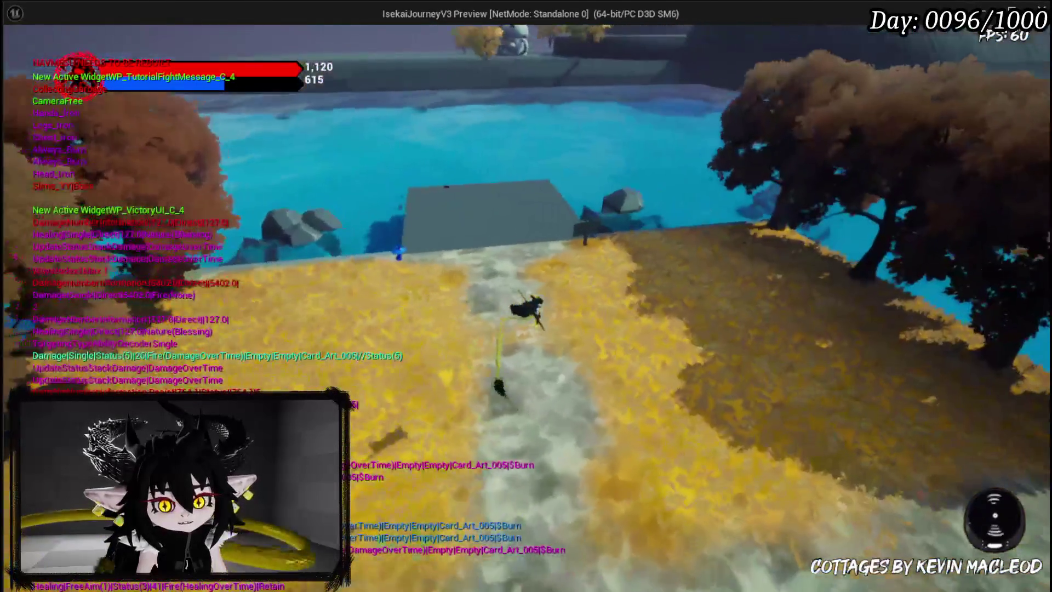
Stop Play In Editor, save the level, and view WP_TutorialFightMessage's zoomed-out EventGraph
key(Escape)
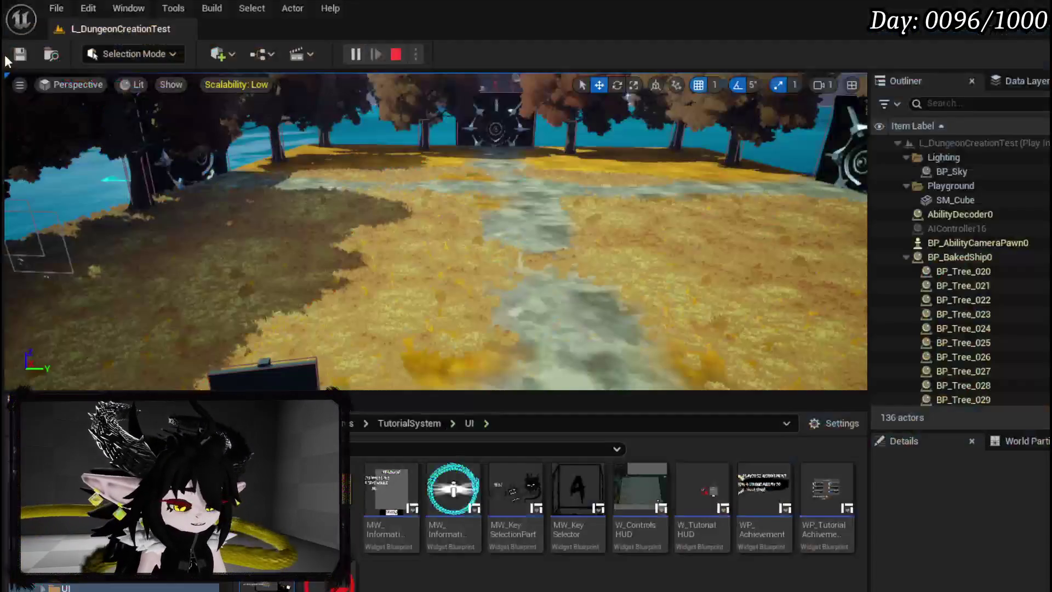
click(18, 56)
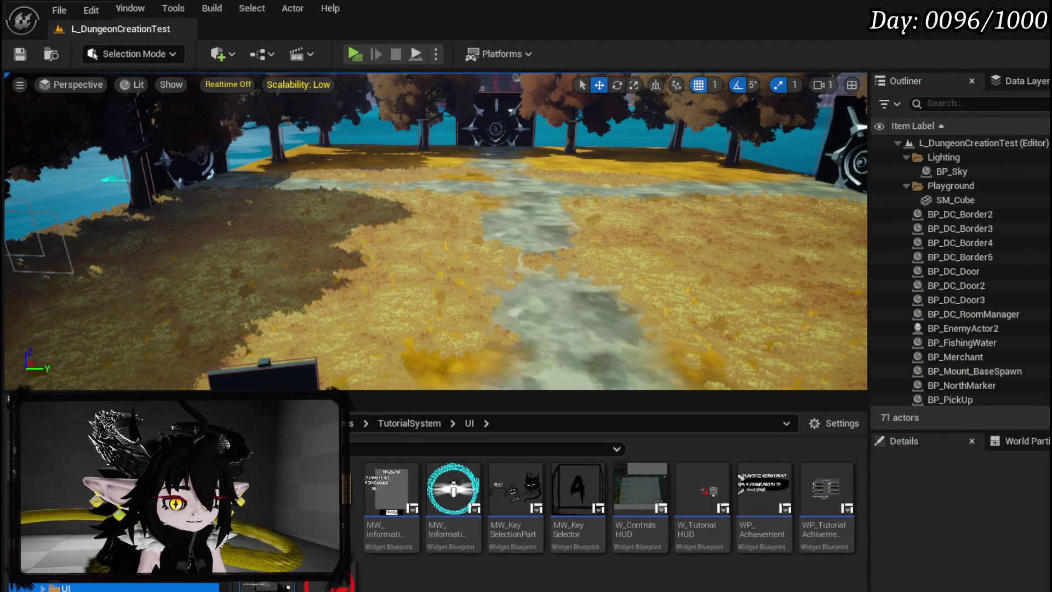
key(alt+Tab)
drag(602, 255, 575, 196)
scroll(575, 196, down, 2)
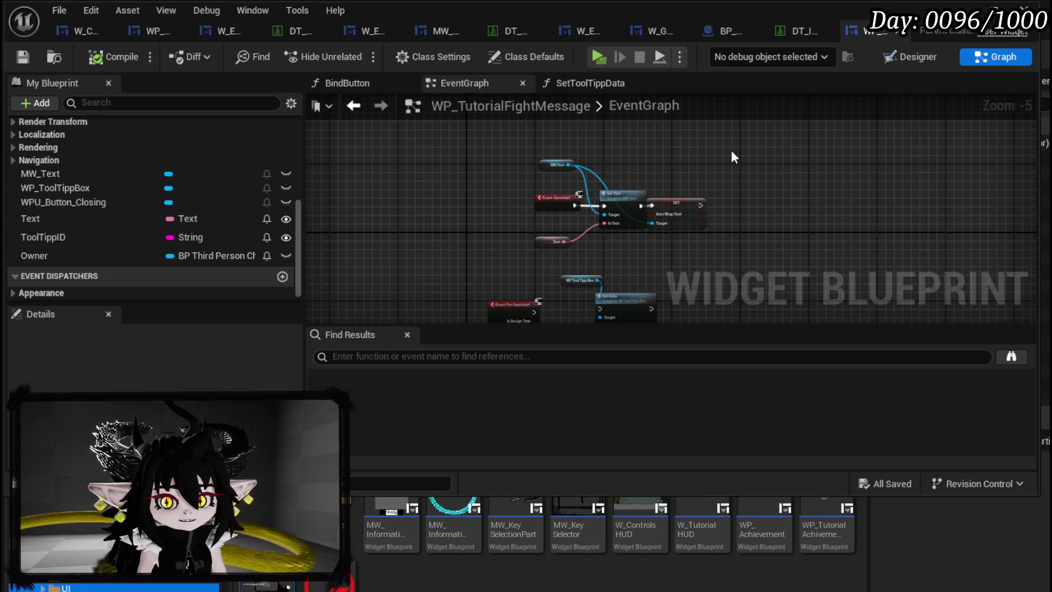
In DT_ItemInfo, select the Essence row and go to its 'Currency' ToolTip field
click(791, 32)
scroll(127, 175, up, 8)
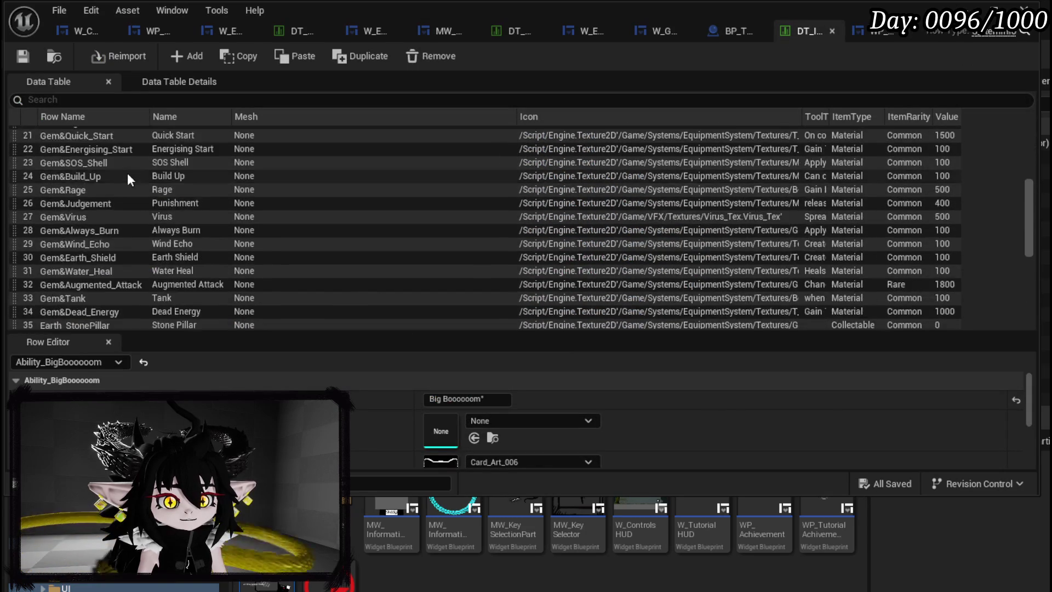
scroll(127, 176, up, 7)
click(110, 147)
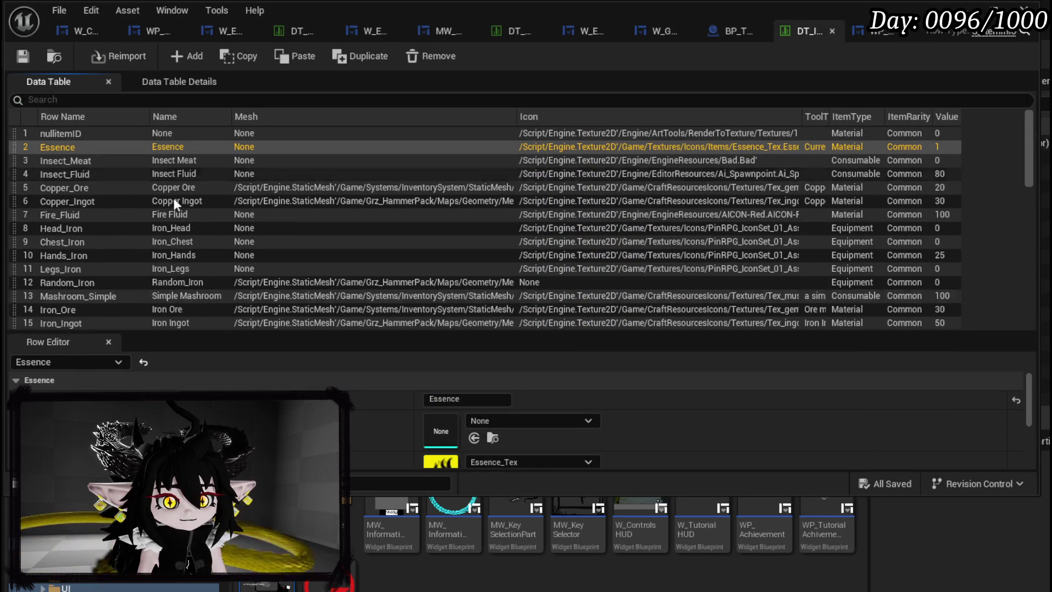
scroll(435, 396, down, 4)
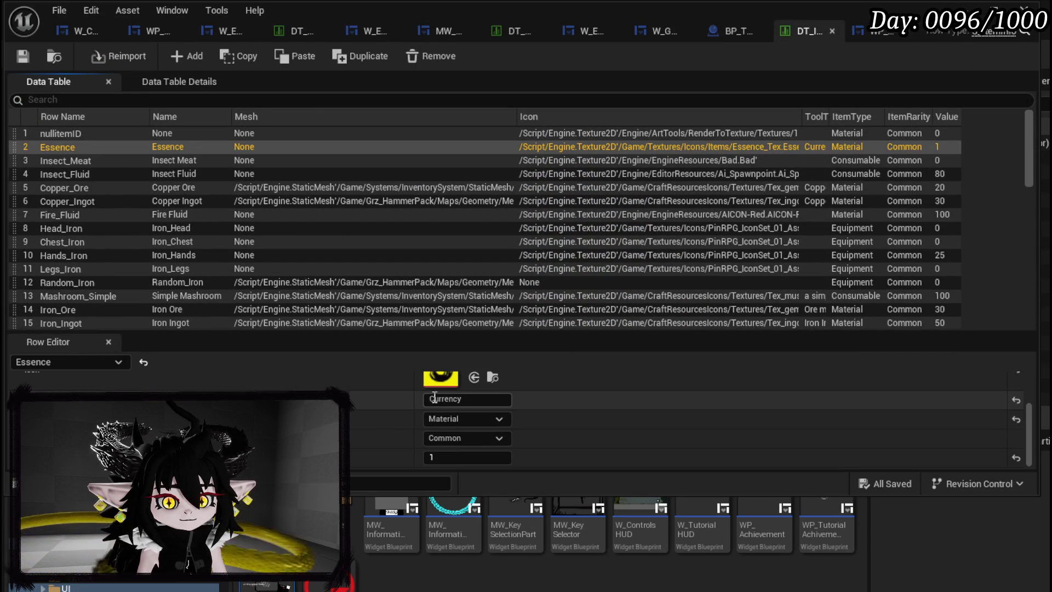
click(453, 399)
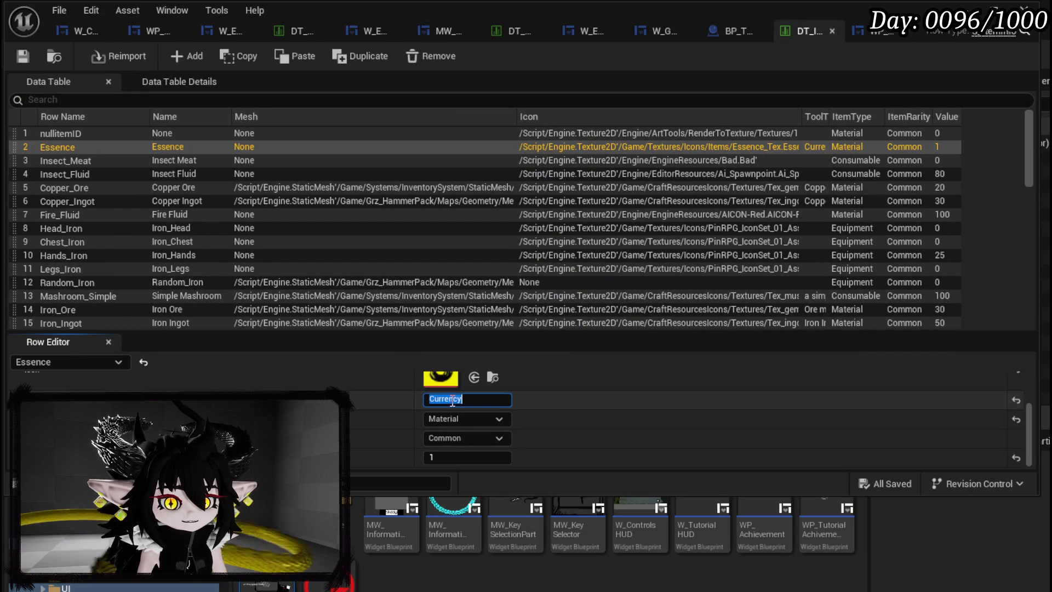
Write the Essence tooltip: currency gained from defeating enemies or dismateling items, it can also be used to…
text(Essence is used as curren)
key(BackSpace)
key(BackSpace)
key(BackSpace)
text(rrency, )
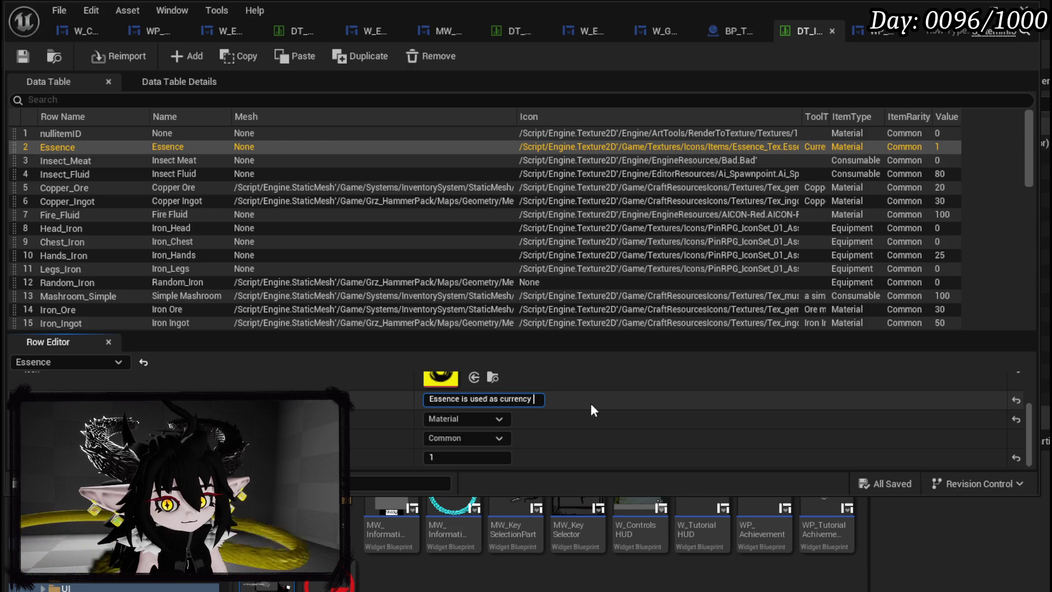
text(it is gained )
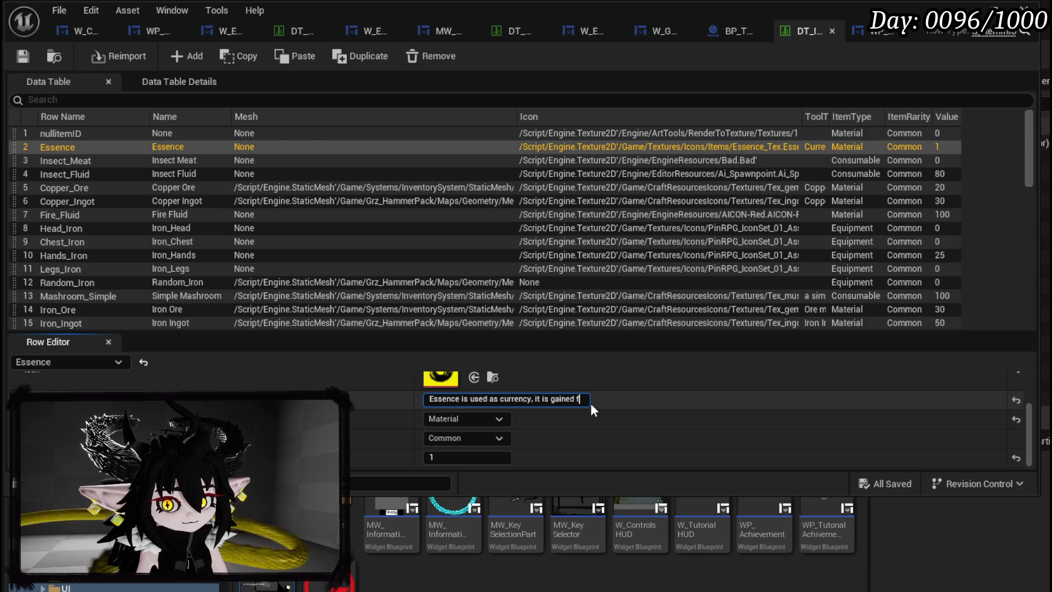
text(from de)
text(feating enemys or di)
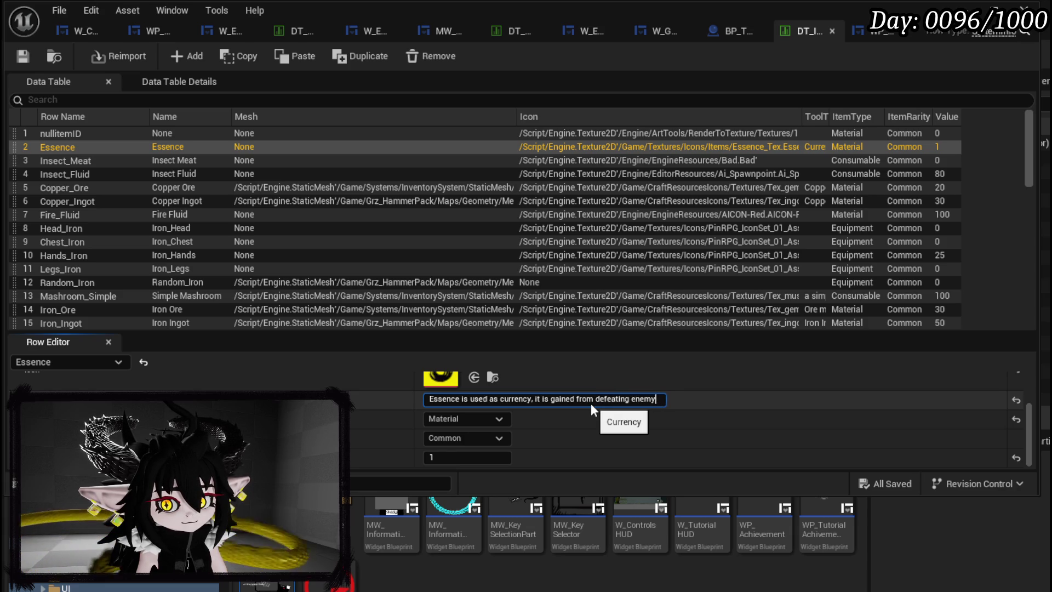
text(sm)
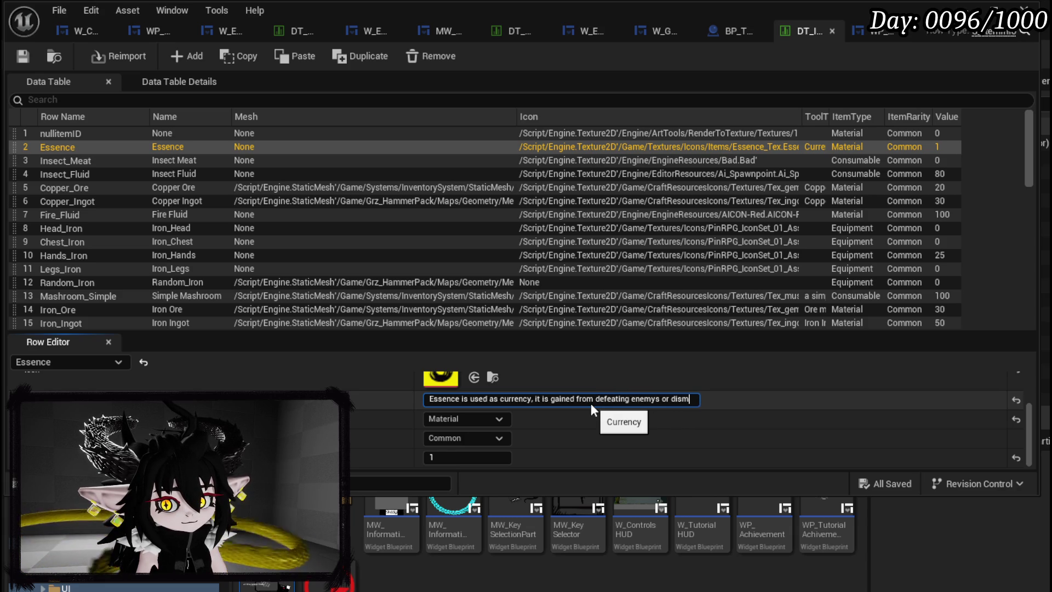
text(ateling items)
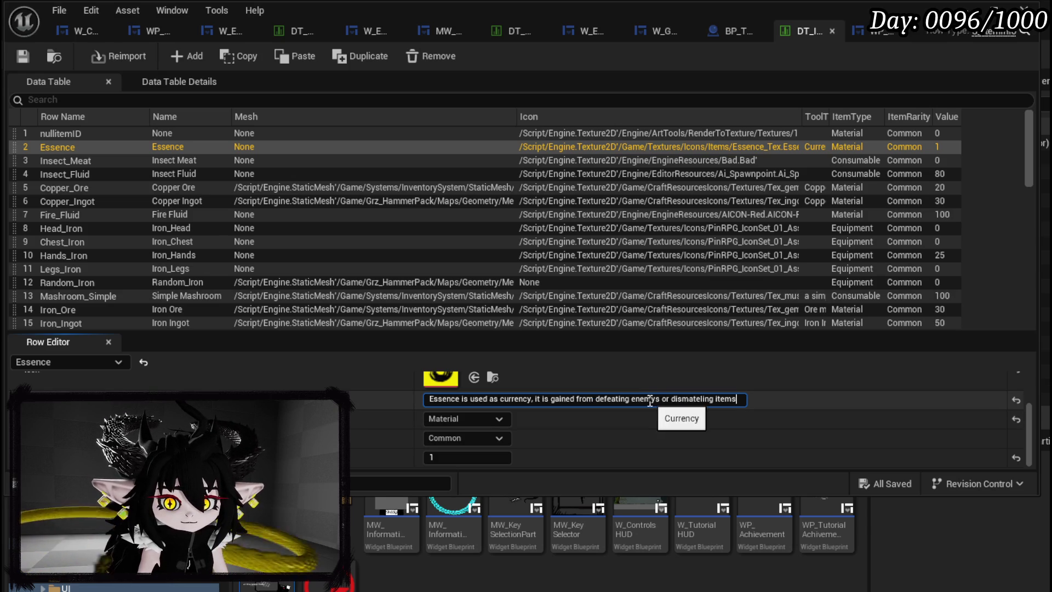
drag(661, 399, 652, 399)
text(ies)
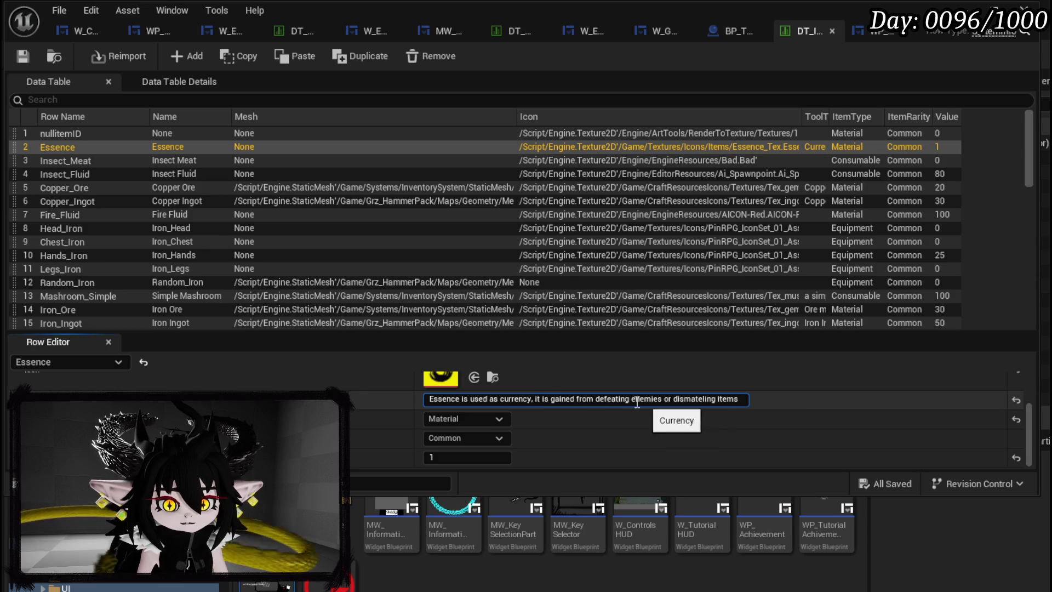
click(746, 401)
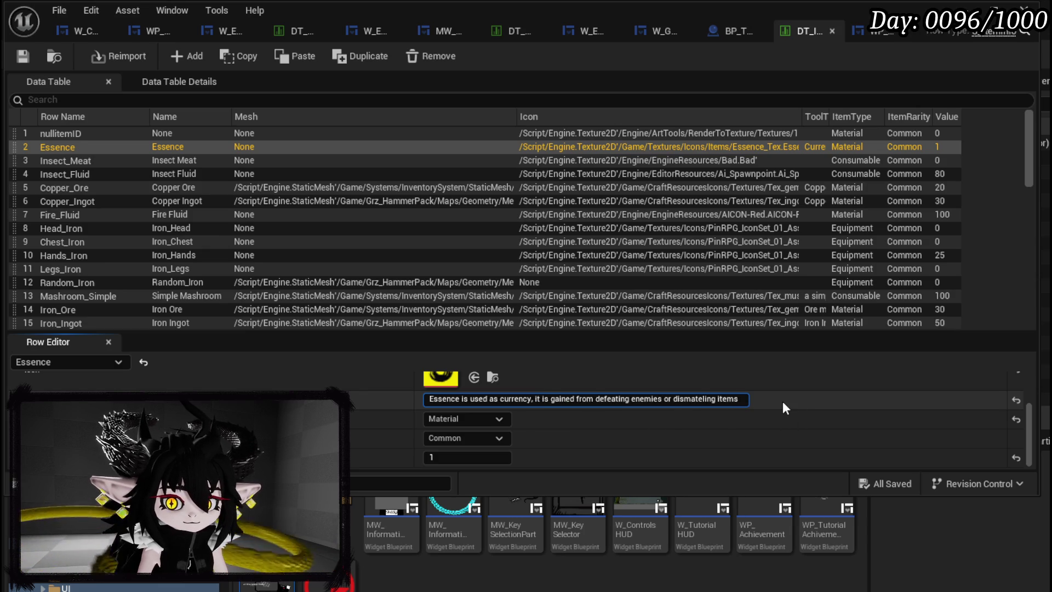
text(. it)
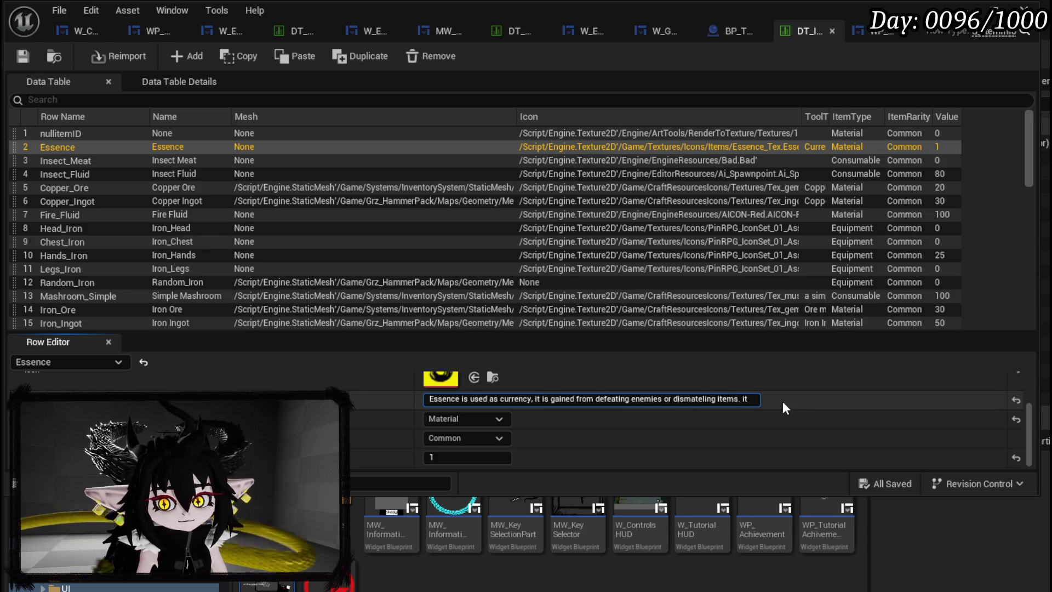
text( can also be )
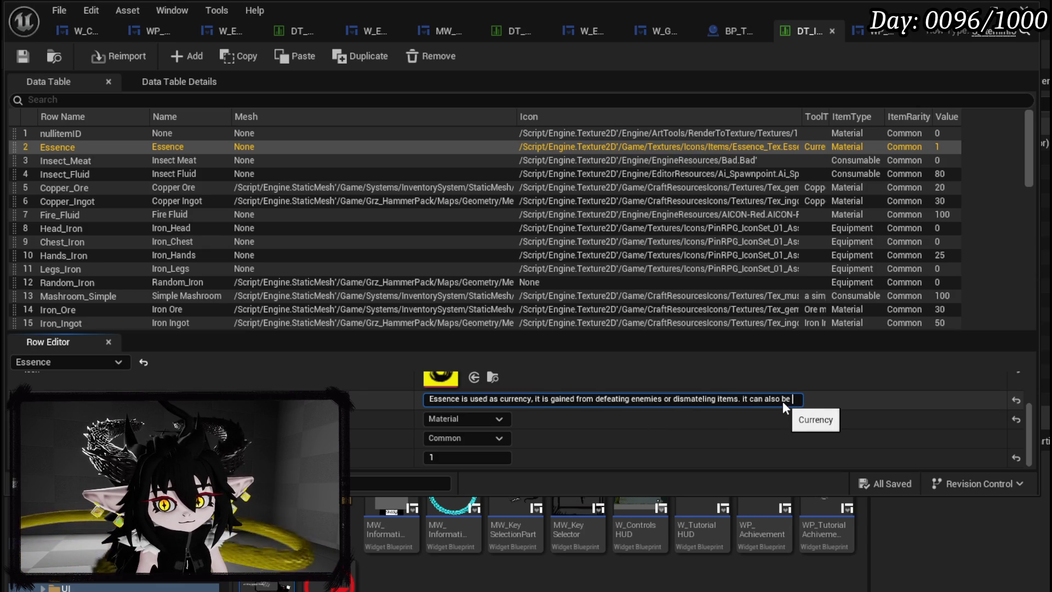
text(used to)
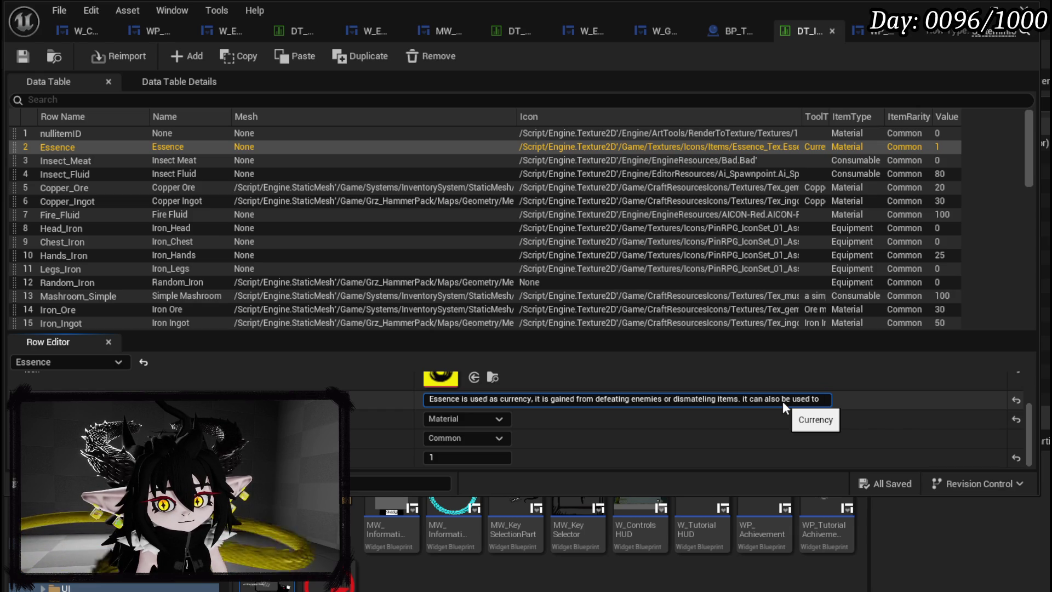
Finish the tooltip sentence with 'level up gear directly or crafting gems.'
text(level)
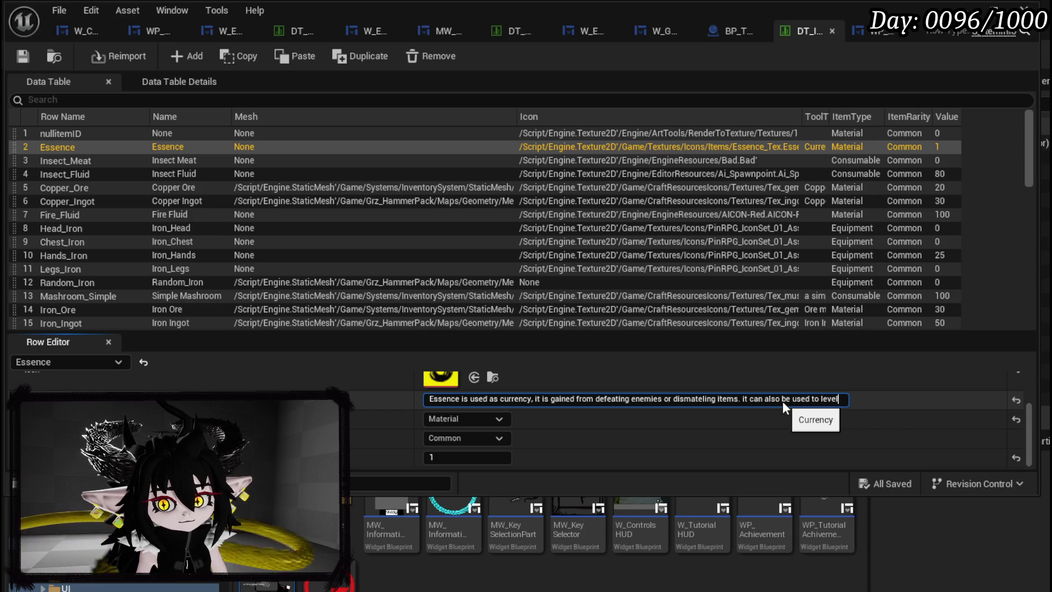
text( up)
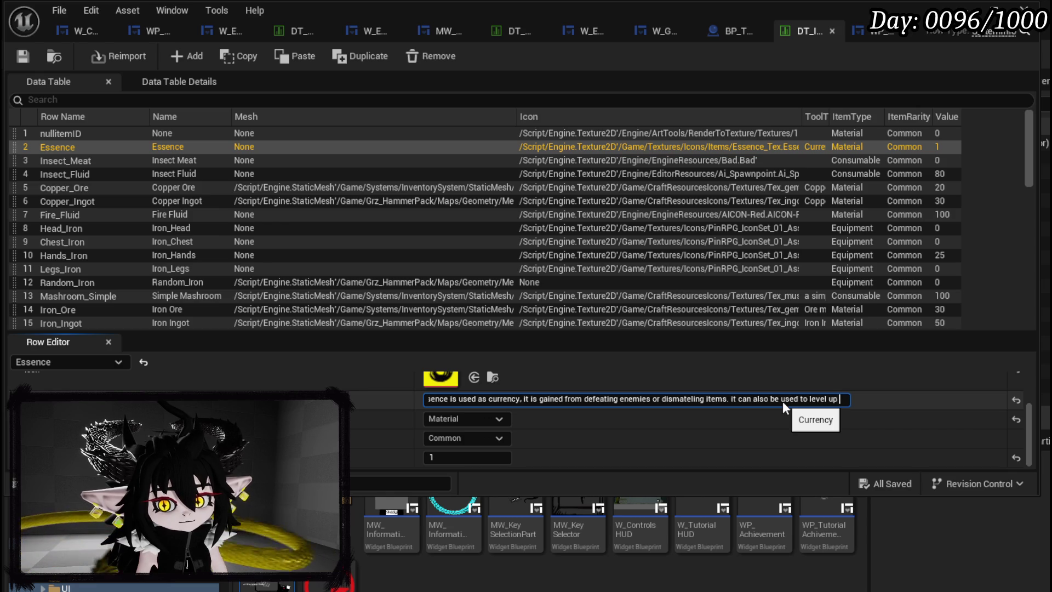
text( gear d)
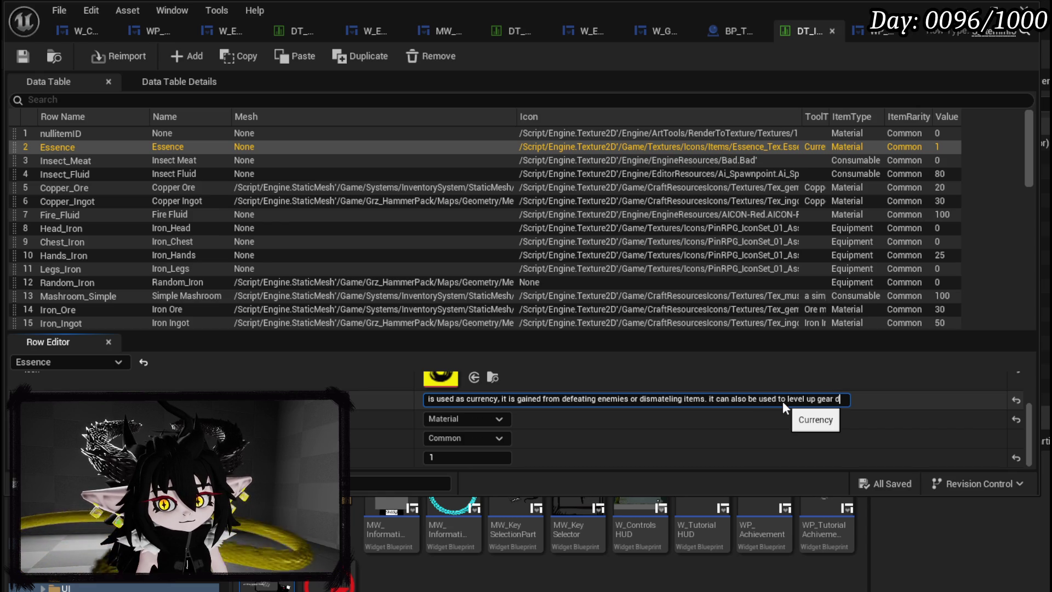
text(irectly)
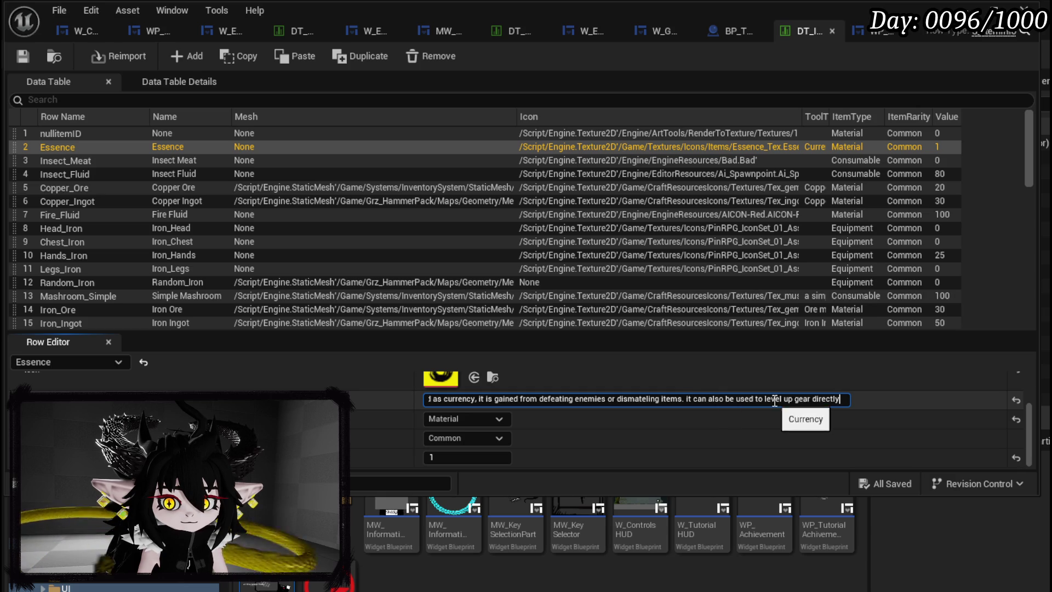
text(or )
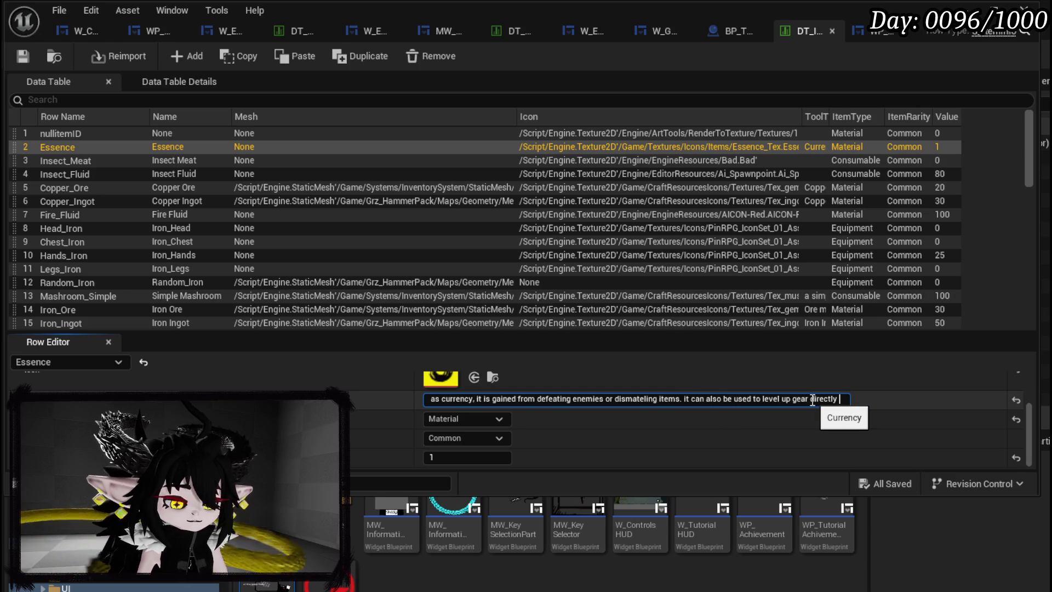
text(craft)
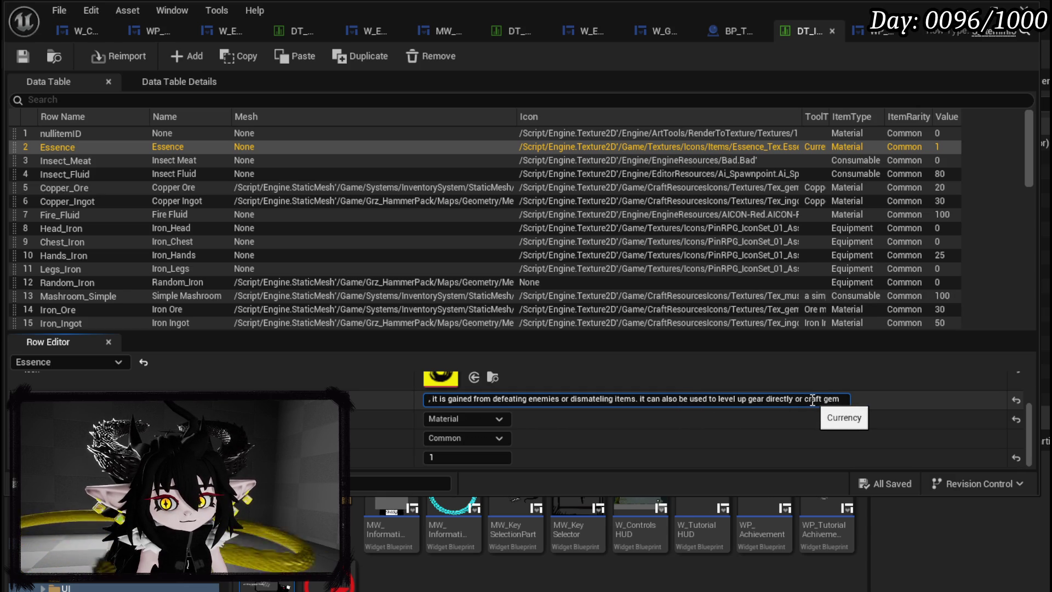
key(BackSpace)
text(ing gme)
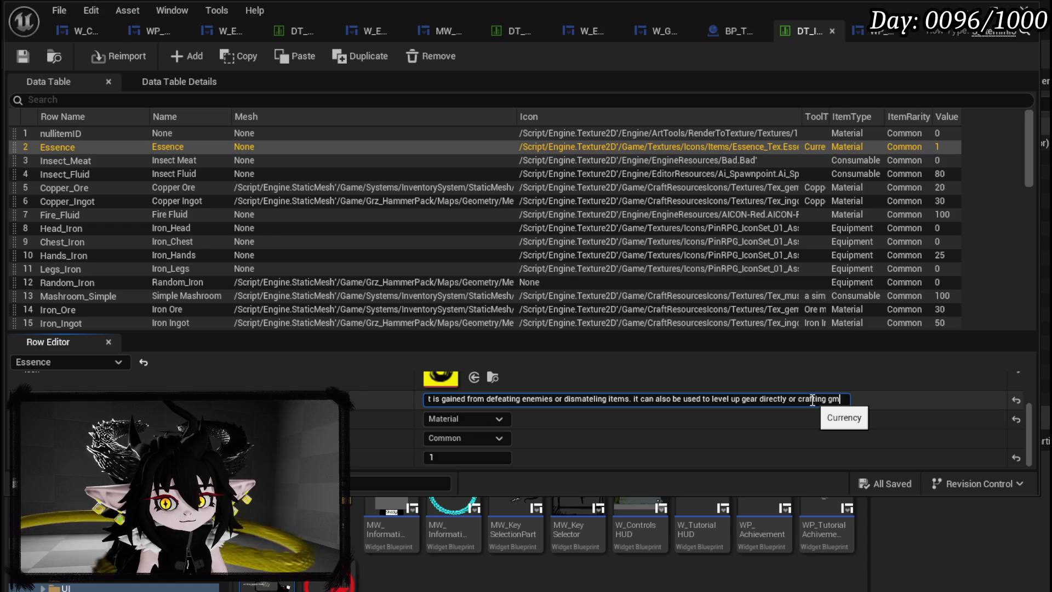
key(BackSpace)
key(BackSpace)
text(ems.)
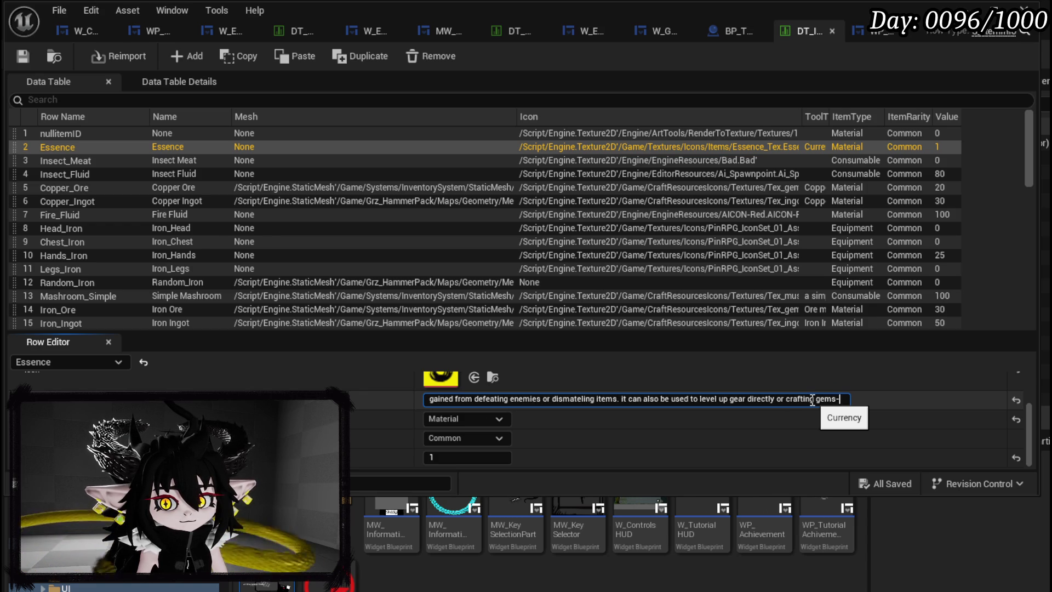
key(BackSpace)
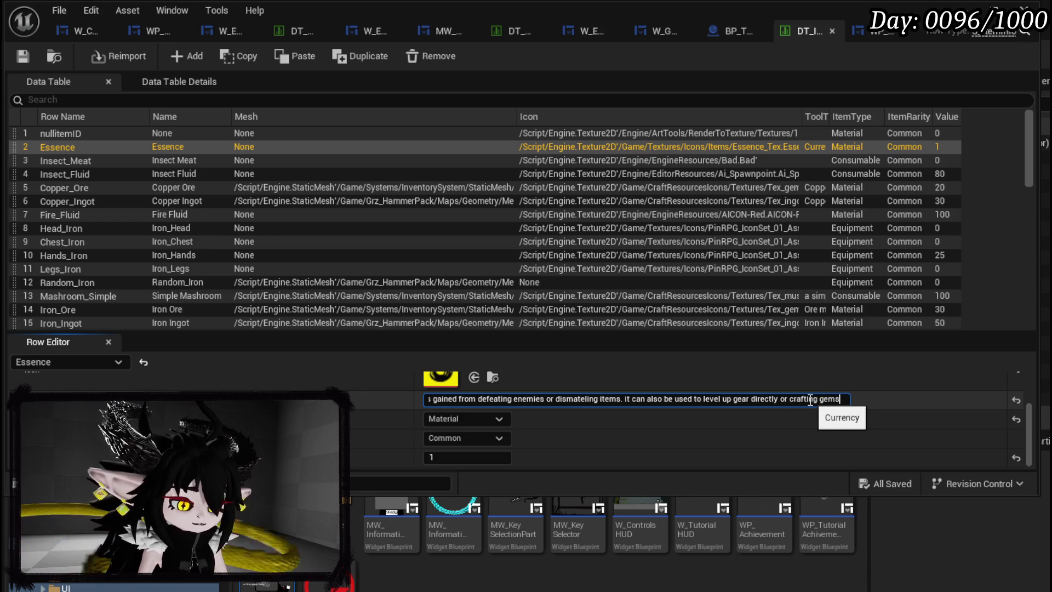
text(.)
Fix the tooltip punctuation, ending the first sentence after 'currency' and capitalizing 'It'
drag(841, 399, 340, 386)
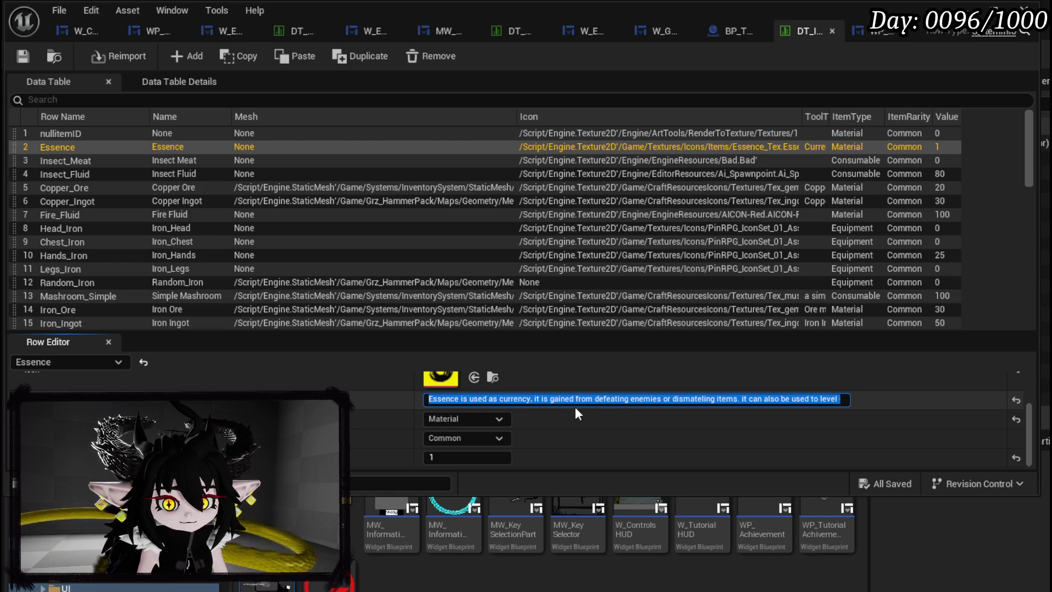
click(536, 399)
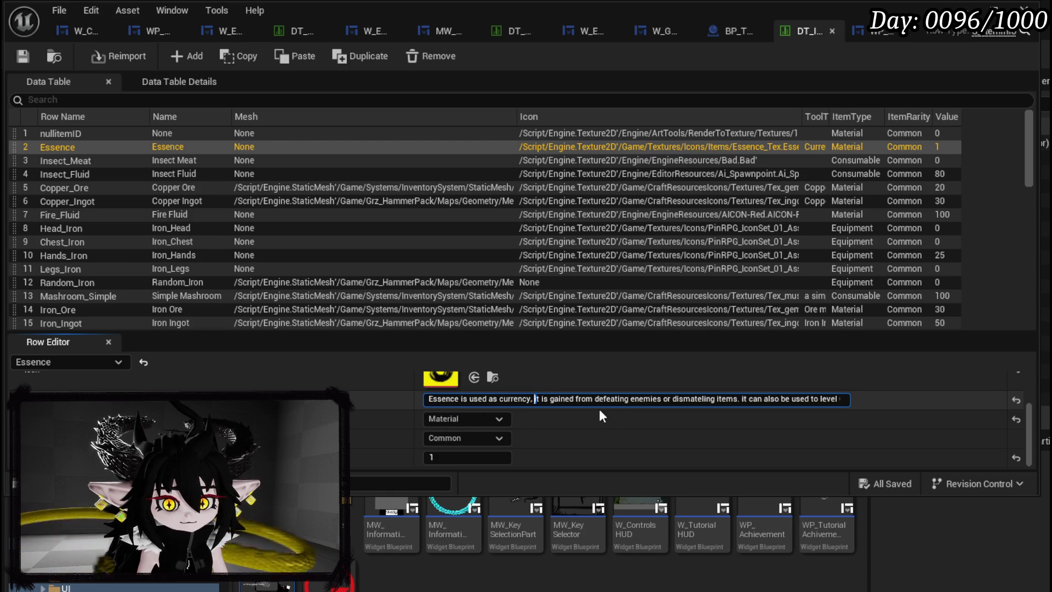
key(Delete)
text(I)
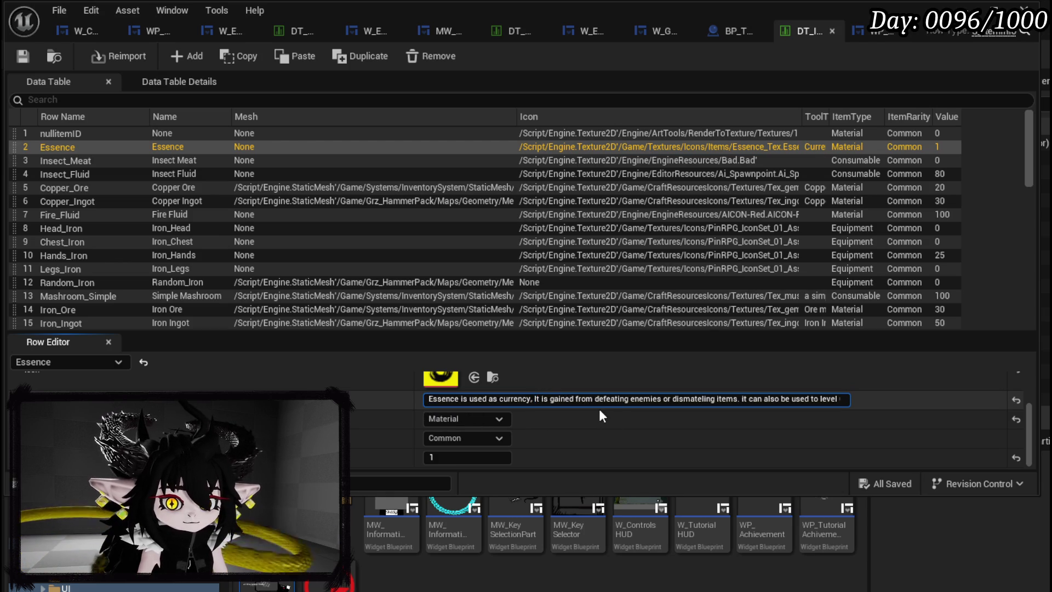
key(BackSpace)
text(.)
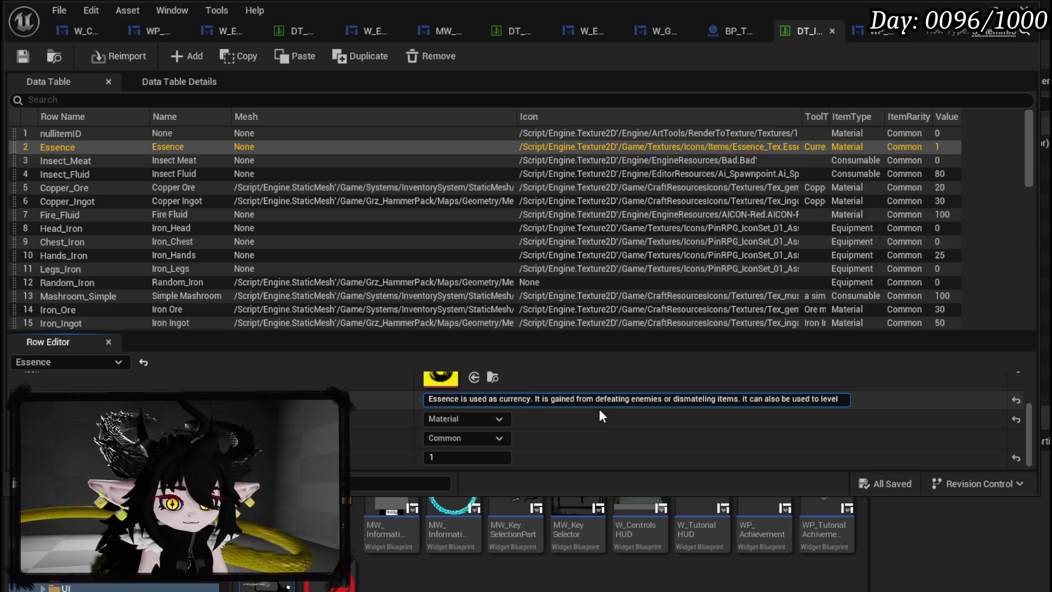
key(Left)
key(Left)
key(Left)
text(the uni)
key(BackSpace)
key(BackSpace)
key(BackSpace)
key(BackSpace)
key(BackSpace)
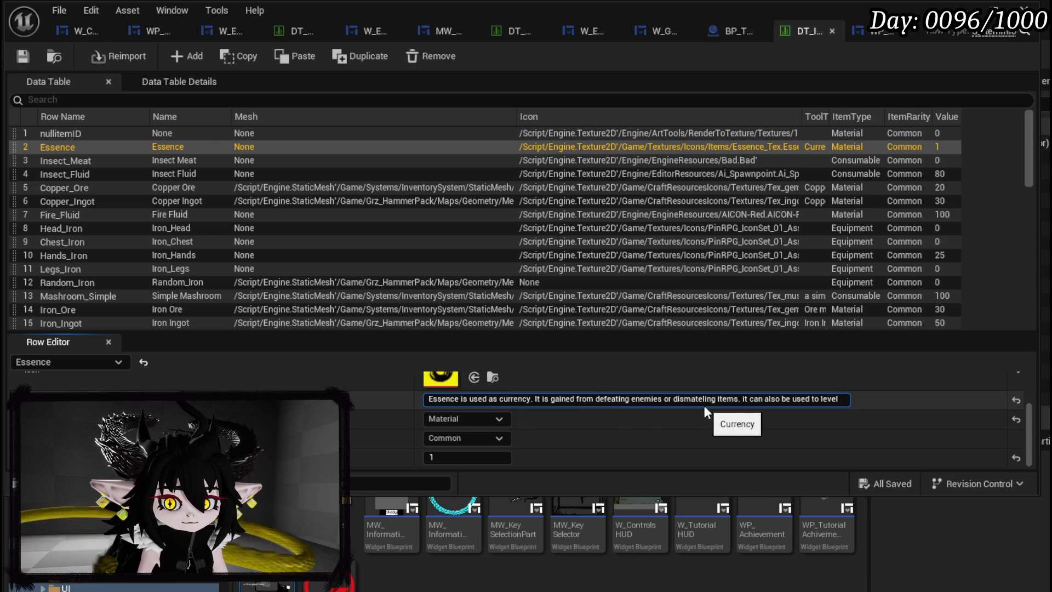
Save the DT_ItemInfo data table and minimize its editor
click(25, 55)
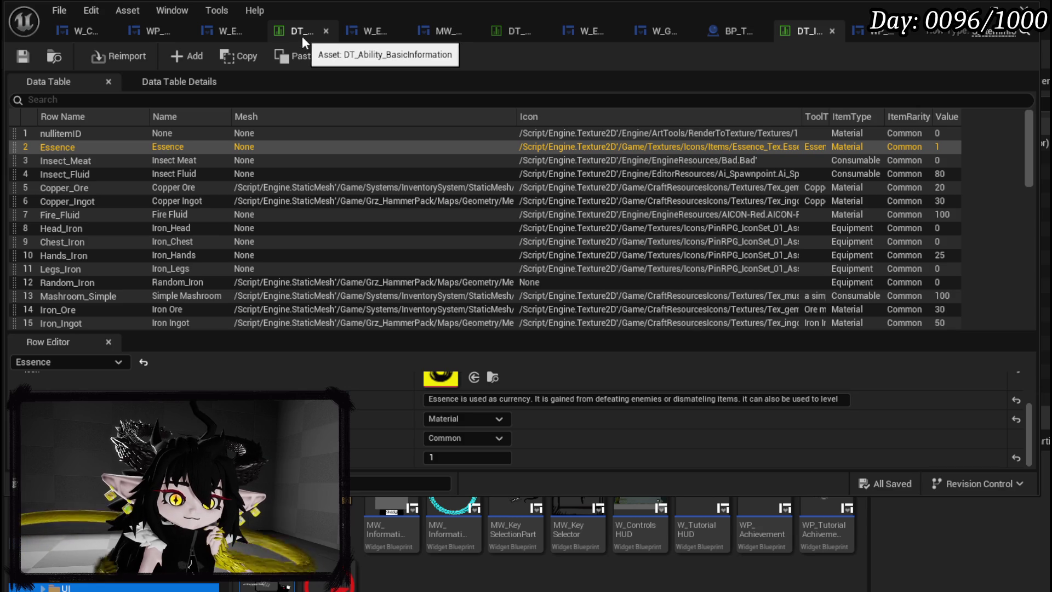
click(23, 56)
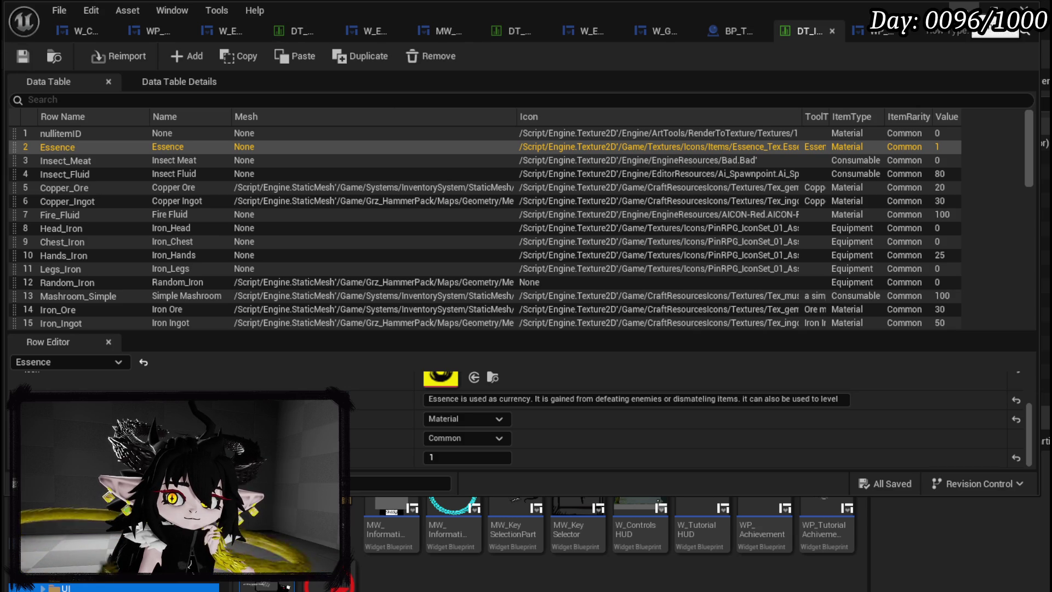
click(965, 8)
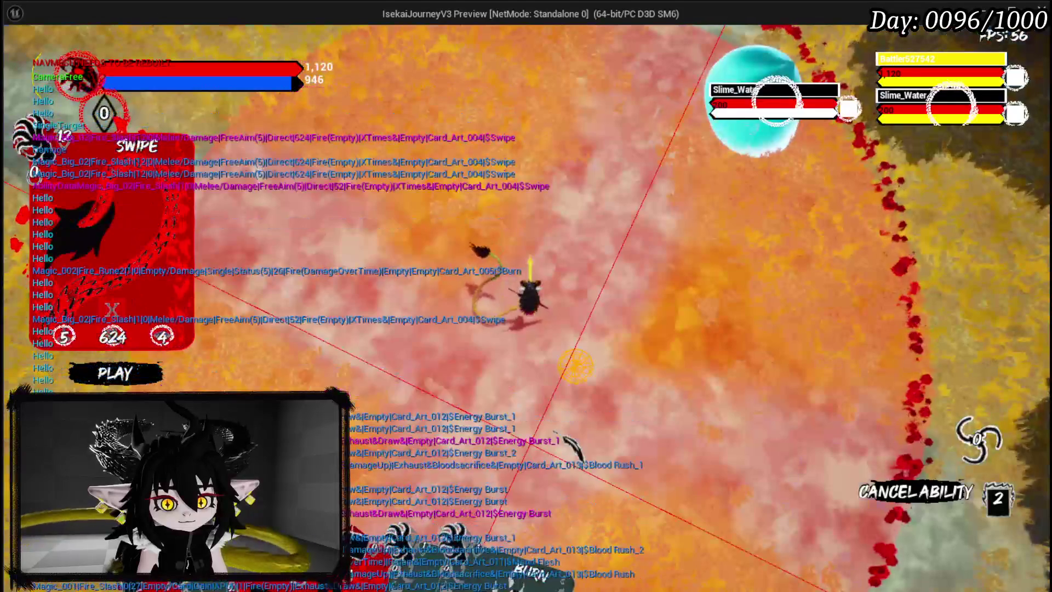
Play-test by casting Swipe on the enemies, then stop the preview and save the level
click(568, 444)
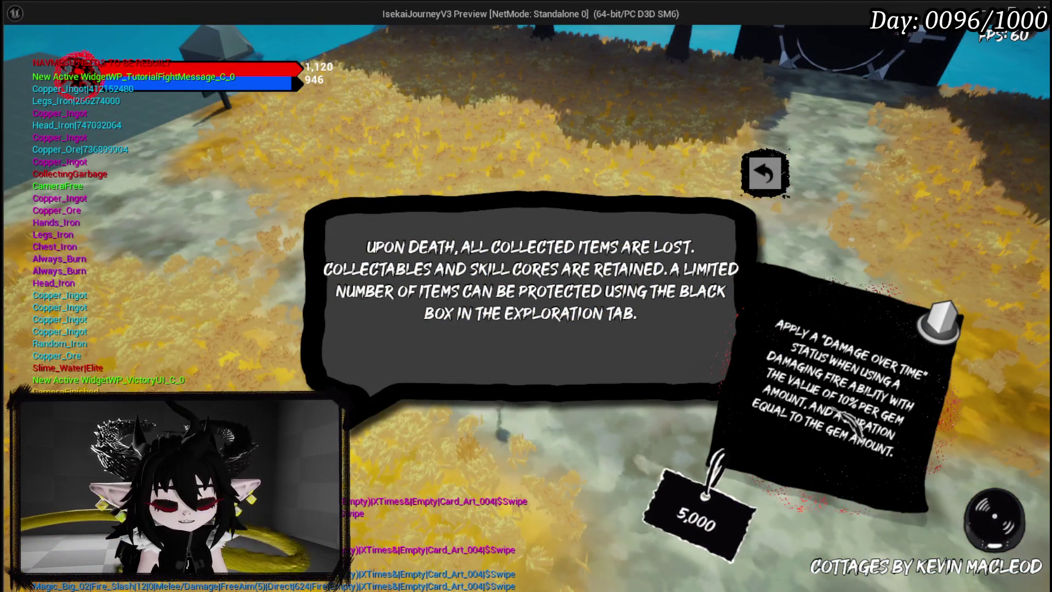
click(765, 174)
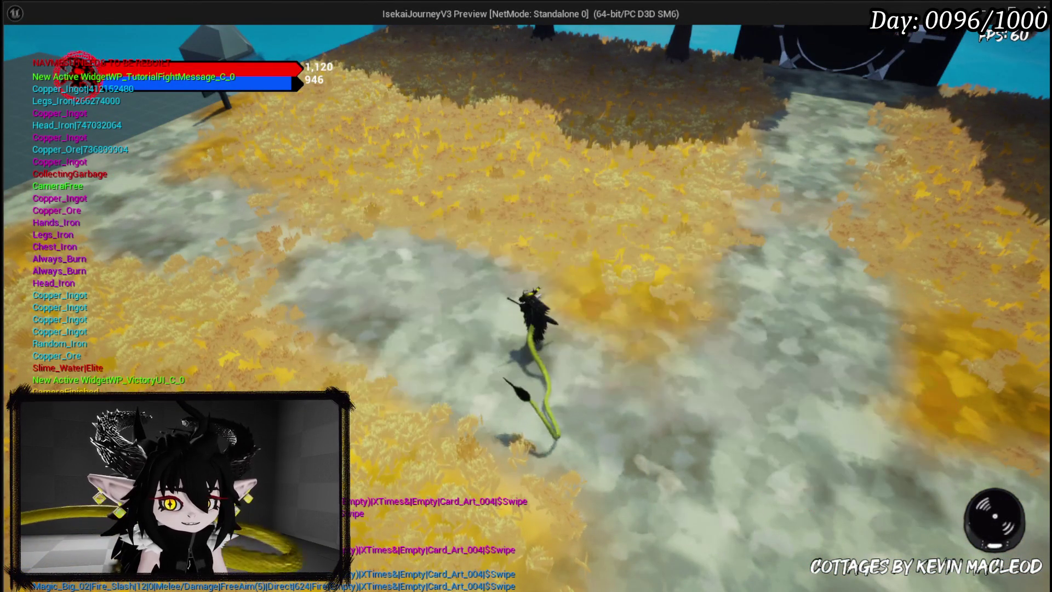
key(Escape)
click(24, 57)
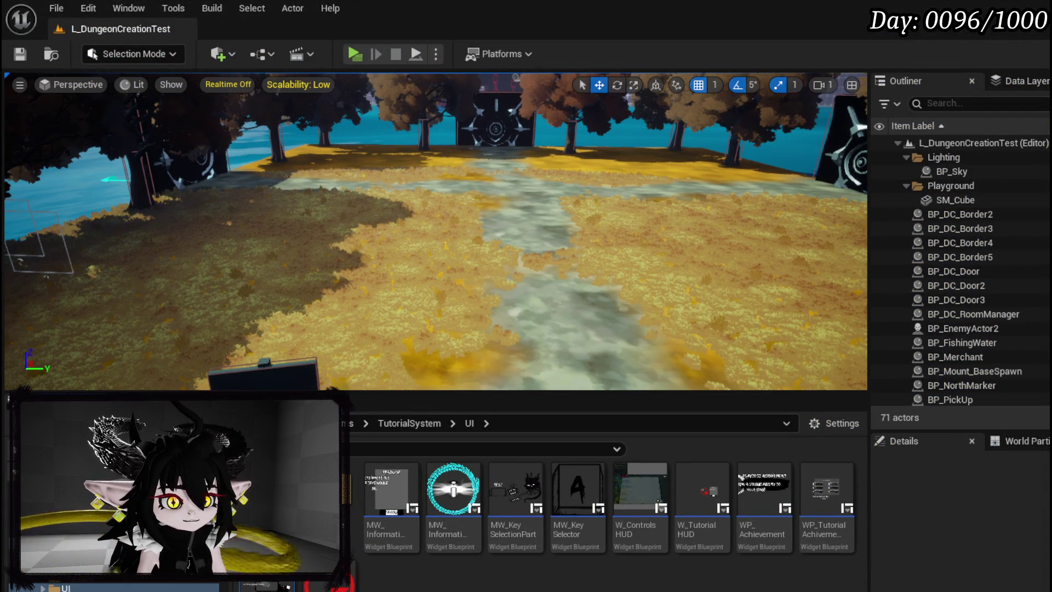
Open WP_ToolTippBox's SetData function from the fight message's SetToolTippData graph
key(alt+Tab)
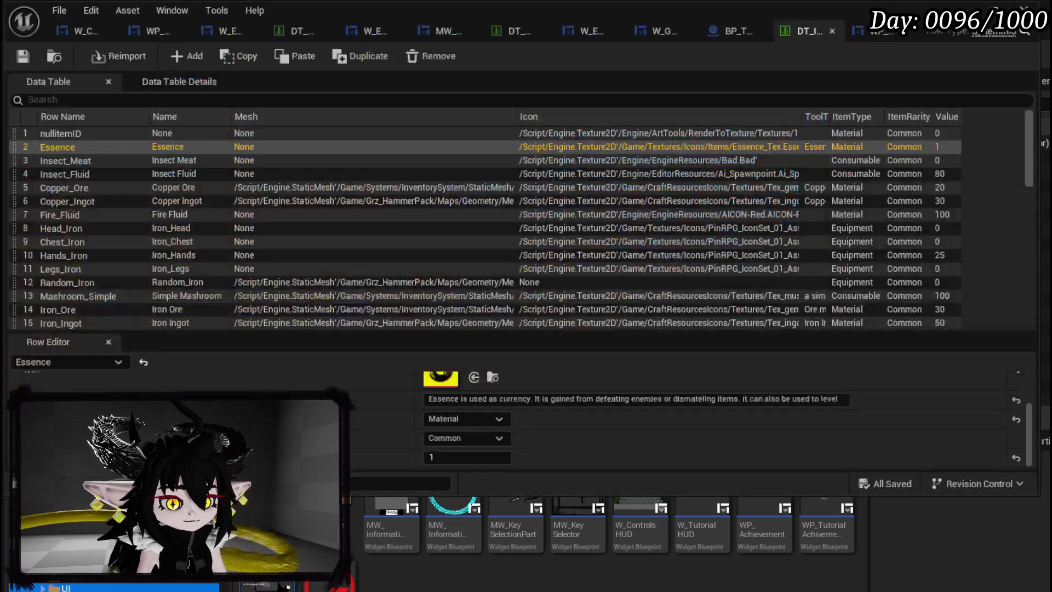
click(726, 28)
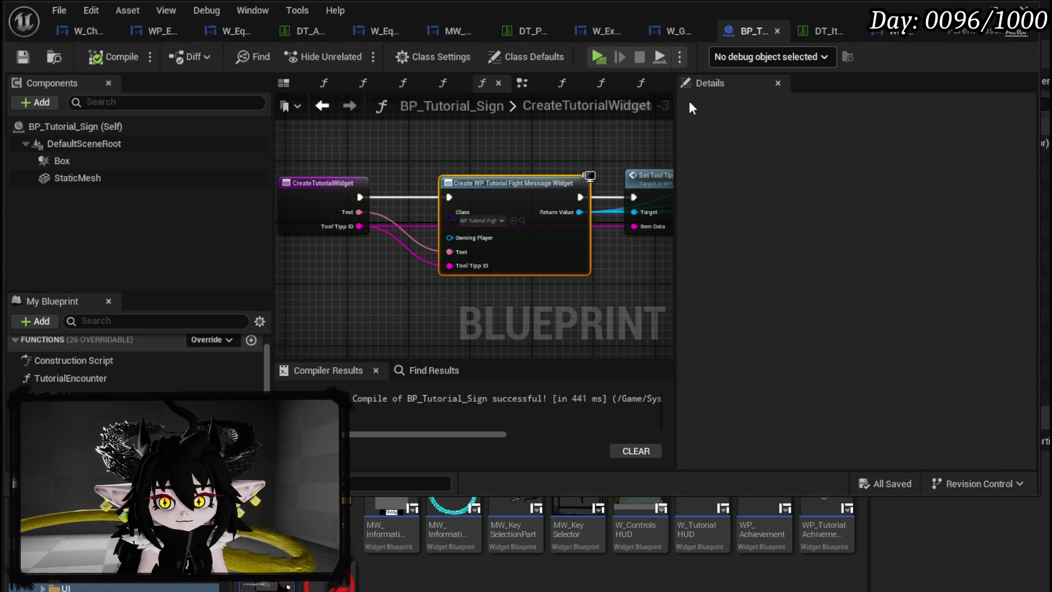
double_click(518, 178)
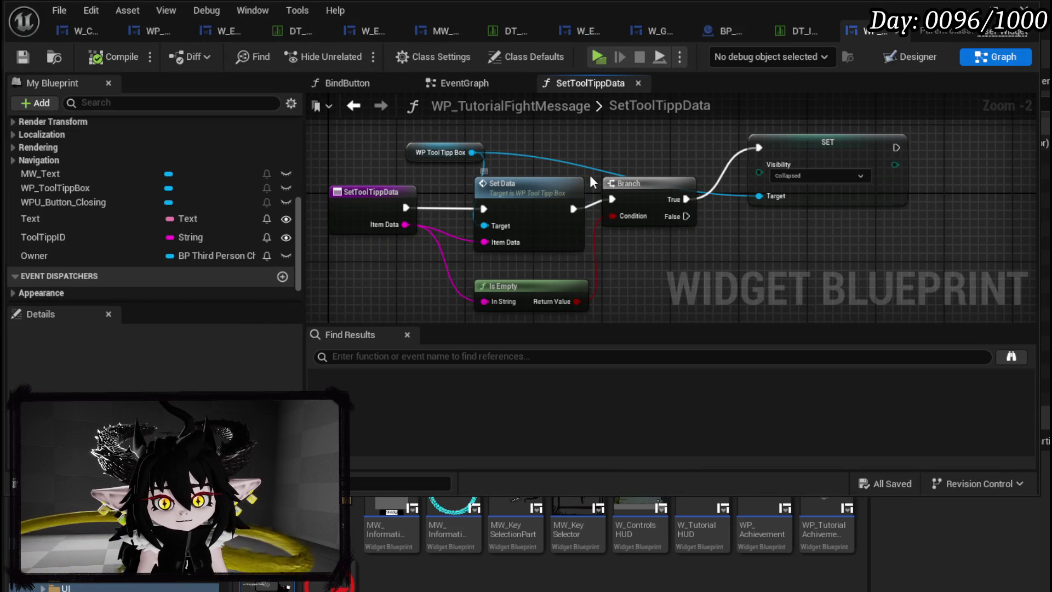
drag(419, 153, 345, 136)
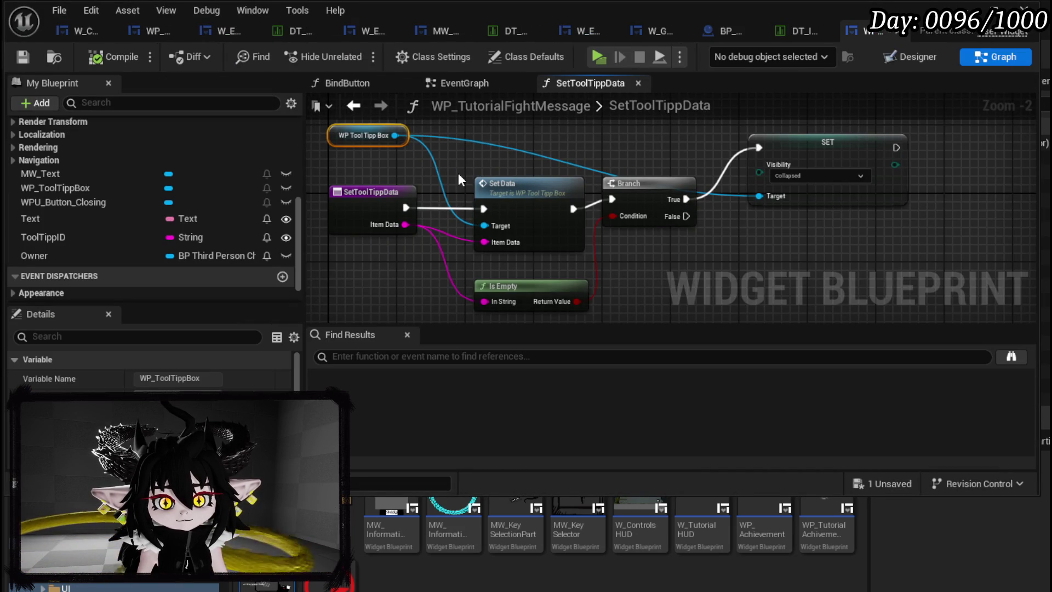
click(508, 193)
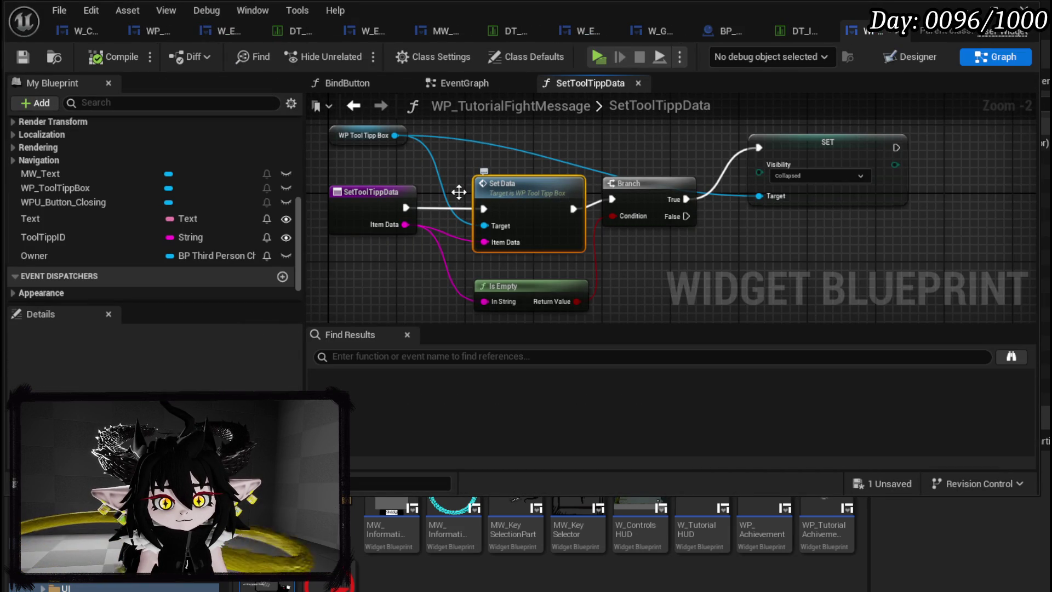
double_click(508, 193)
Rearrange the SetData nodes and add a breakpoint on the SetData entry node
scroll(603, 219, up, 3)
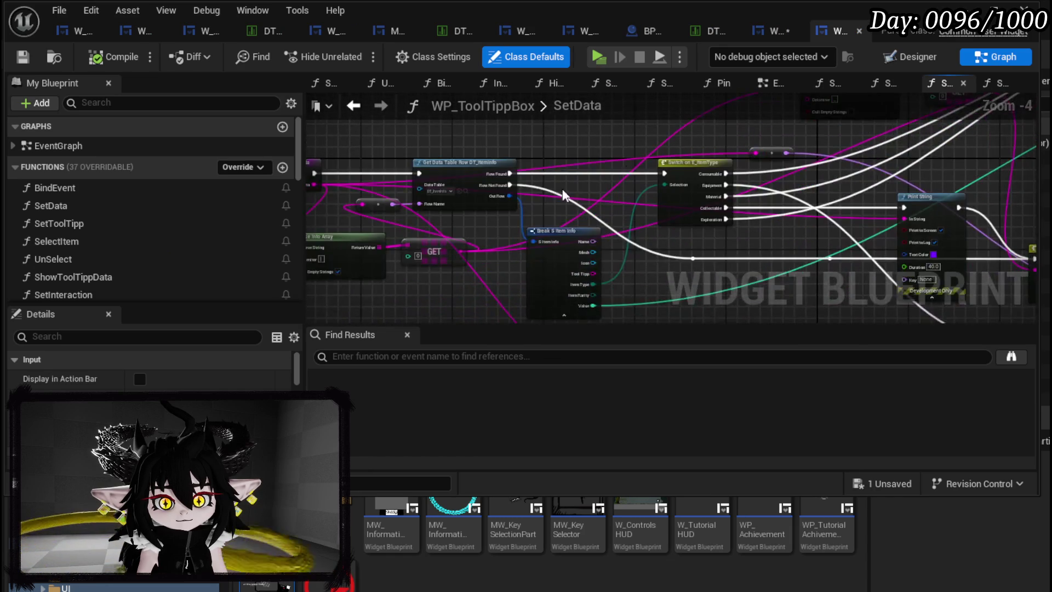
mouse_move(570, 230)
mouse_down()
mouse_move(674, 267)
mouse_move(527, 257)
mouse_move(543, 257)
mouse_up()
click(594, 232)
scroll(613, 229, down, 1)
mouse_move(613, 228)
mouse_down()
mouse_move(536, 157)
mouse_move(499, 164)
mouse_move(602, 245)
mouse_move(752, 256)
mouse_up()
mouse_move(564, 181)
mouse_down()
mouse_move(386, 172)
mouse_move(377, 182)
mouse_up()
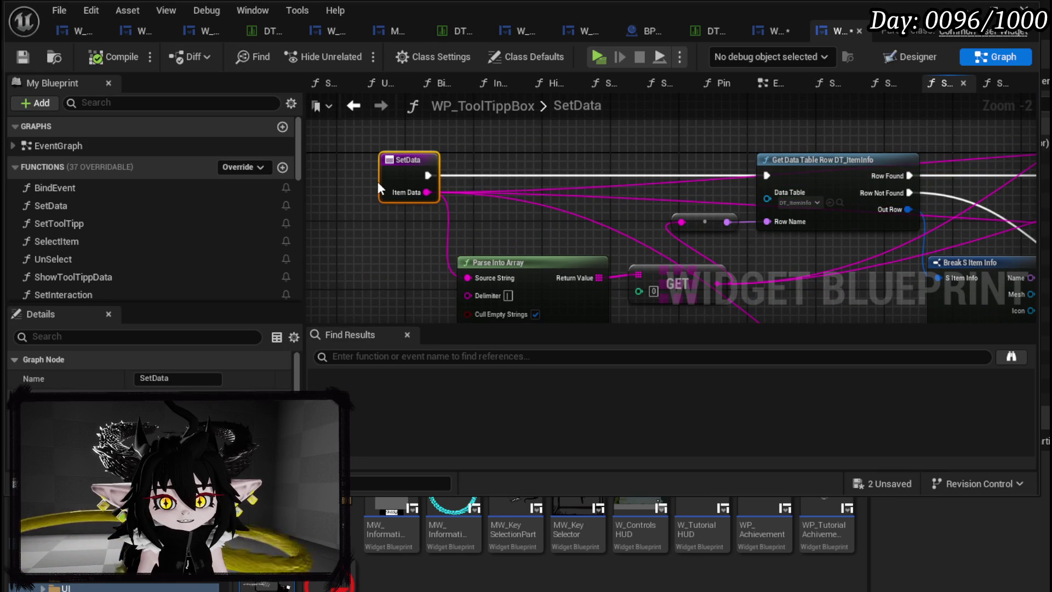
right_click(395, 165)
click(446, 472)
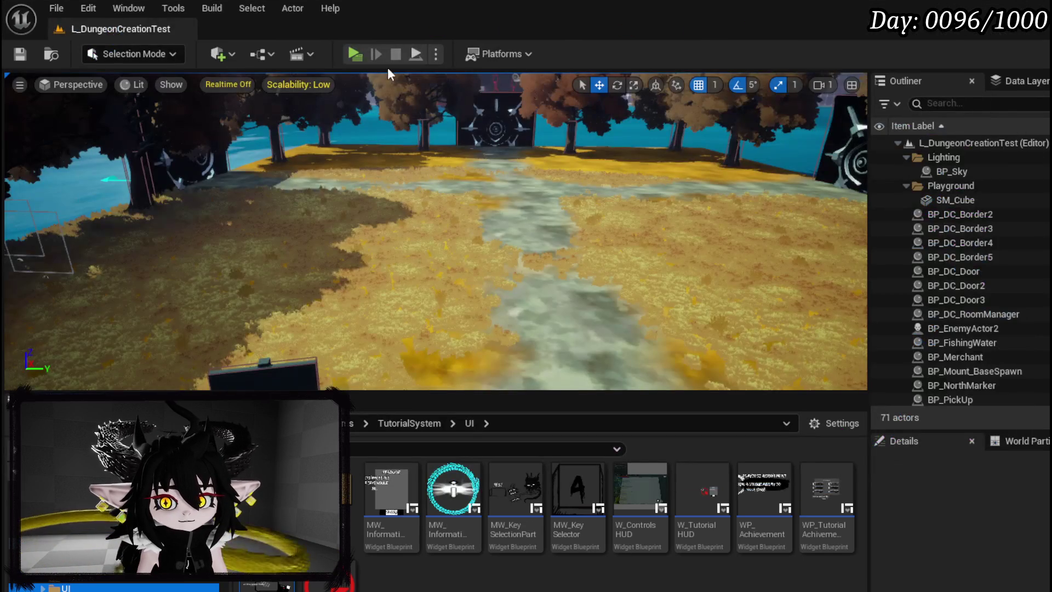
click(354, 54)
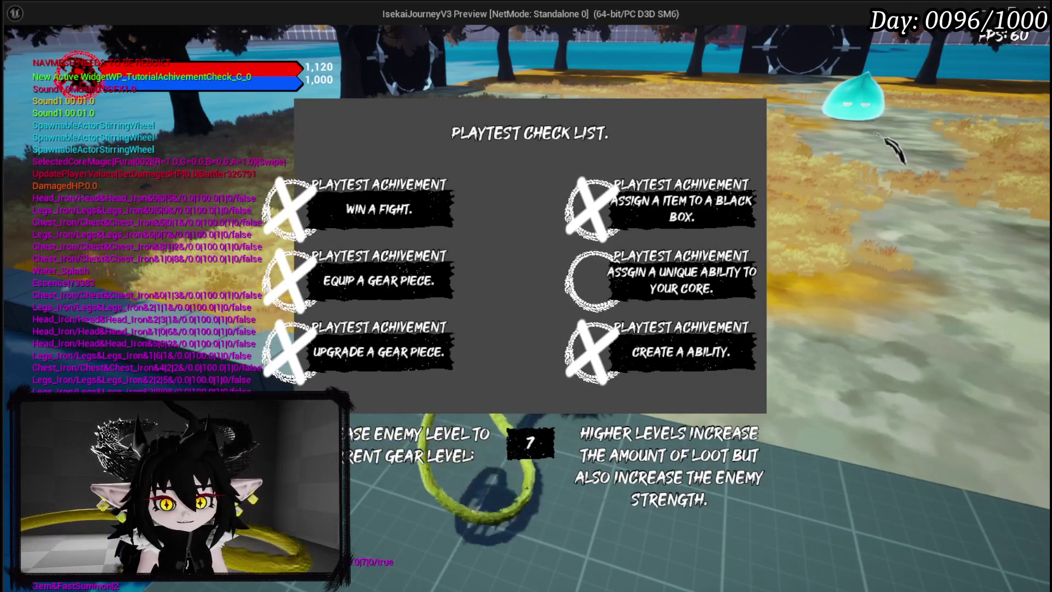
Close the checklist, run to the slime and play Blood Rush until the SetData breakpoint hits
key(Escape)
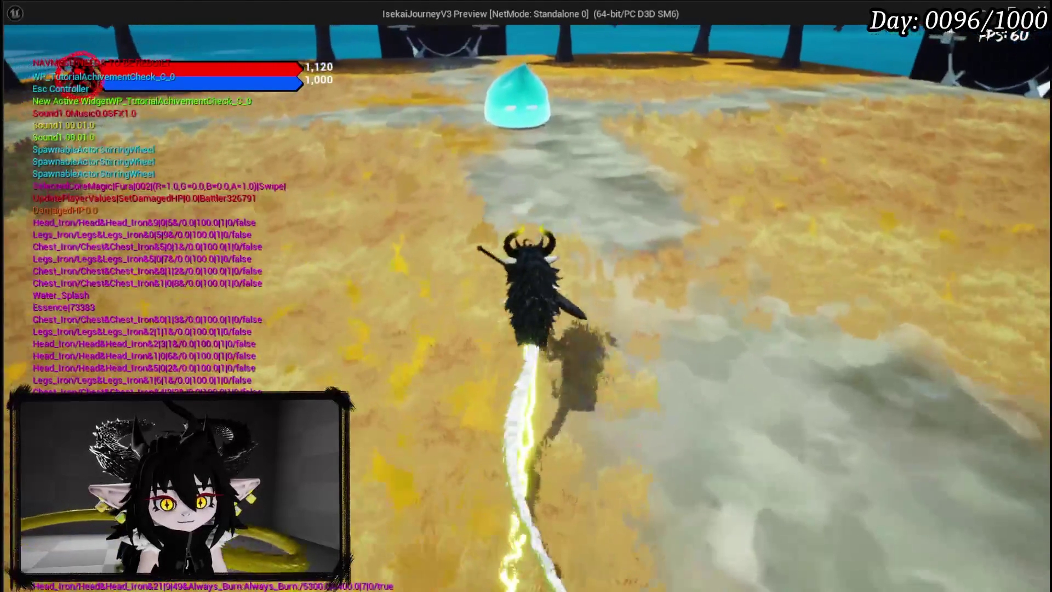
key(w)
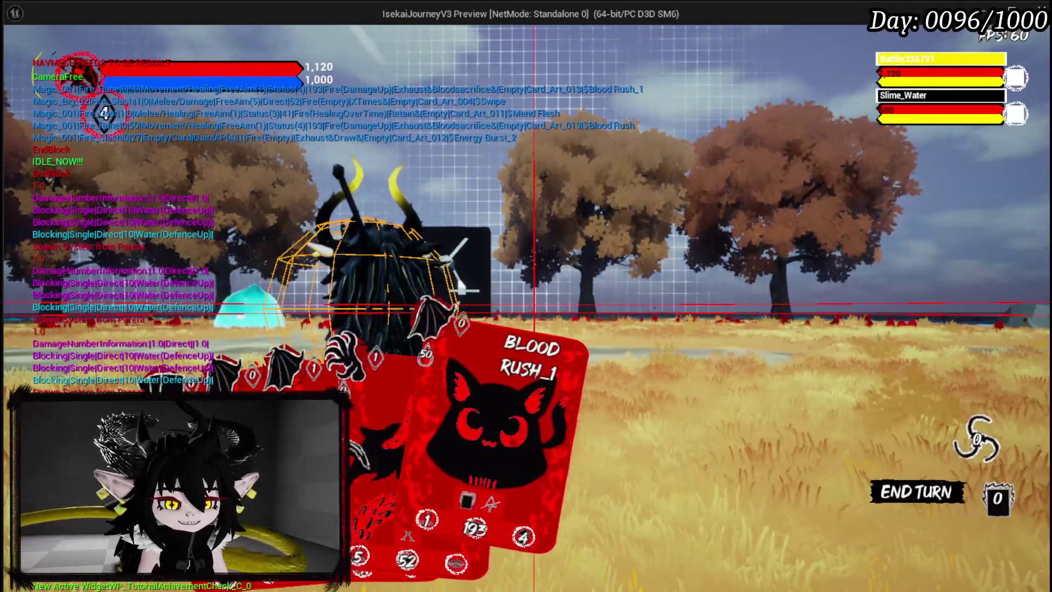
click(602, 449)
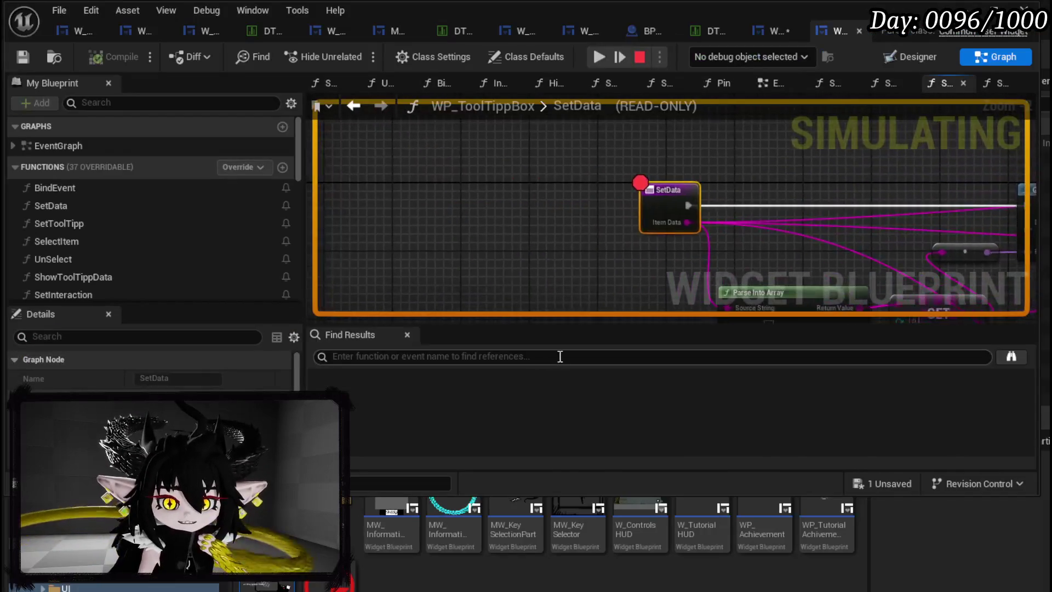
Resume the game, then step over to Get Data Table Row and Switch on E_ItemType
drag(535, 232, 342, 229)
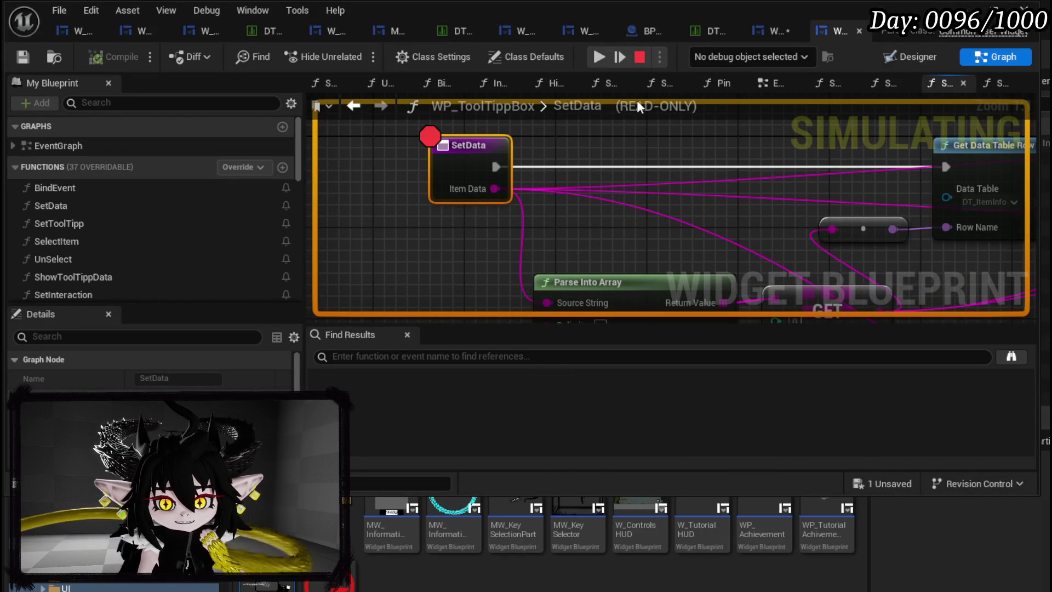
click(600, 57)
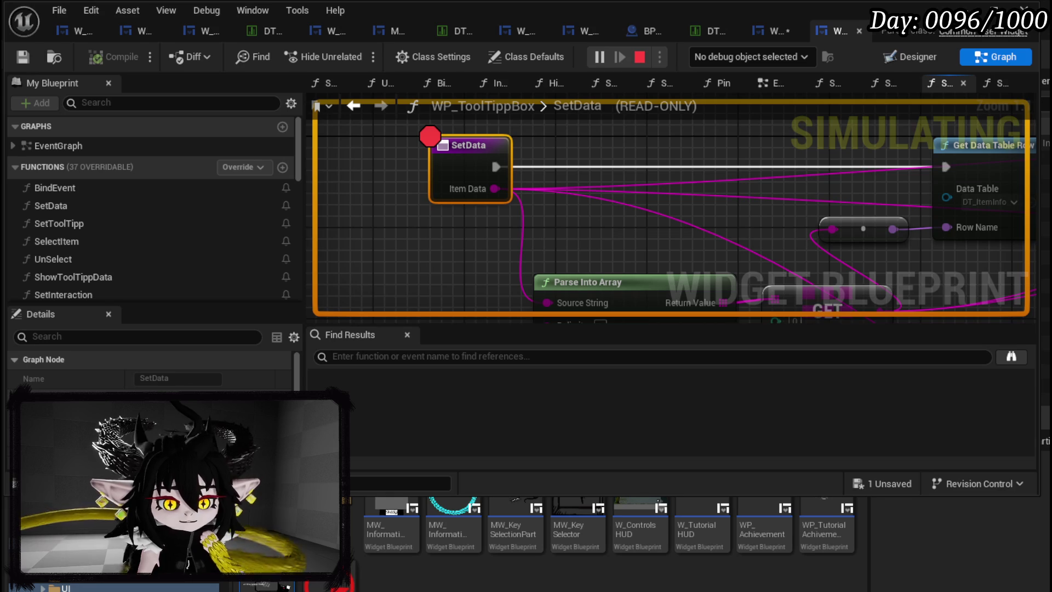
key(alt+Tab)
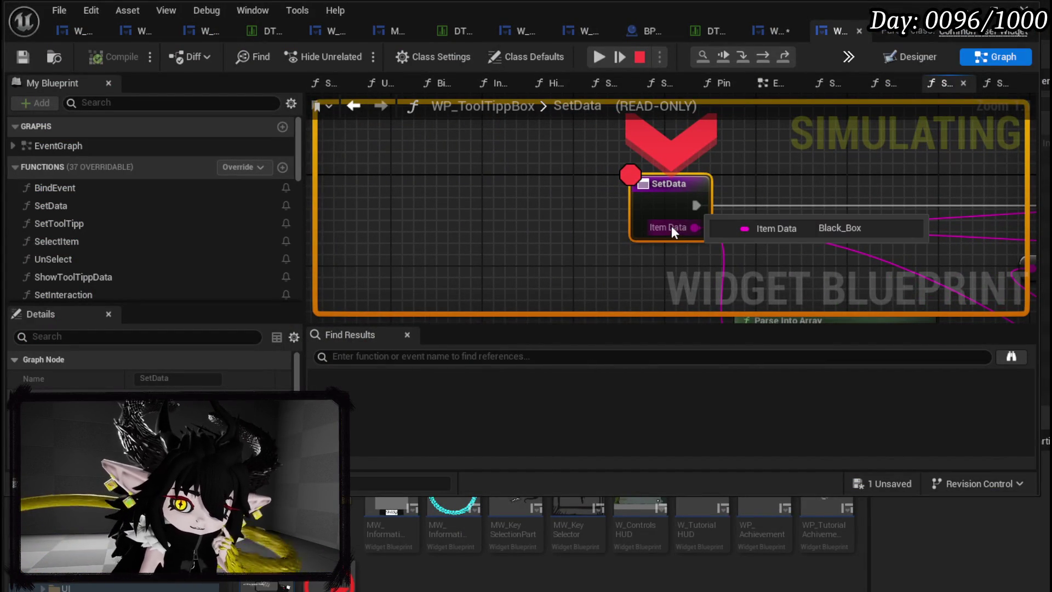
mouse_move(843, 189)
mouse_down()
mouse_move(801, 184)
mouse_move(842, 112)
mouse_up()
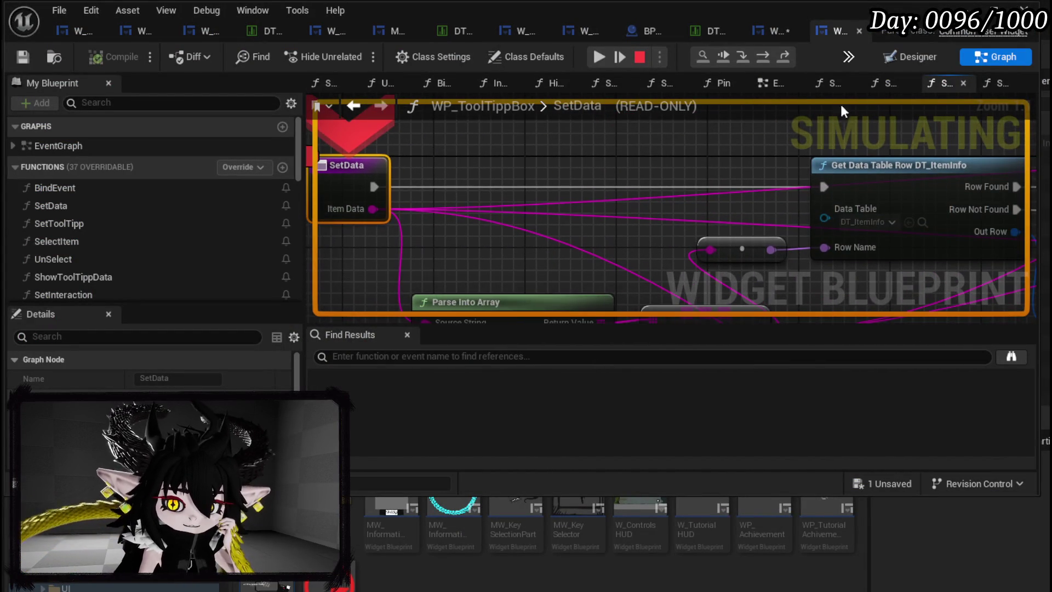
click(758, 57)
click(758, 60)
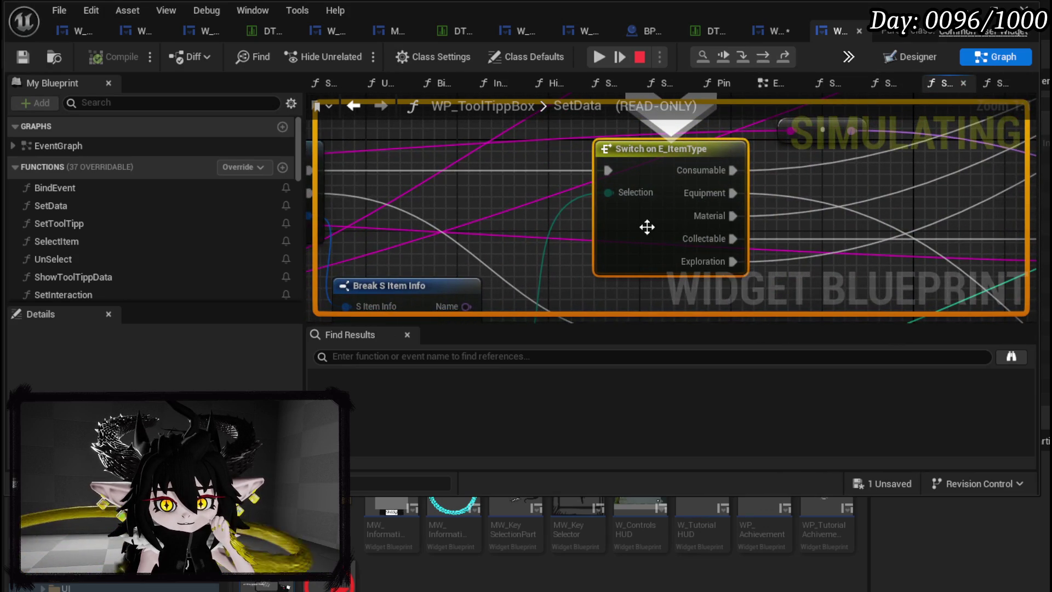
Step to the Set Data call and step into WP_ItemToolTipp_Base's SetData function
scroll(655, 231, down, 2)
drag(656, 230, 516, 258)
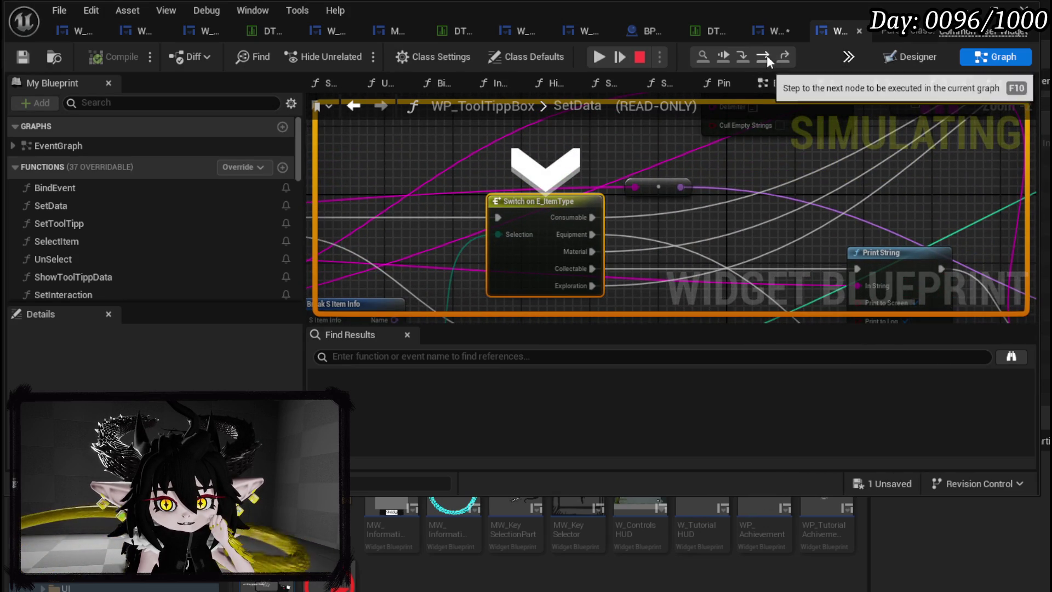
click(767, 55)
mouse_move(604, 241)
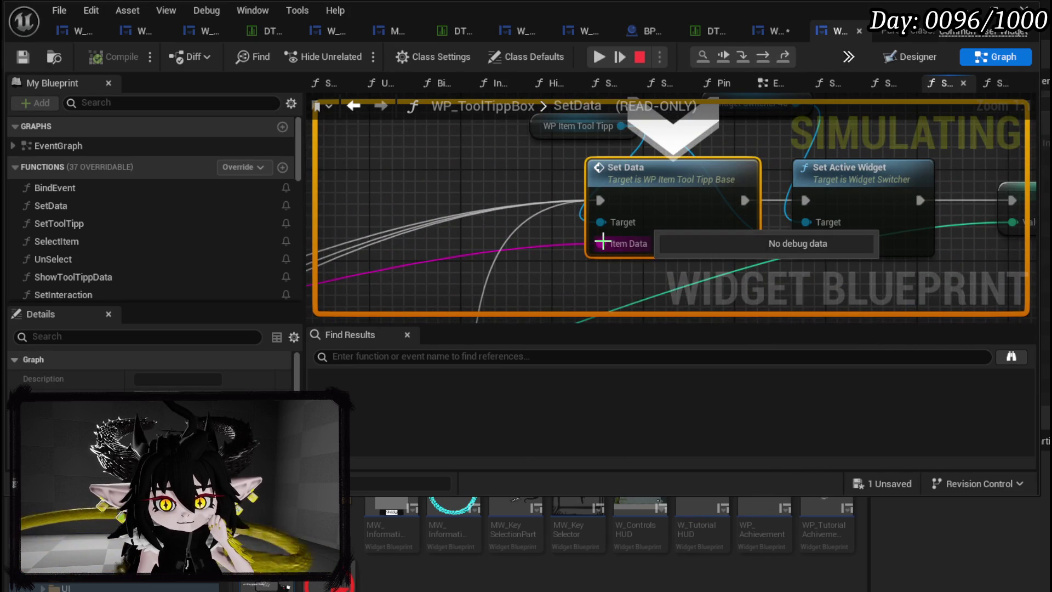
scroll(604, 247, down, 2)
mouse_move(545, 238)
mouse_down()
mouse_move(706, 220)
mouse_move(547, 259)
mouse_move(630, 262)
mouse_up()
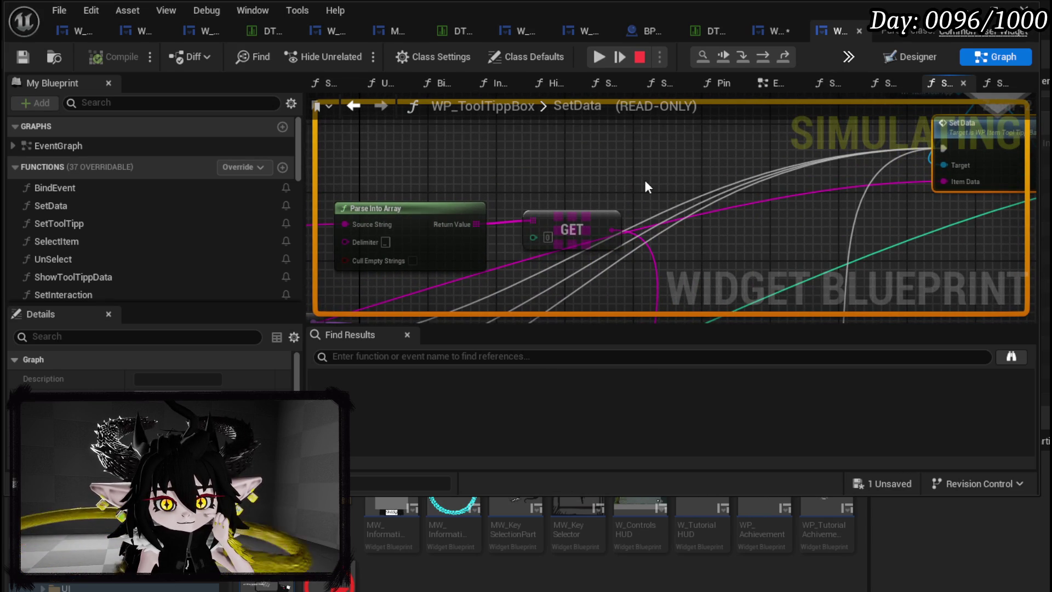
mouse_move(645, 182)
mouse_down()
mouse_move(903, 164)
mouse_move(400, 227)
mouse_up()
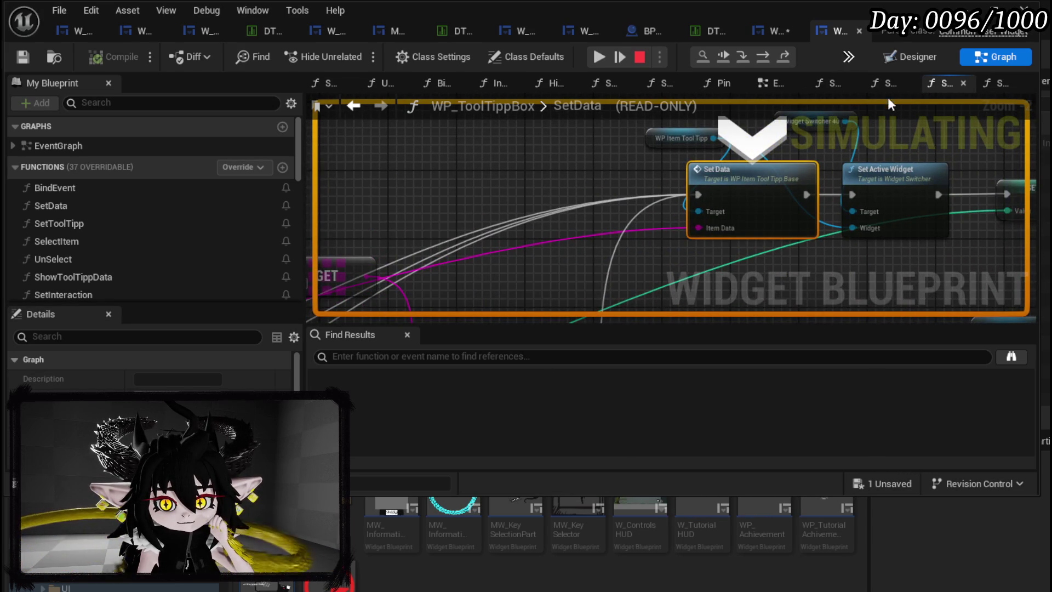
click(744, 57)
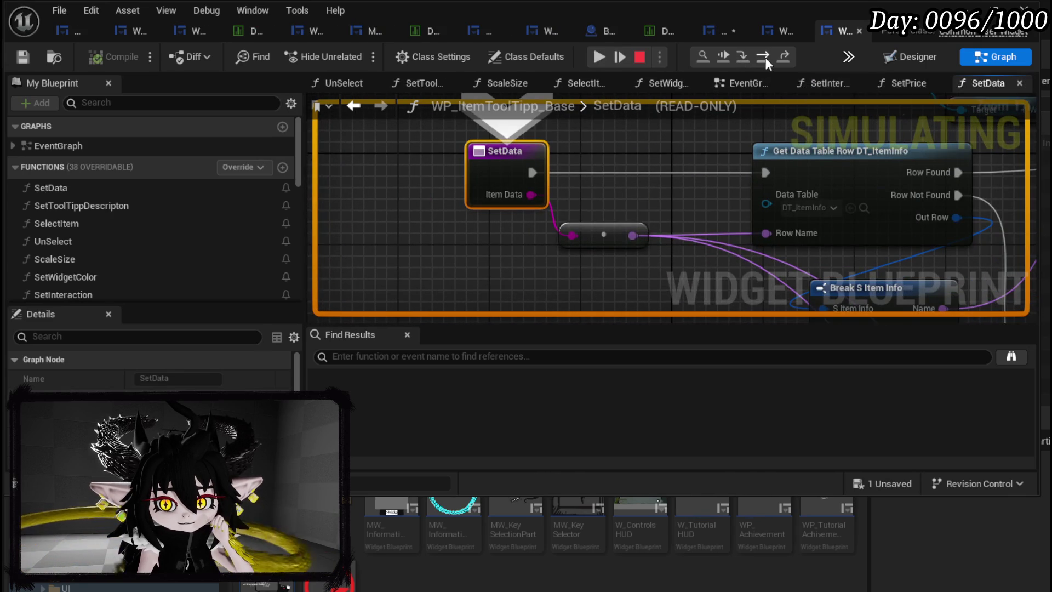
Step through Get Data Table Row, SetText, Set Brush from Texture to Set Tool Tipp Descripton
click(765, 58)
mouse_move(591, 242)
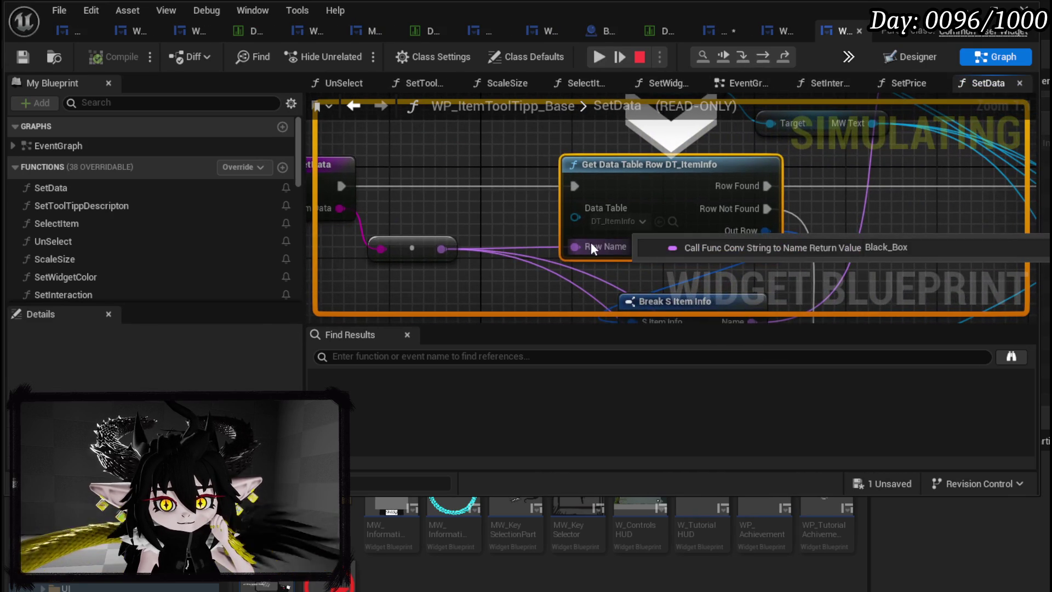
click(760, 58)
mouse_move(663, 246)
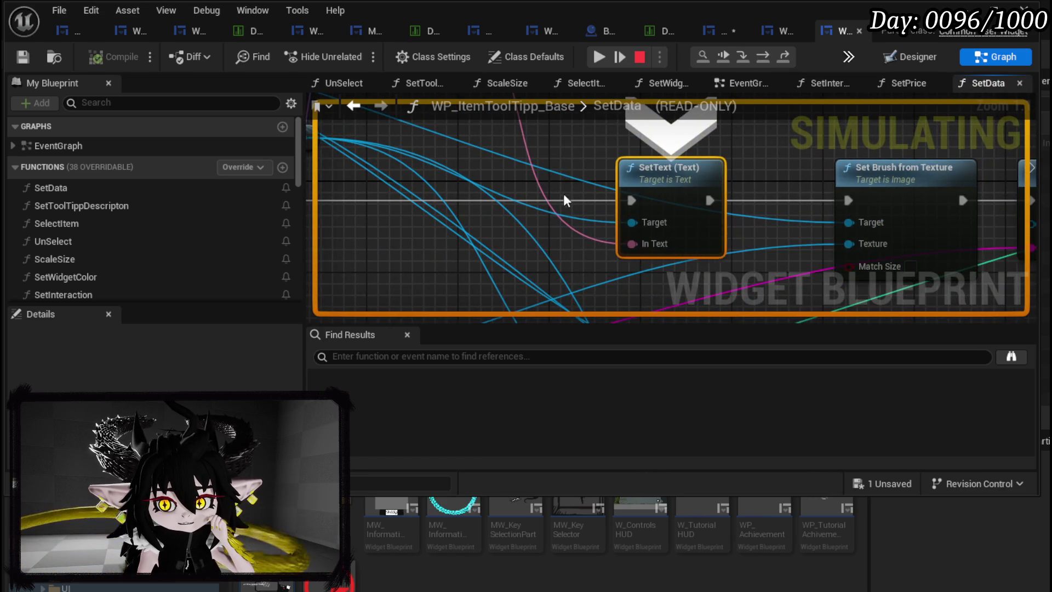
scroll(577, 203, down, 2)
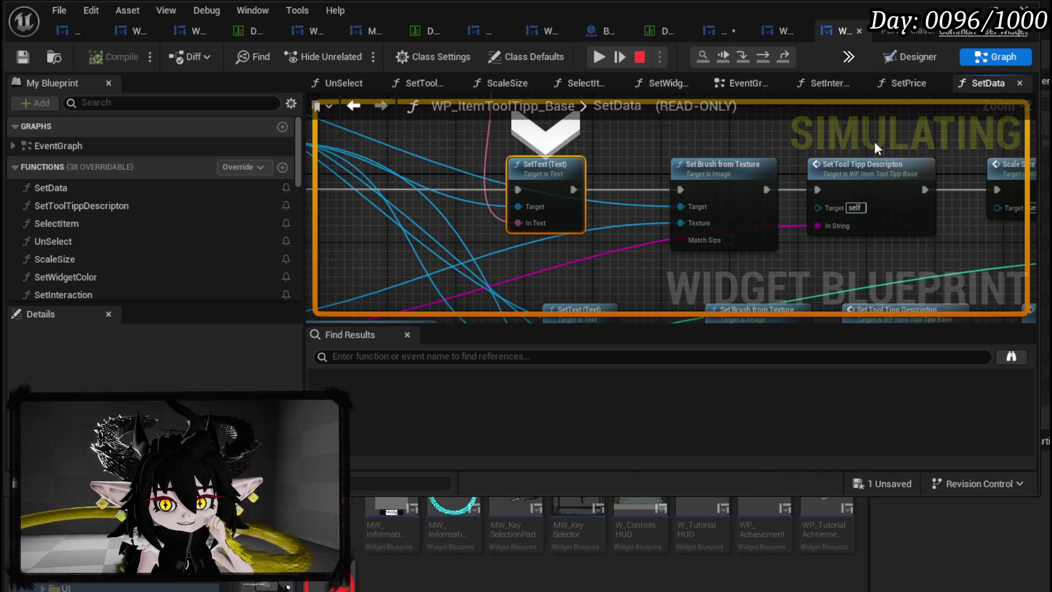
click(764, 63)
click(764, 63)
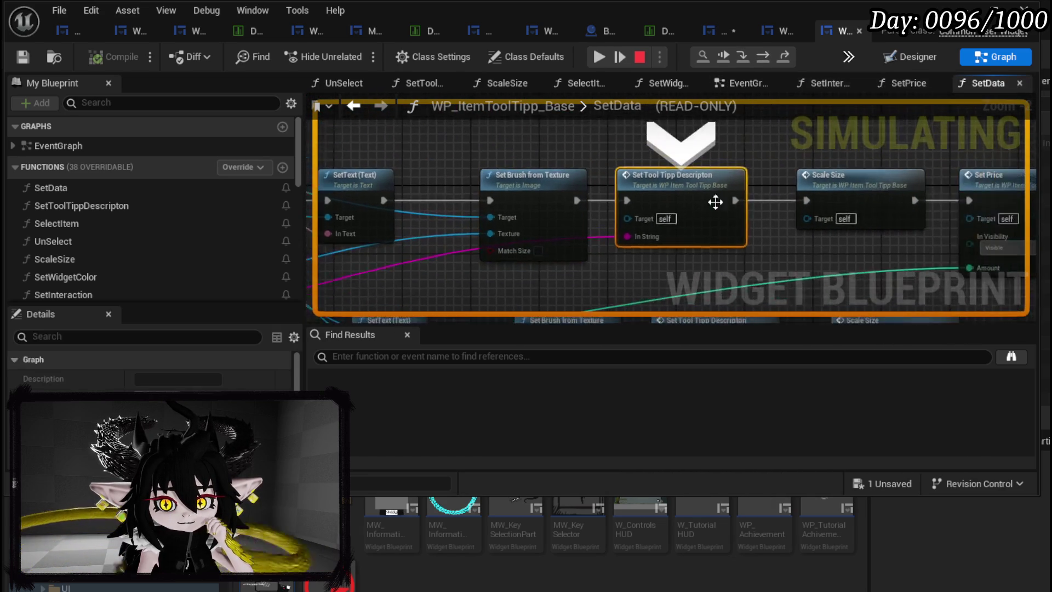
scroll(630, 230, up, 2)
mouse_move(634, 245)
scroll(618, 247, down, 5)
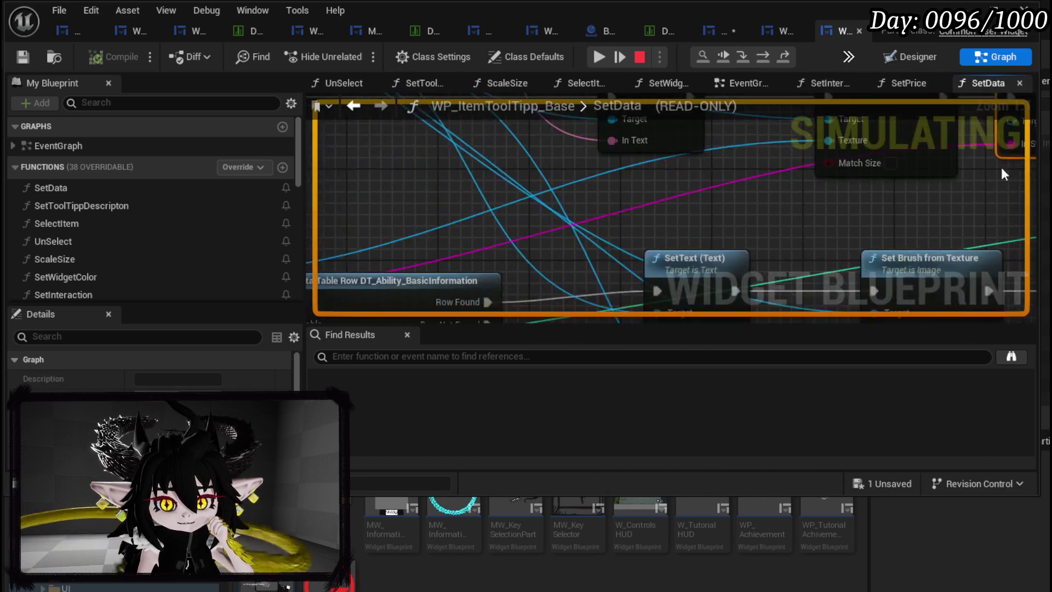
scroll(510, 233, up, 3)
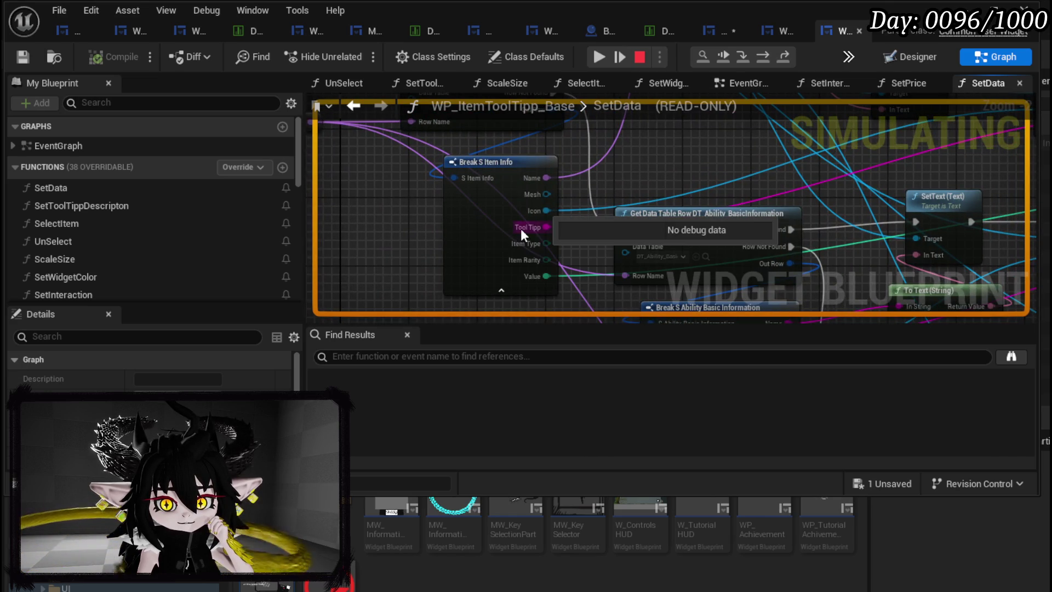
scroll(592, 230, down, 3)
scroll(561, 233, up, 2)
mouse_move(560, 232)
mouse_down()
mouse_move(311, 257)
mouse_move(317, 242)
mouse_move(460, 219)
mouse_up()
right_click(461, 219)
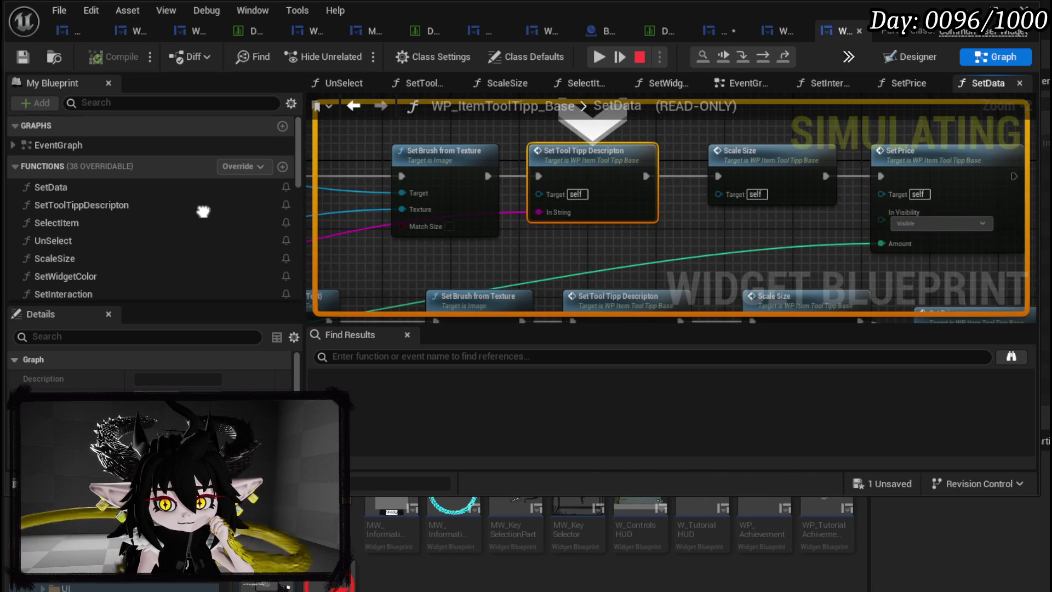
right_click(767, 189)
mouse_move(768, 189)
mouse_down()
mouse_move(375, 214)
mouse_move(916, 235)
mouse_up()
Step into SetToolTippDescripton, then on through Scale Size, Set Price and the SetToolTippData Branch
click(739, 58)
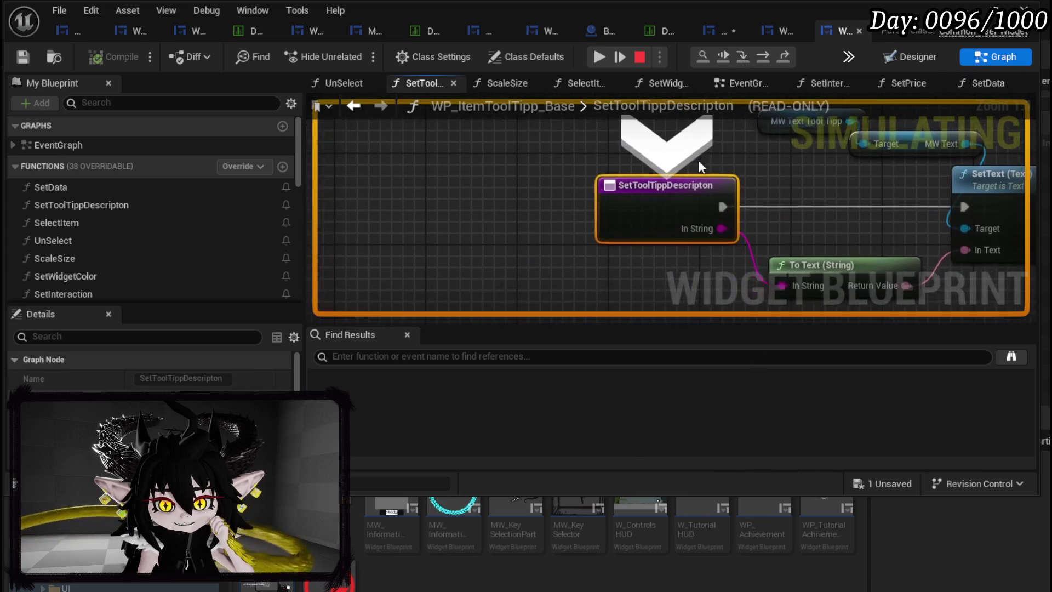
mouse_move(794, 166)
mouse_down()
mouse_move(696, 176)
mouse_move(624, 201)
mouse_up()
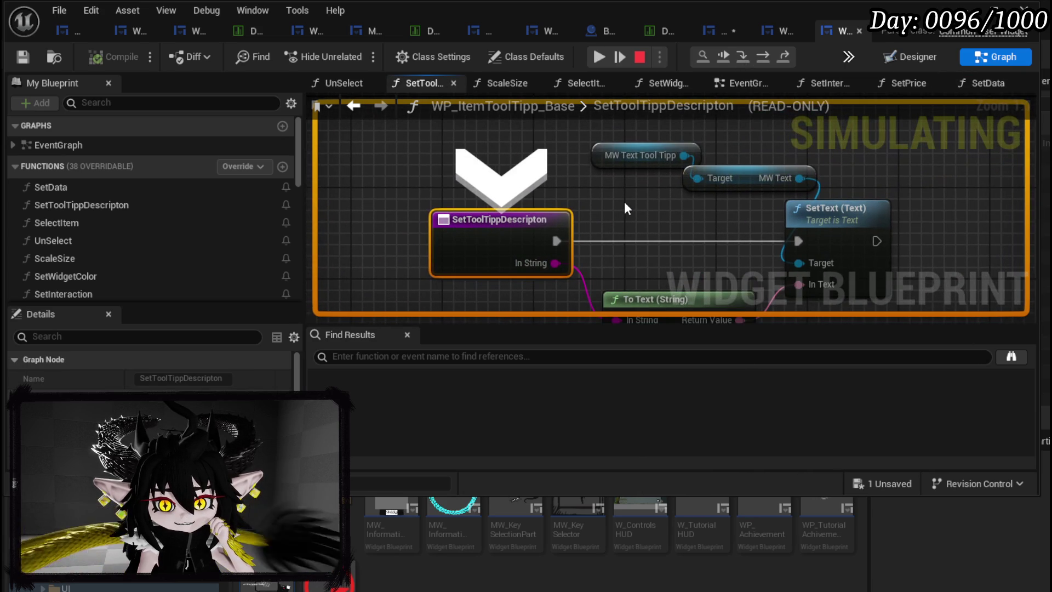
click(756, 55)
click(756, 55)
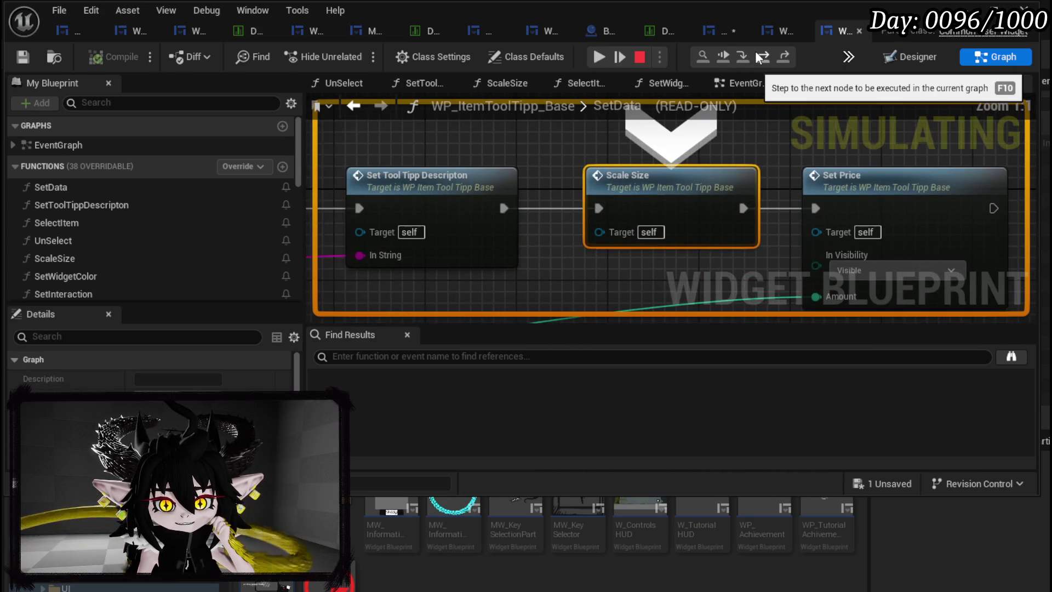
click(756, 55)
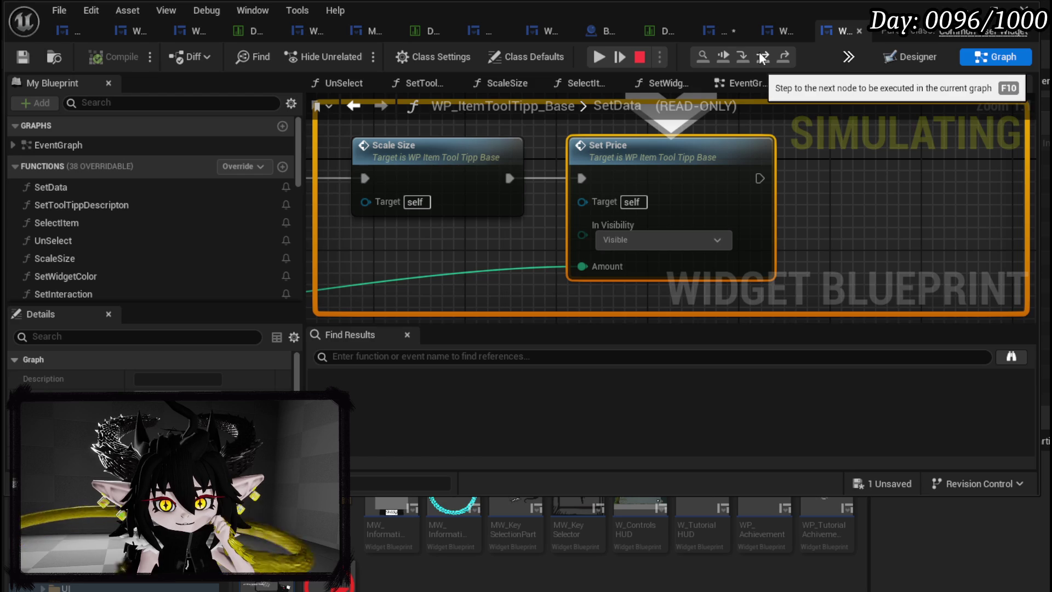
click(762, 56)
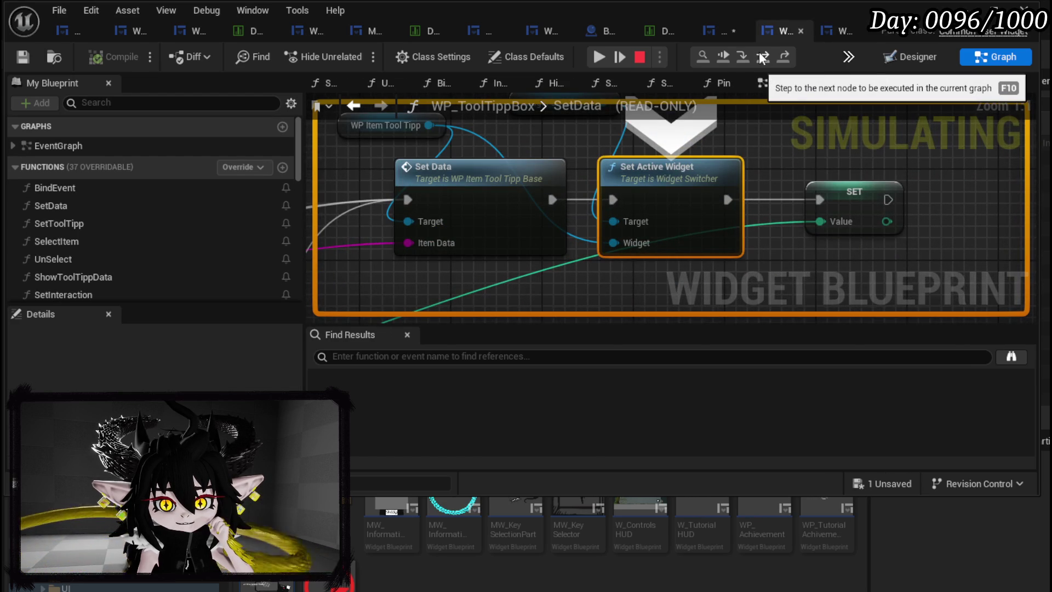
click(762, 57)
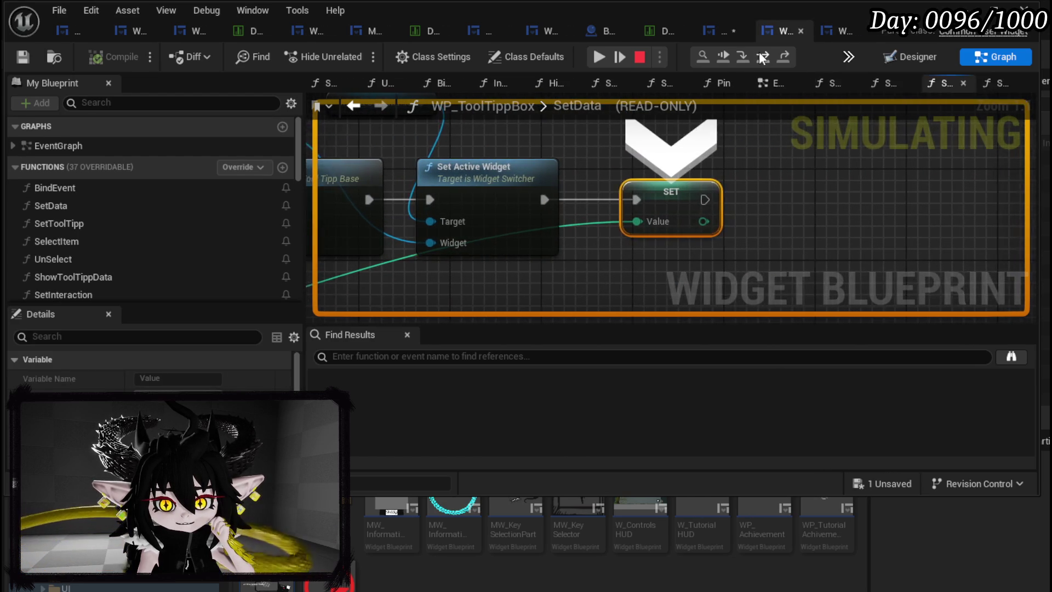
click(762, 56)
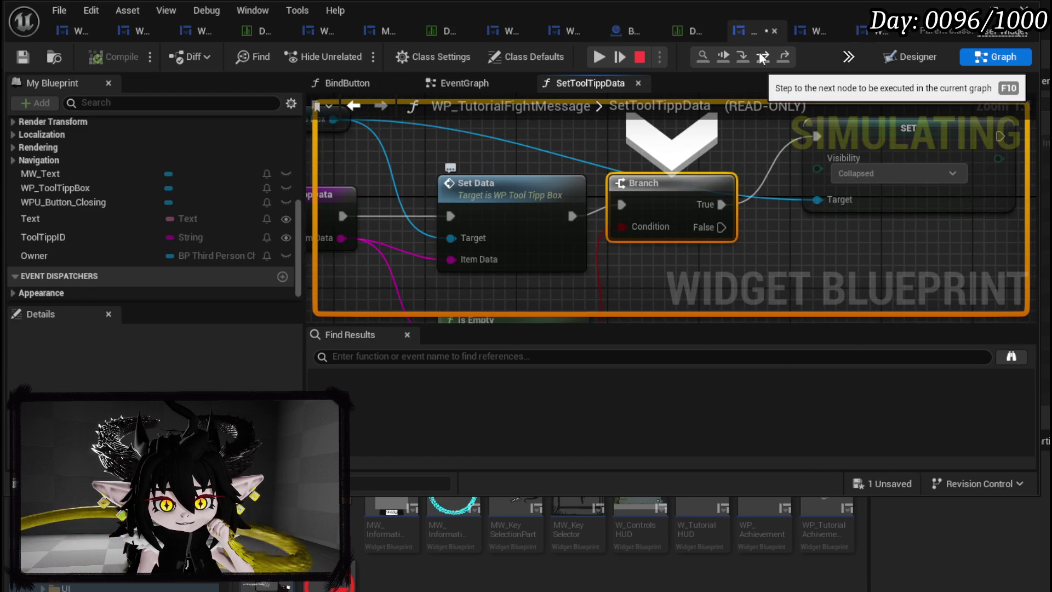
scroll(517, 144, down, 2)
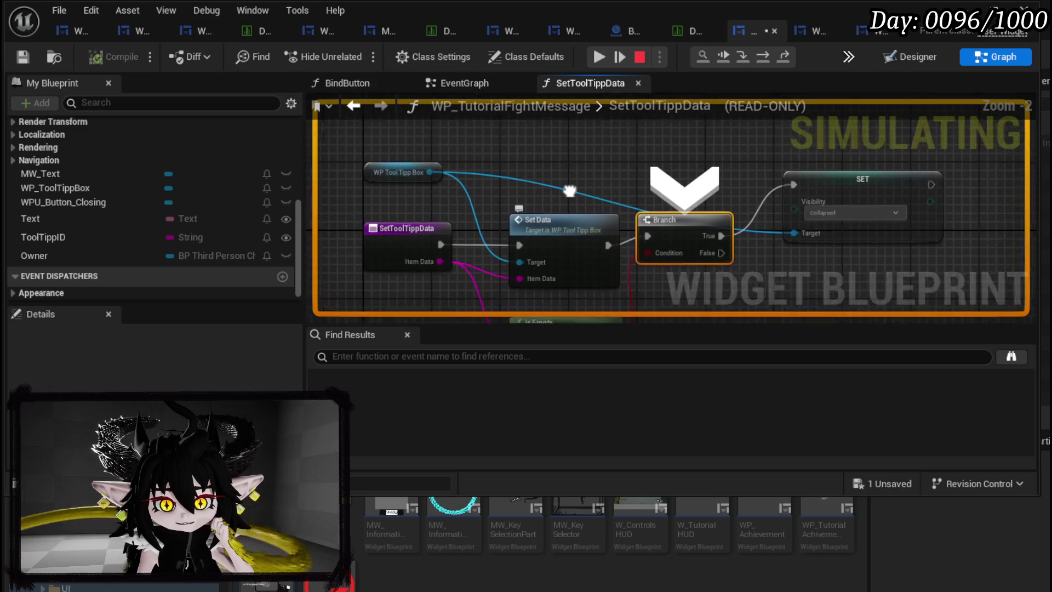
drag(518, 178, 623, 143)
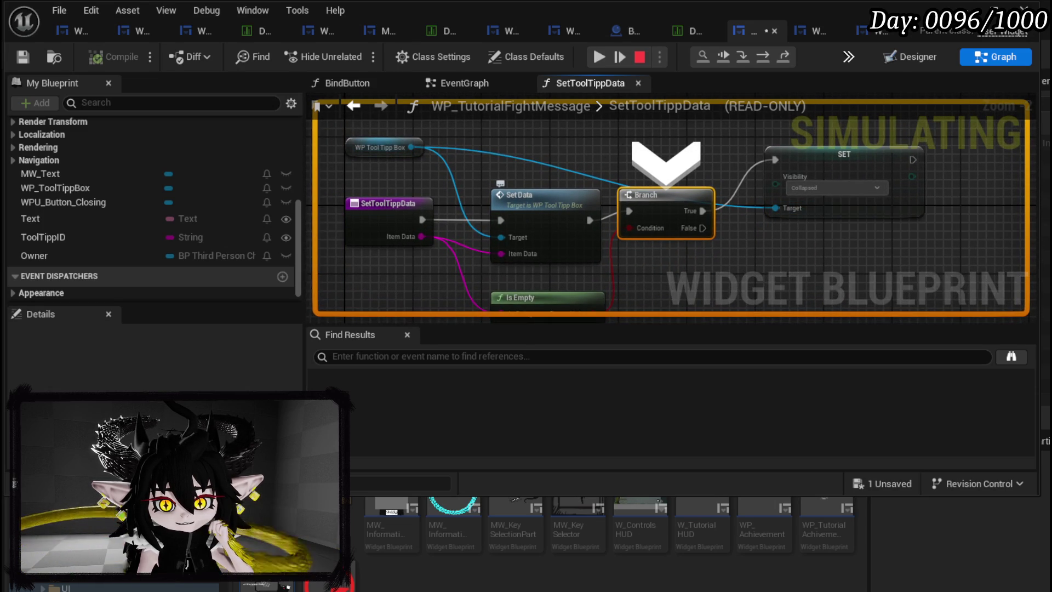
Step out through CreateTutorialWidget, the message box creation, Set Data from Item ID and Add Item
click(764, 58)
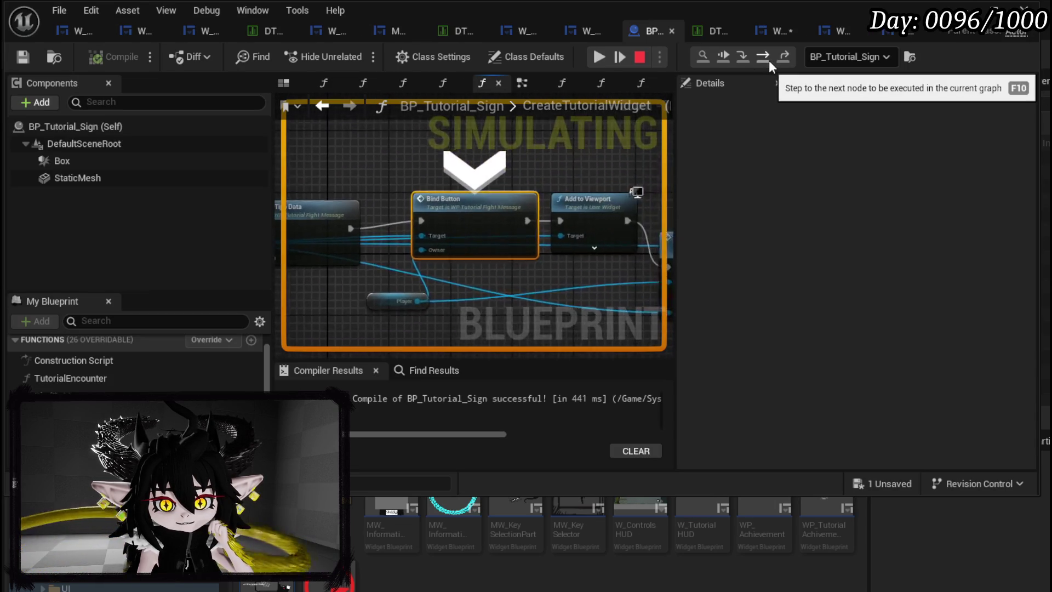
click(766, 61)
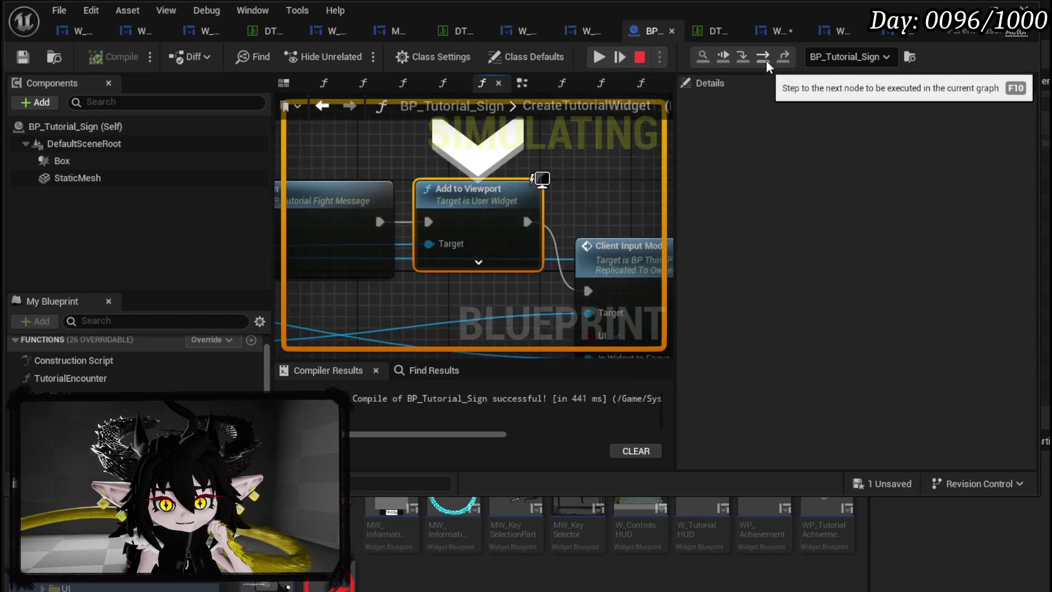
click(766, 60)
click(766, 60)
click(766, 60)
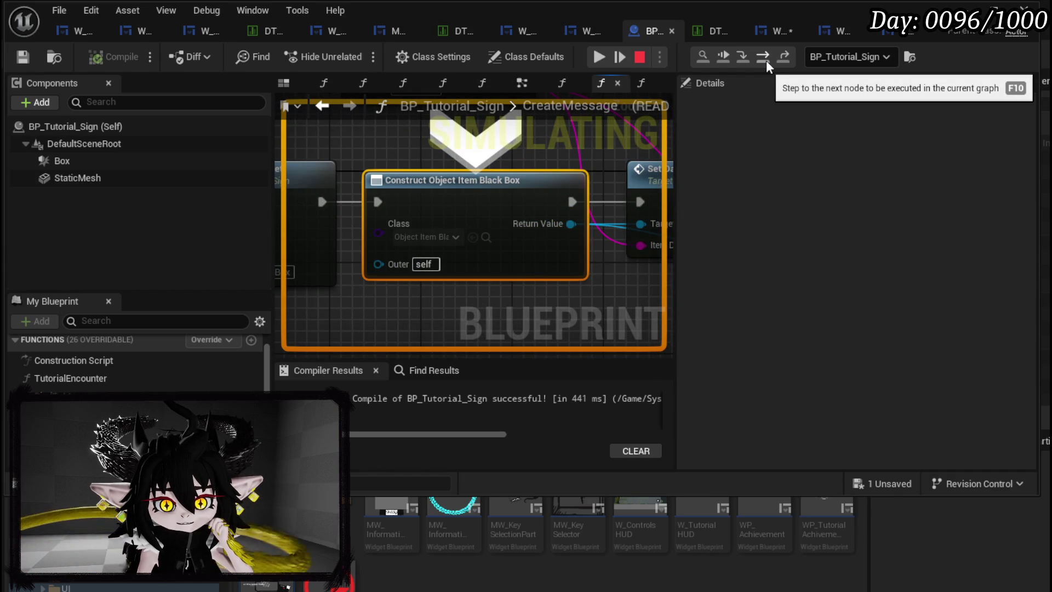
click(766, 61)
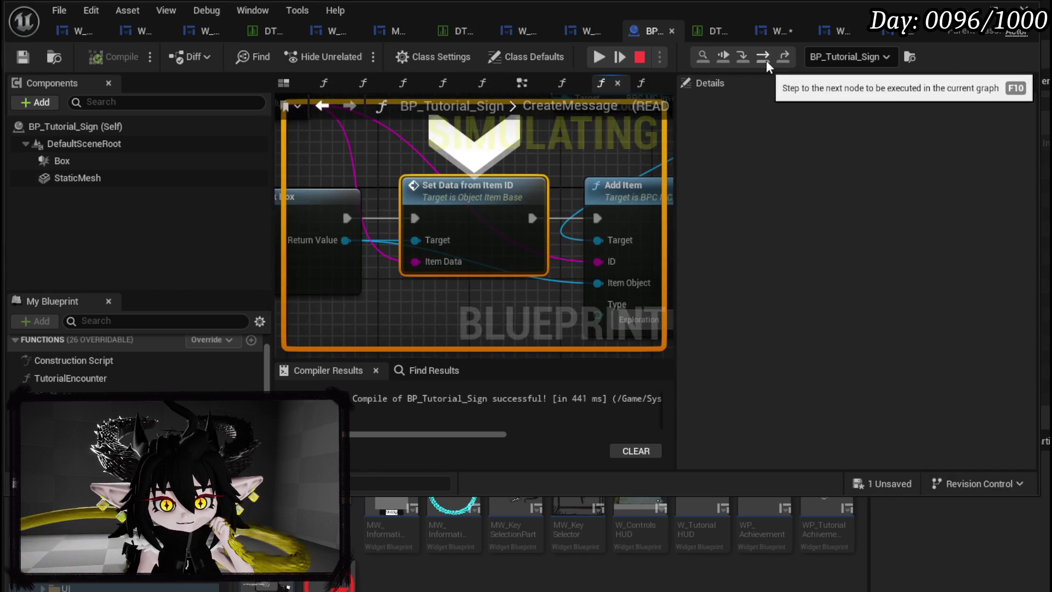
click(766, 60)
click(766, 60)
click(766, 61)
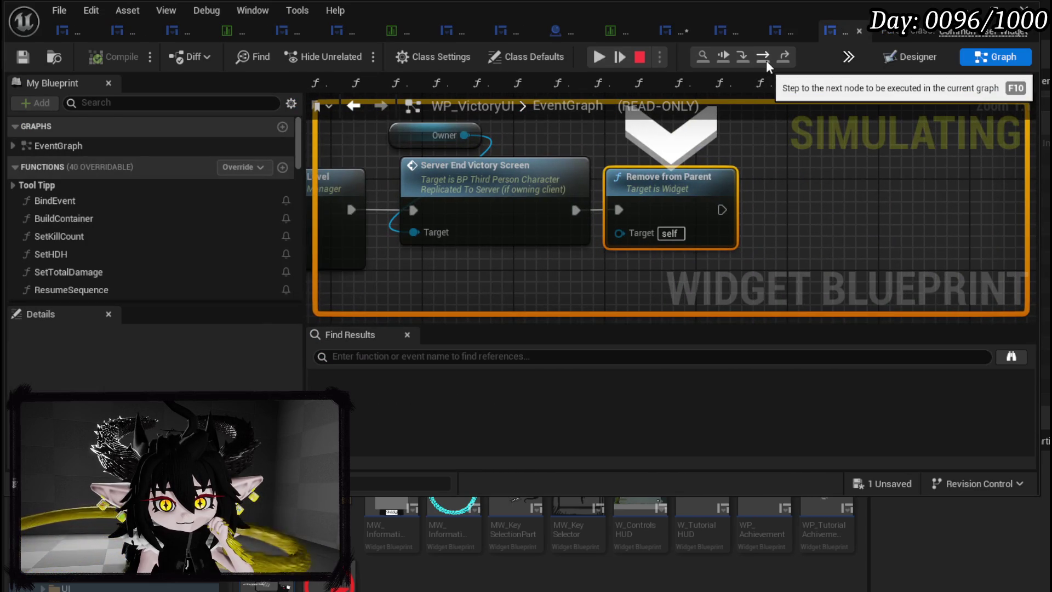
Resume the game, dismiss the tutorial panels, stop the play session and save WP_VictoryUI
click(608, 61)
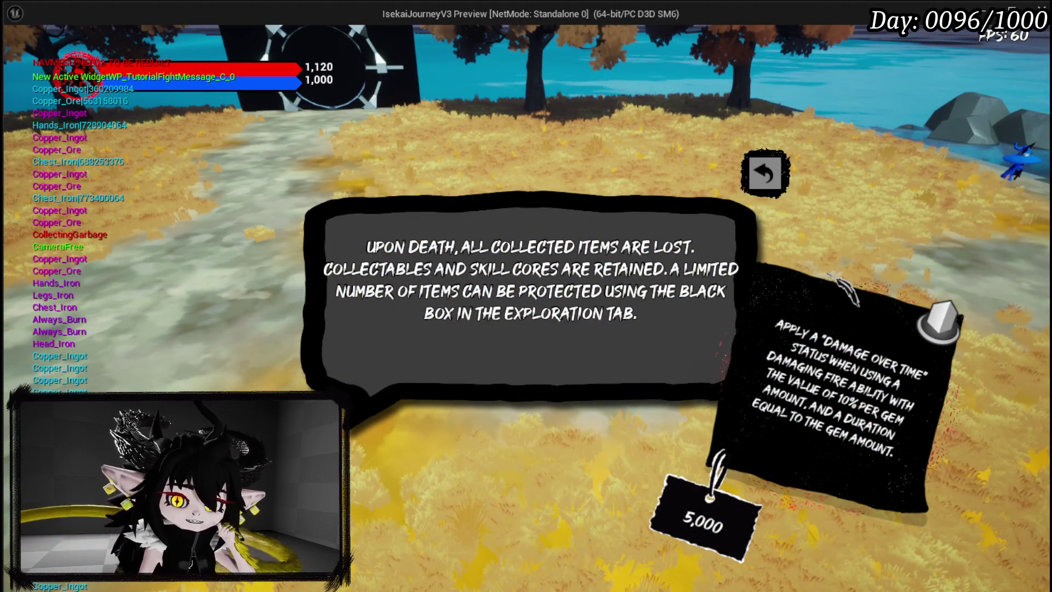
click(765, 173)
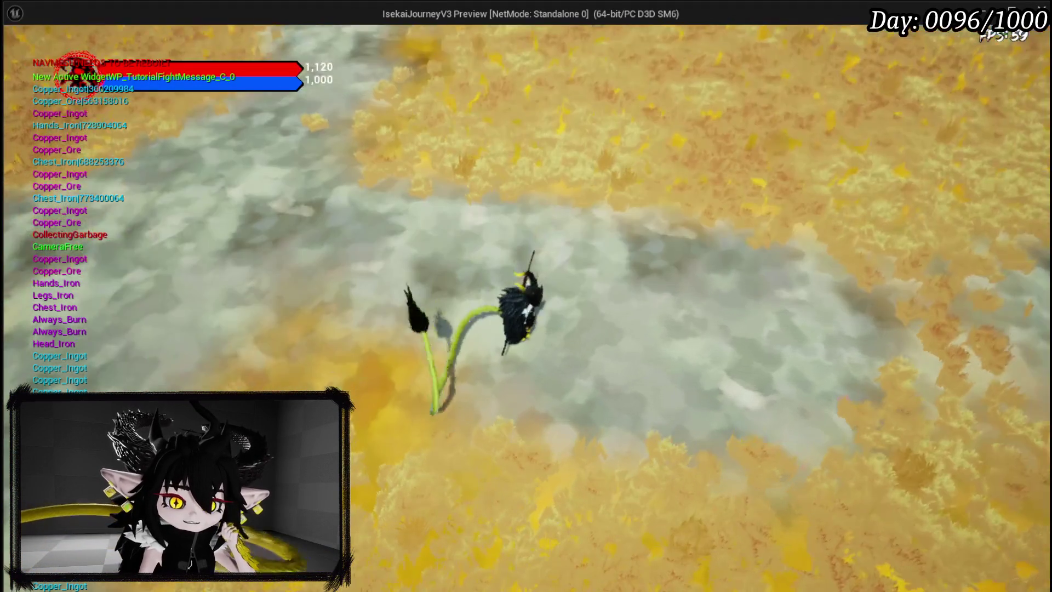
key(Escape)
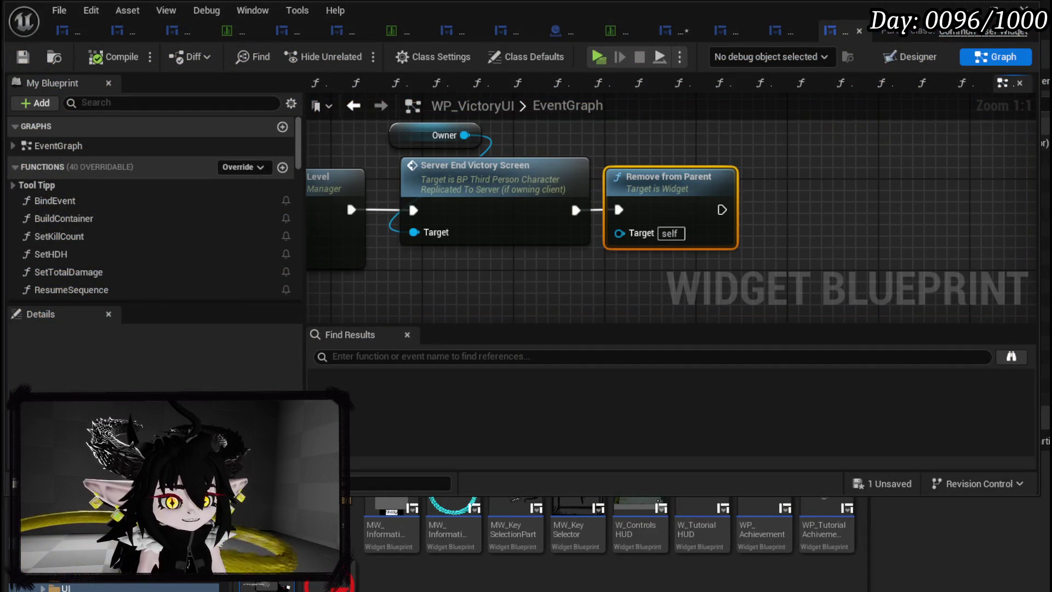
click(22, 56)
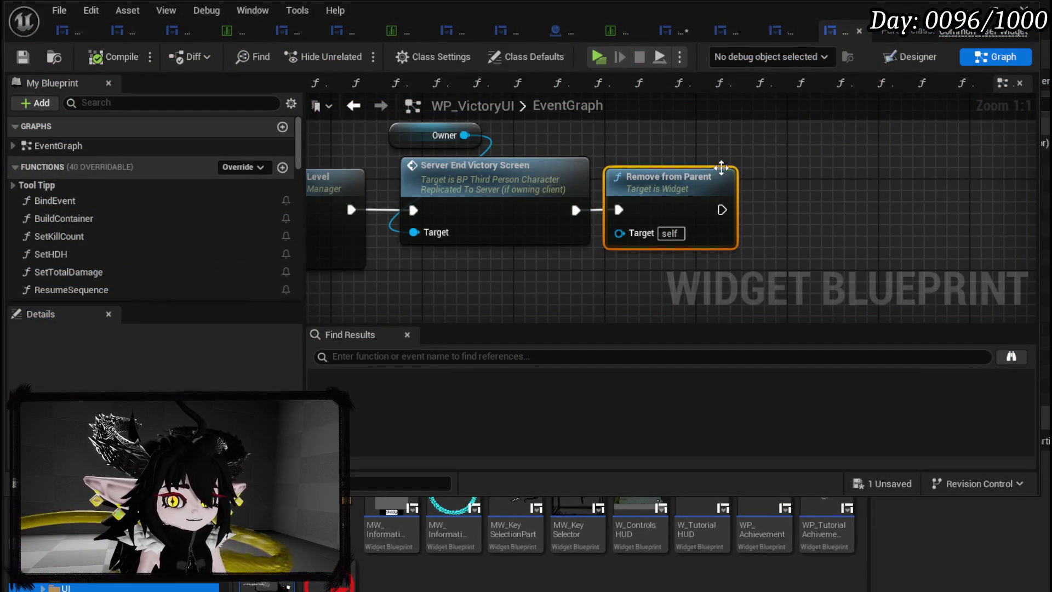
Bring up WP_TutorialFightMessage's SetToolTippData graph
scroll(586, 197, down, 5)
scroll(590, 196, up, 3)
mouse_move(609, 192)
mouse_down()
mouse_move(653, 220)
mouse_move(445, 222)
mouse_up()
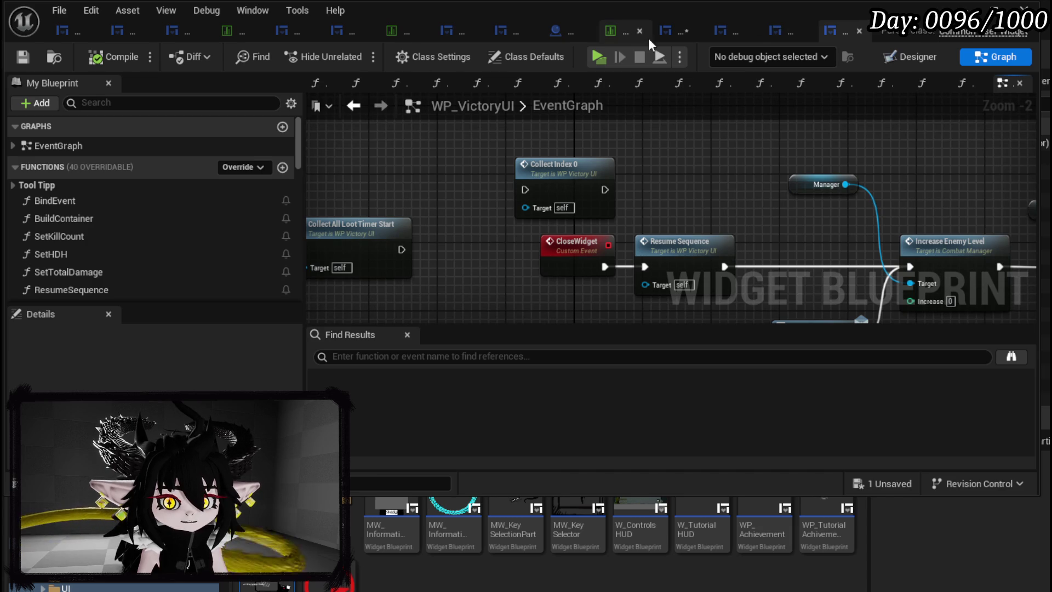
click(665, 36)
drag(603, 156, 705, 146)
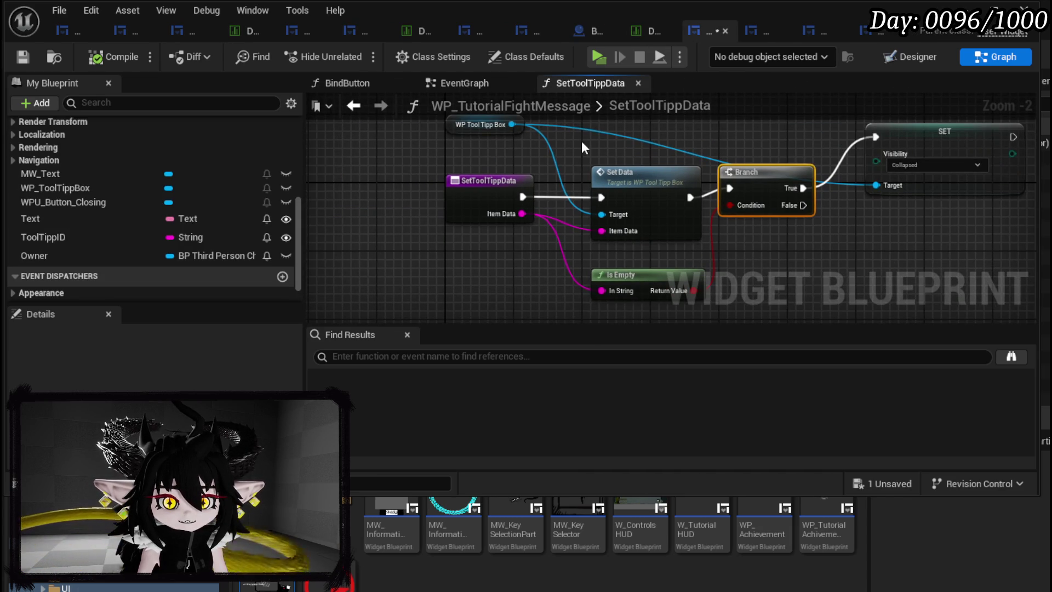
Move the SetToolTippData entry and Set Data nodes left and save WP_TutorialFightMessage
drag(583, 147, 587, 180)
mouse_move(514, 192)
mouse_down()
mouse_move(672, 215)
mouse_move(609, 198)
mouse_move(576, 215)
mouse_up()
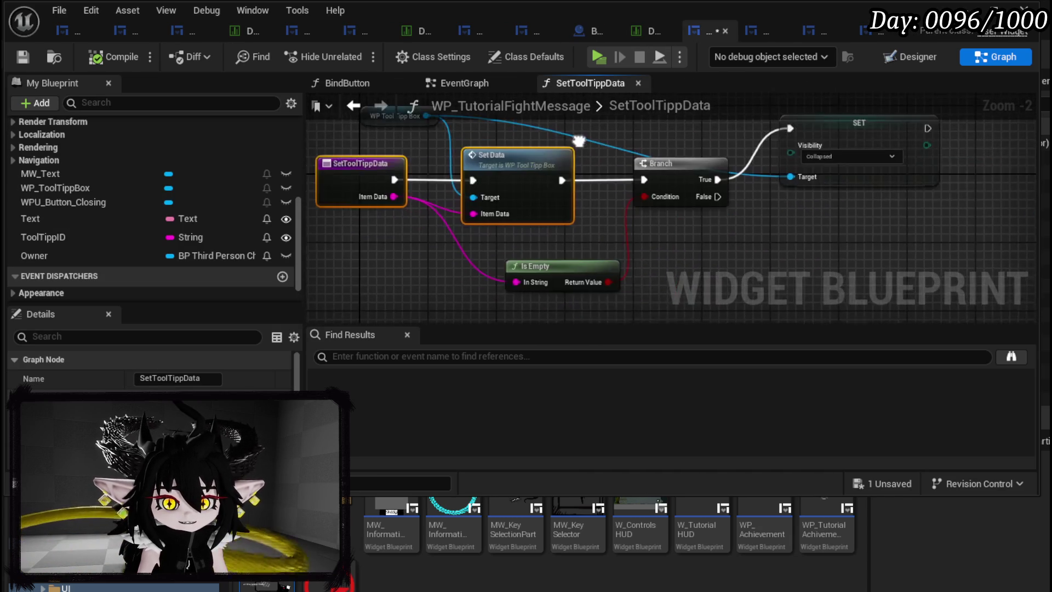
click(25, 54)
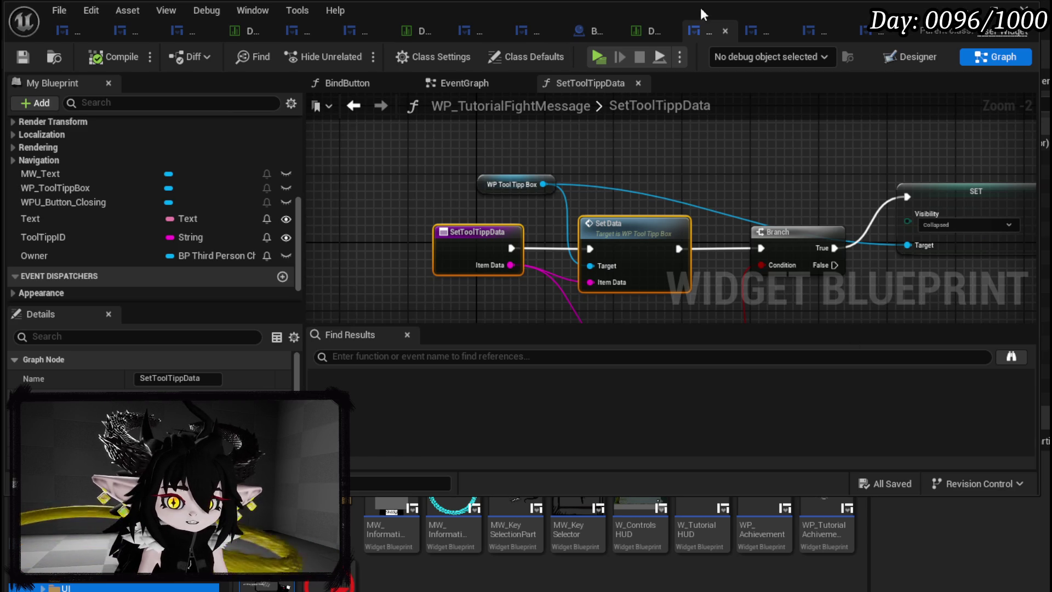
After checking the item data table, reposition the WP Tool Tipp Box getter up and left
click(639, 28)
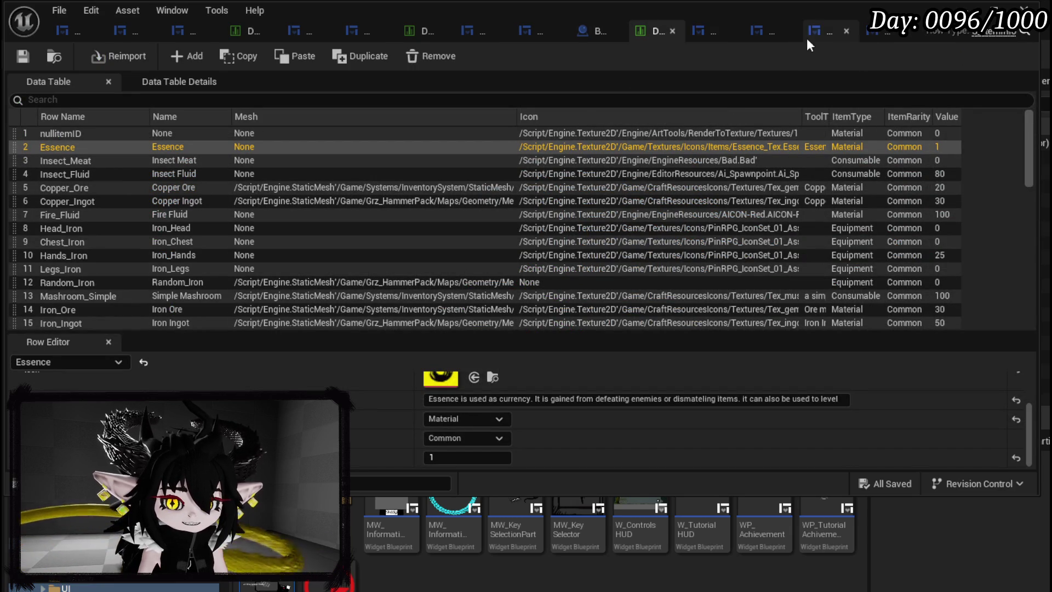
click(703, 30)
scroll(158, 171, up, 2)
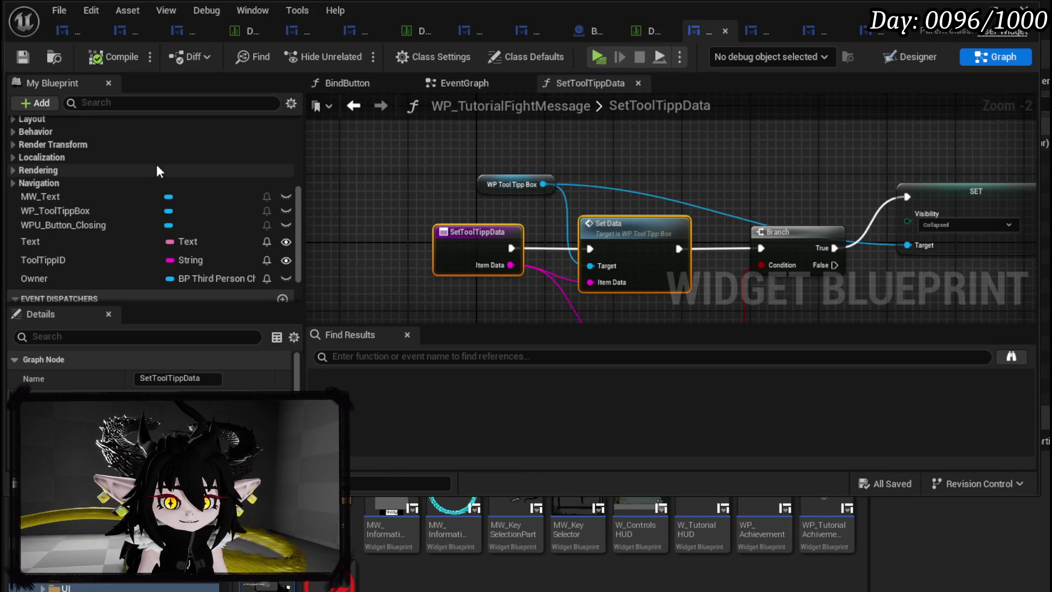
mouse_move(503, 186)
mouse_down()
mouse_move(418, 177)
mouse_move(511, 173)
mouse_up()
Add a WP_ItemToolTipp getter from WP Tool Tipp Box and a Set Data call on it
text(get Item)
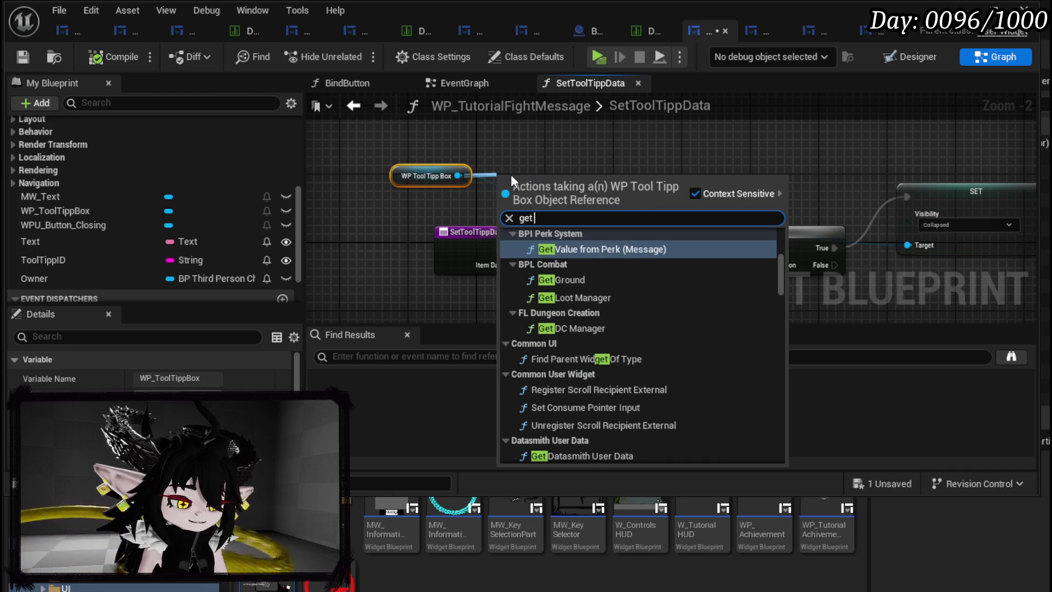
key(Return)
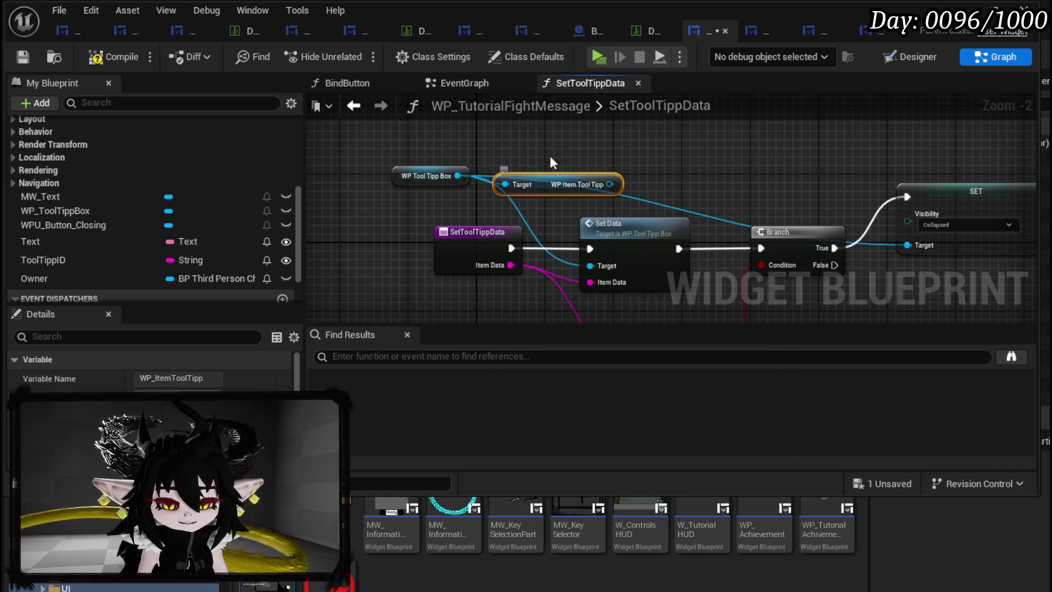
drag(610, 185, 699, 173)
text(Set)
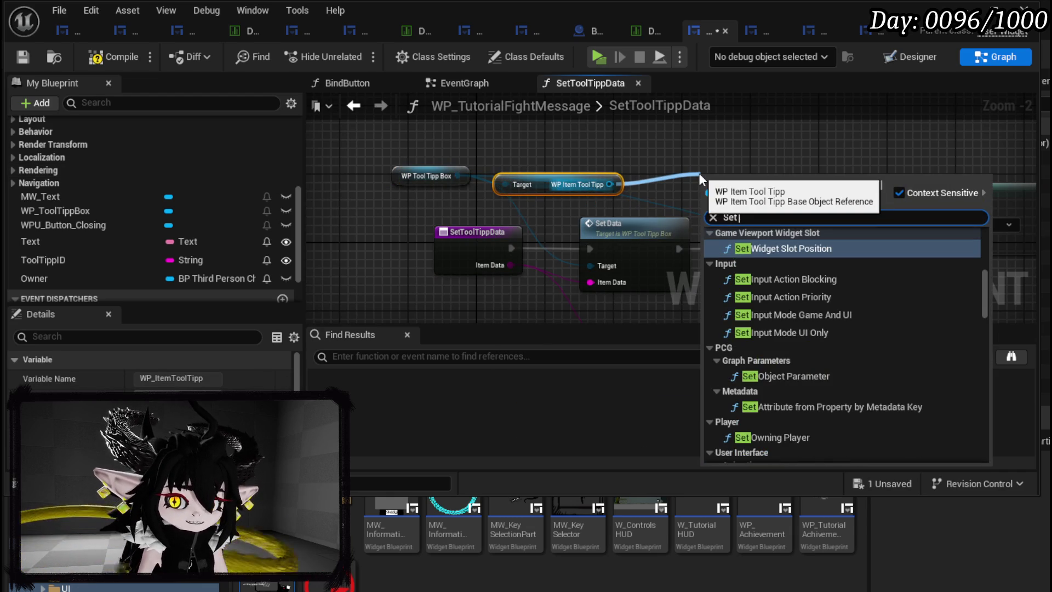
text( Tool)
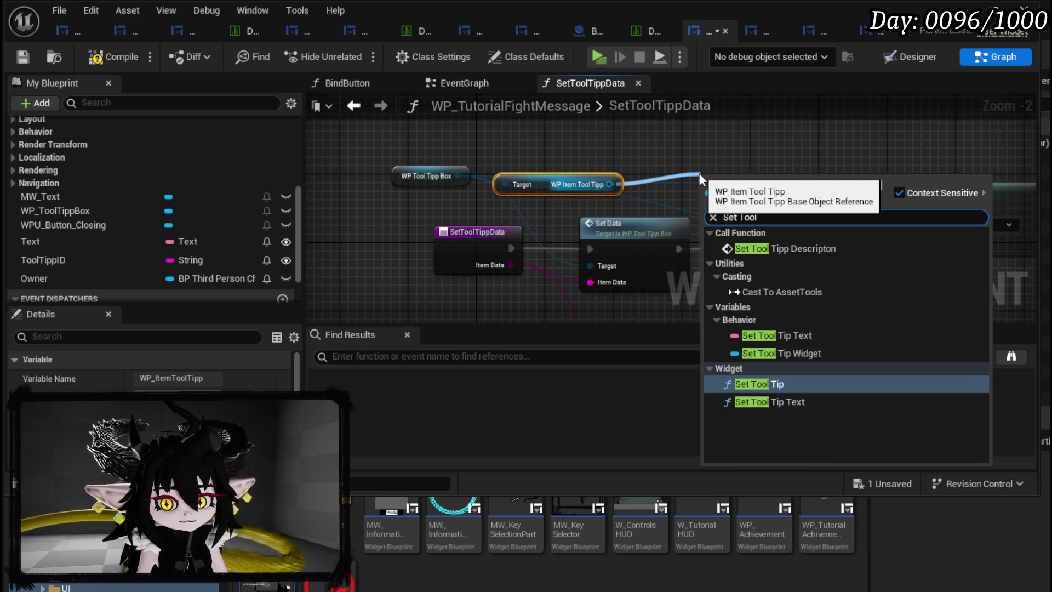
key(BackSpace)
key(BackSpace)
key(BackSpace)
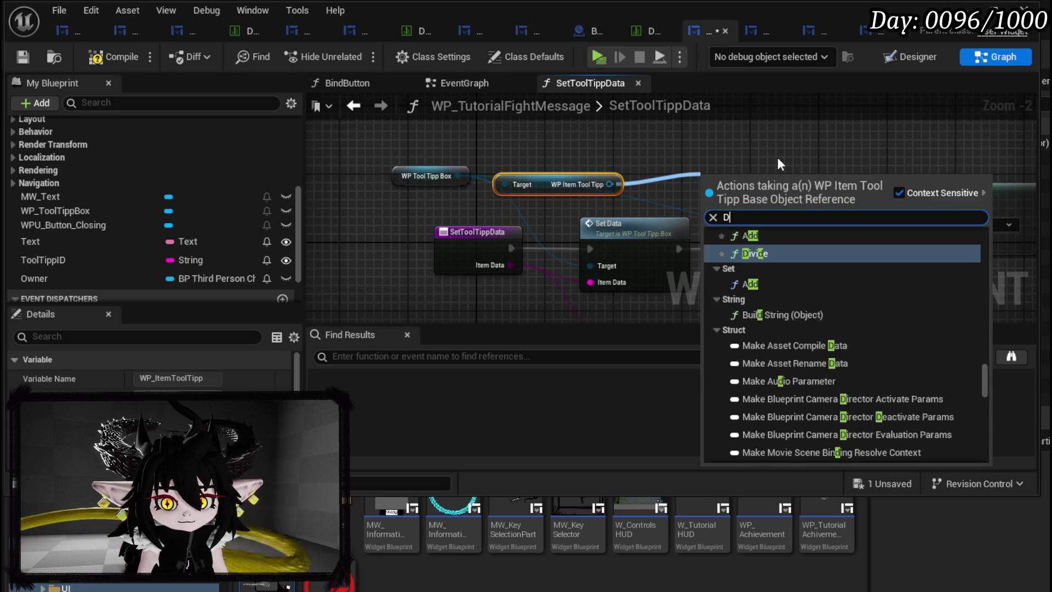
text(Data)
click(759, 270)
Place the new Set Data before the Branch, wire its exec and Item Data, then compile
drag(753, 201, 488, 182)
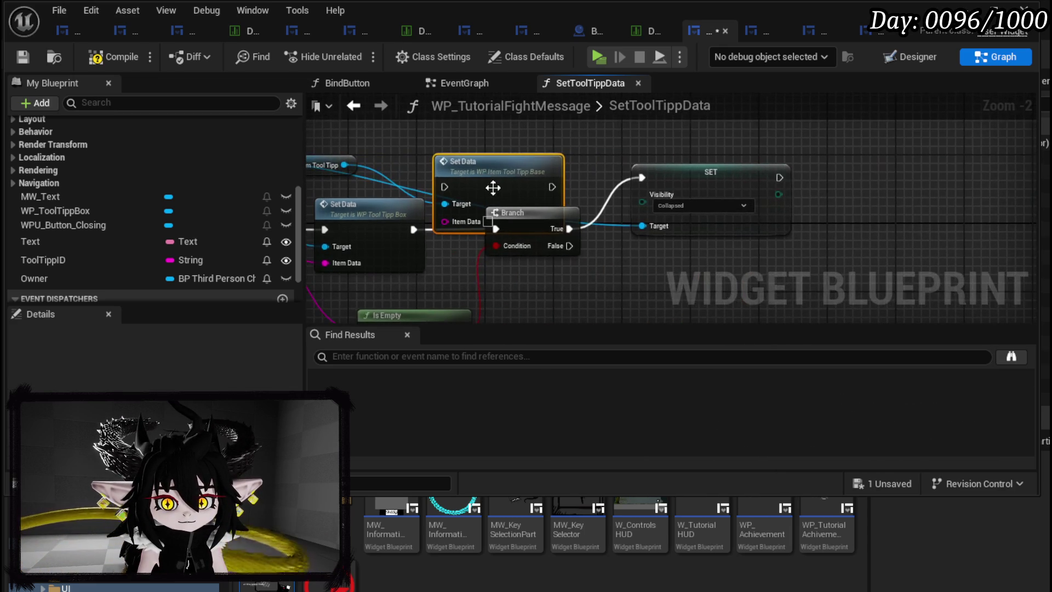
drag(574, 156, 822, 260)
drag(577, 213, 714, 213)
drag(483, 174, 503, 219)
mouse_move(411, 228)
mouse_down()
mouse_move(613, 227)
mouse_move(599, 225)
mouse_up()
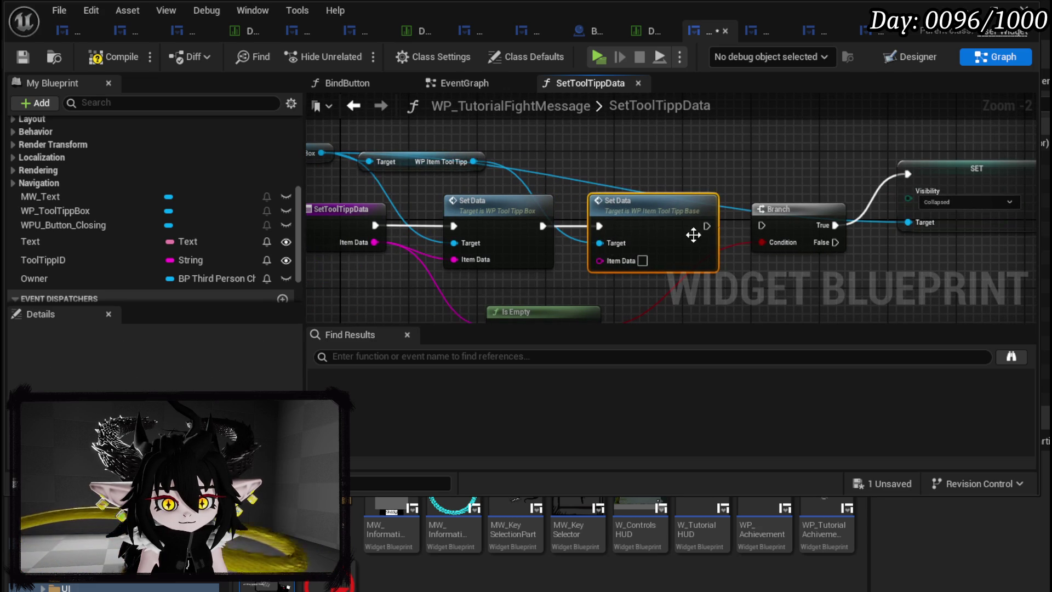
mouse_move(706, 226)
mouse_down()
mouse_move(775, 241)
mouse_move(762, 225)
mouse_up()
drag(395, 228, 619, 246)
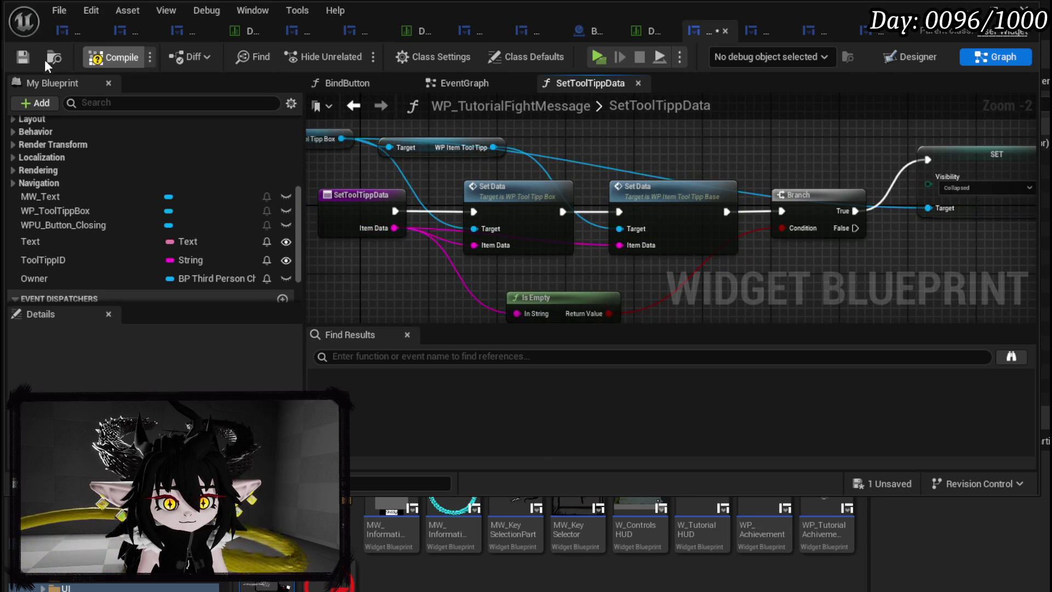
click(22, 60)
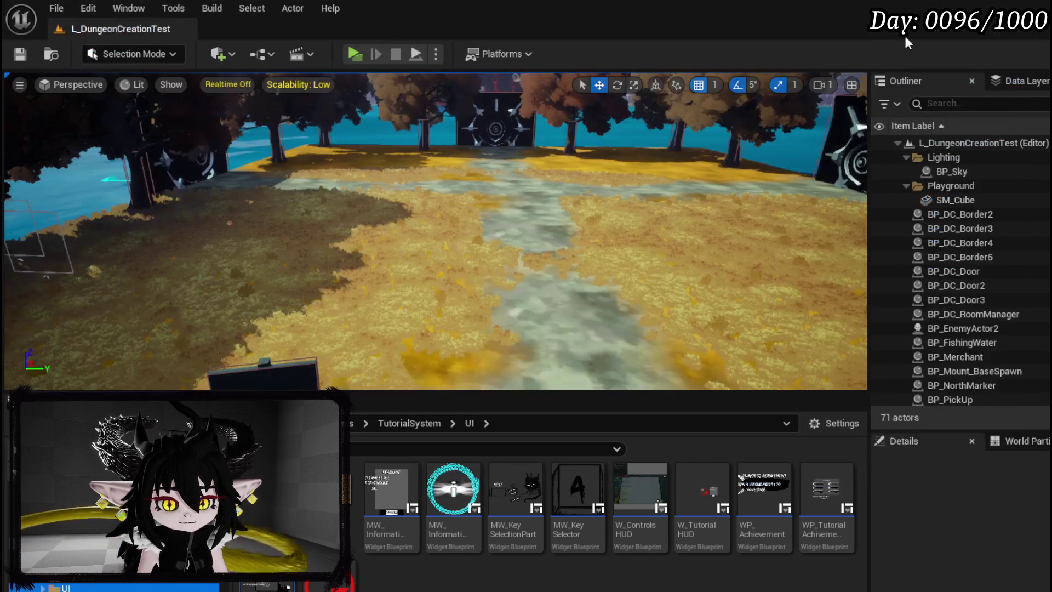
Run a brief play-in-editor test, save all assets, and scroll the folder tree to TutorialSystem
key(alt+p)
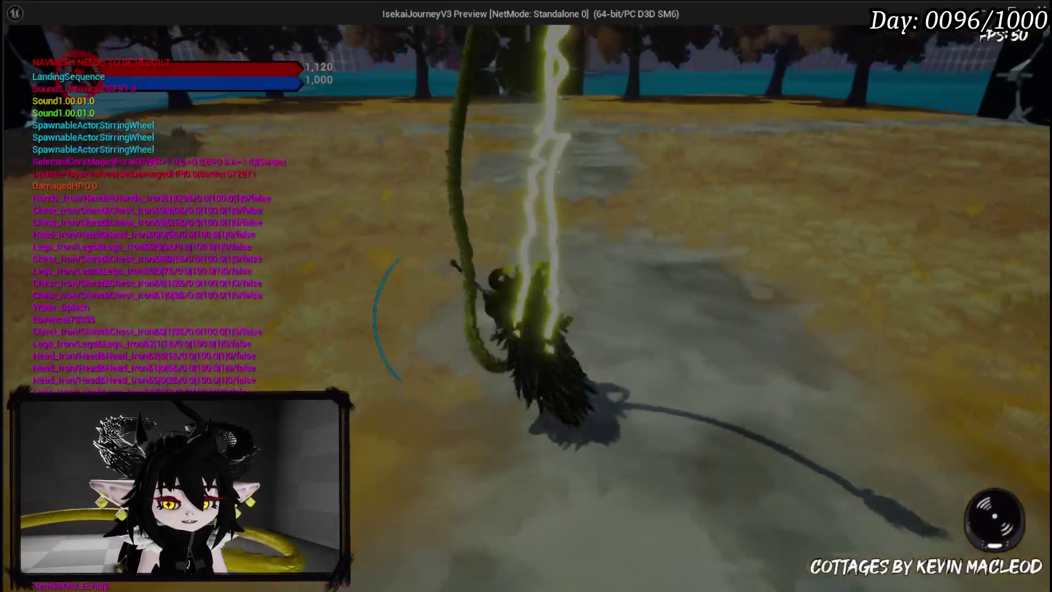
key(Escape)
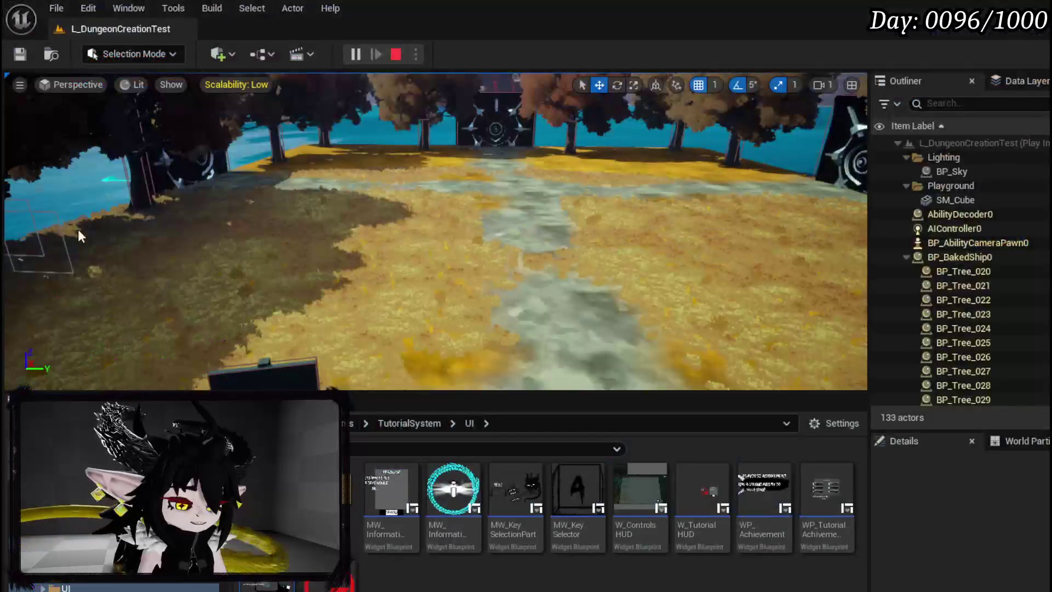
click(19, 59)
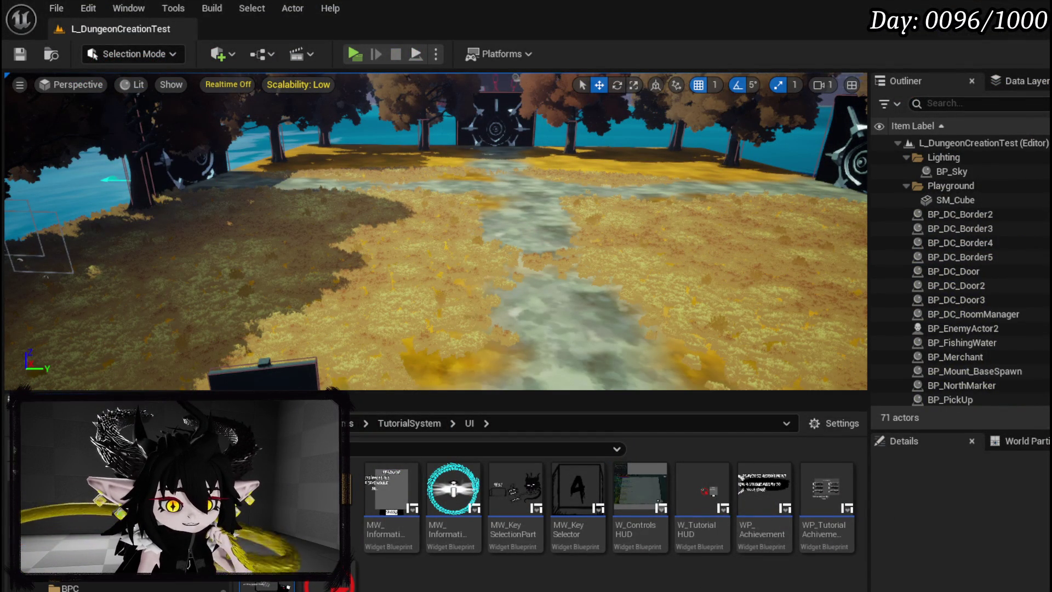
scroll(165, 575, down, 2)
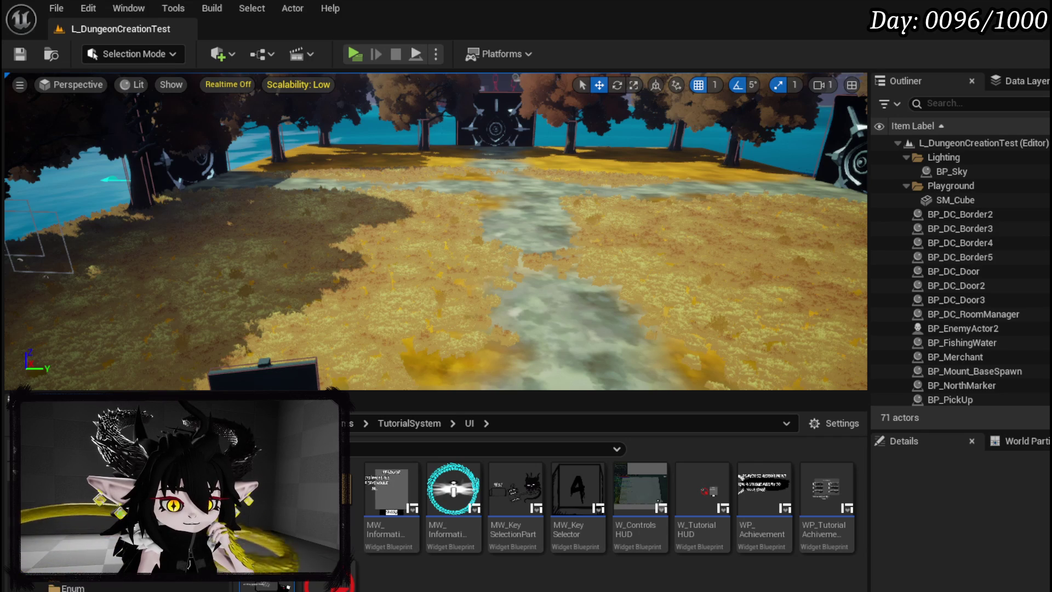
scroll(164, 581, down, 1)
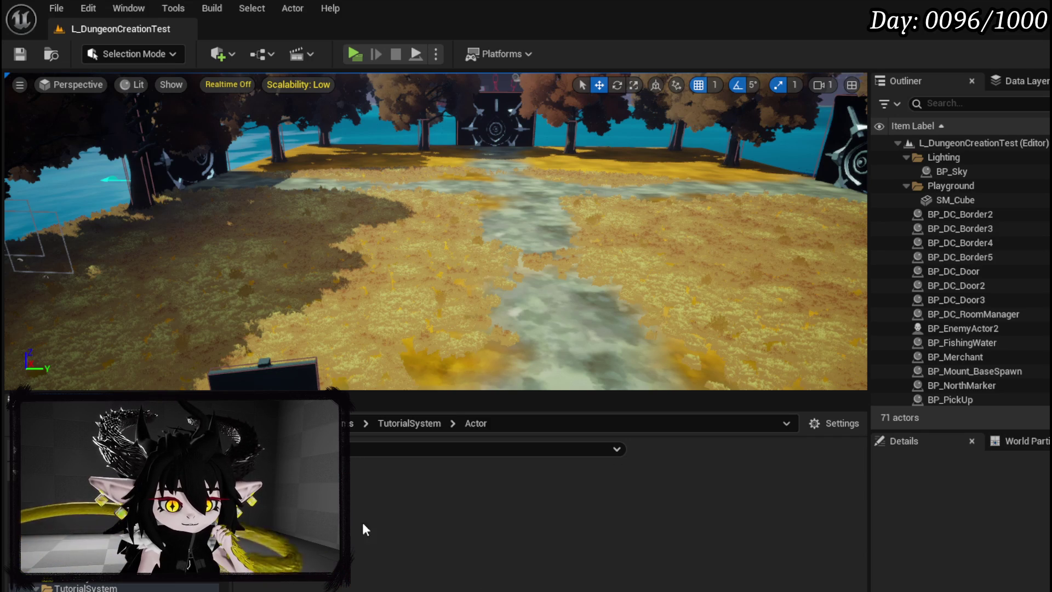
double_click(411, 543)
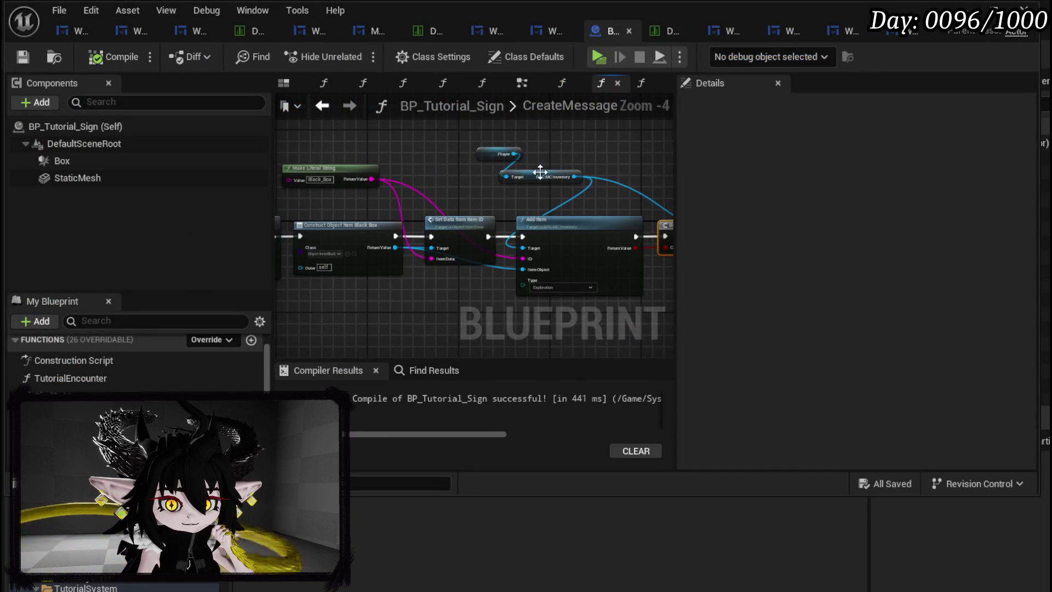
click(522, 83)
mouse_move(581, 243)
mouse_down()
mouse_move(444, 251)
mouse_move(622, 237)
mouse_move(327, 239)
mouse_up()
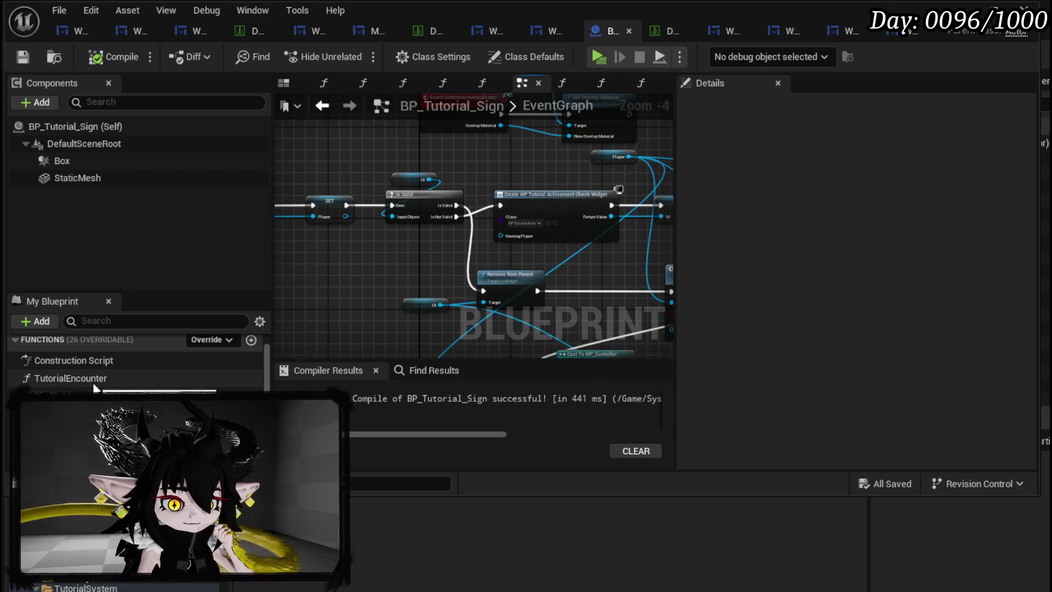
double_click(94, 380)
mouse_move(496, 354)
mouse_down()
mouse_move(459, 238)
mouse_move(416, 258)
mouse_move(465, 261)
mouse_move(545, 226)
mouse_up()
scroll(455, 263, up, 3)
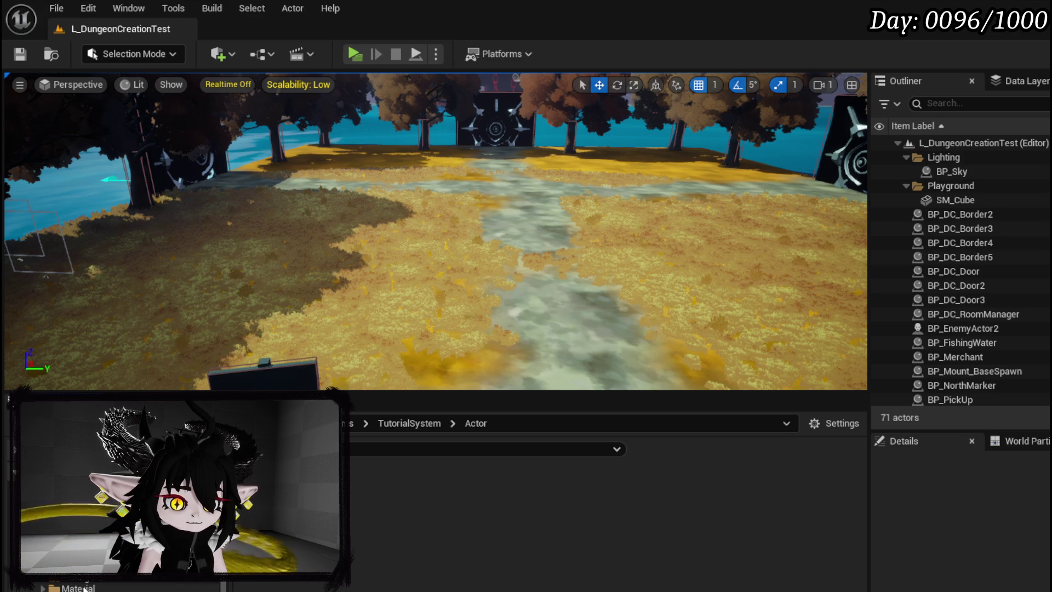
Open Combat_Manager from CombatSystem > Managers and bring up its IncreaseEnemyLevel function
click(88, 575)
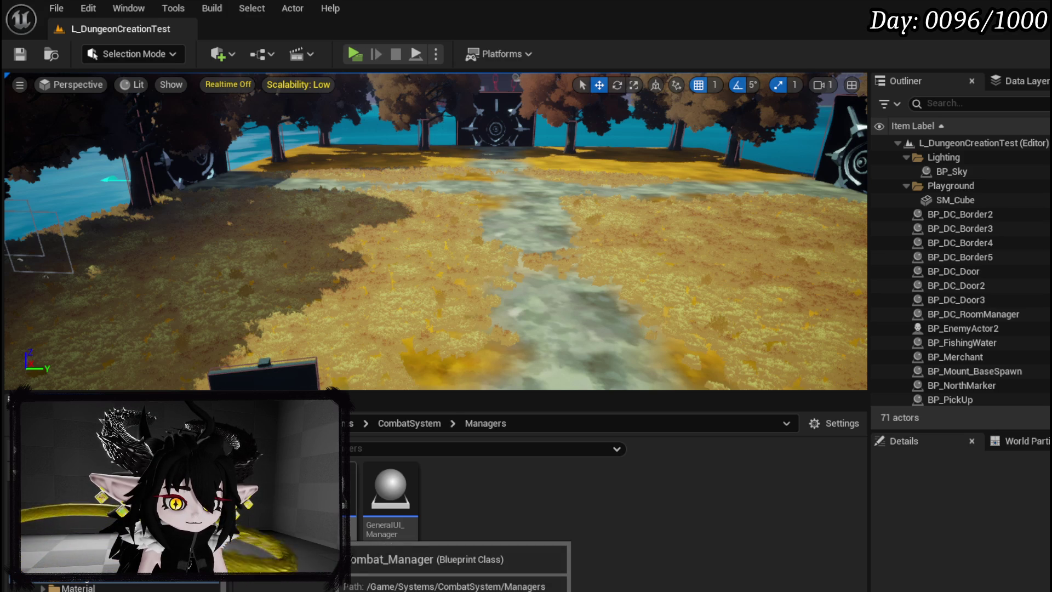
double_click(329, 494)
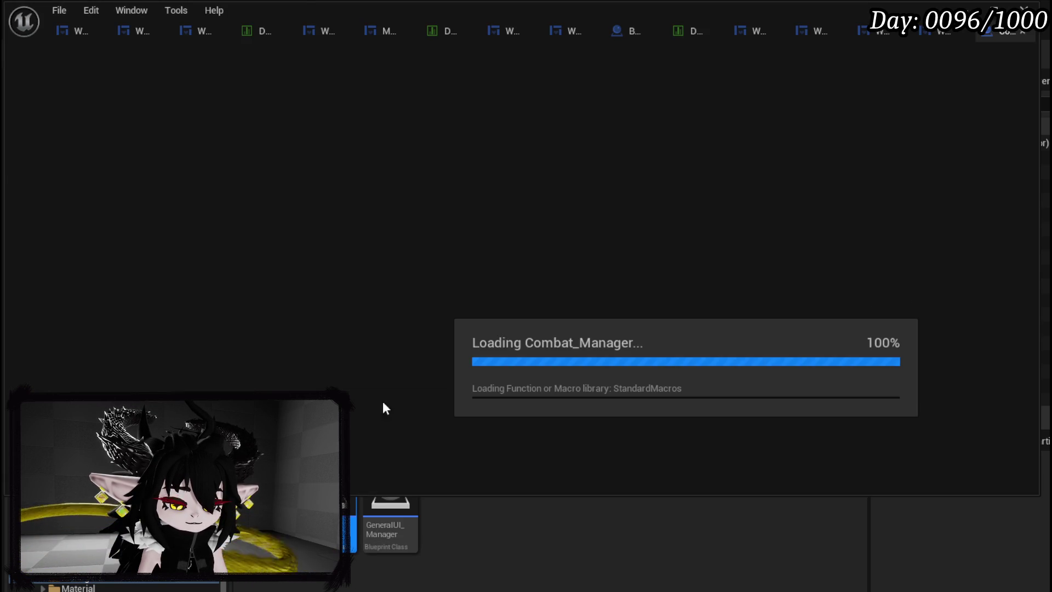
scroll(519, 283, down, 8)
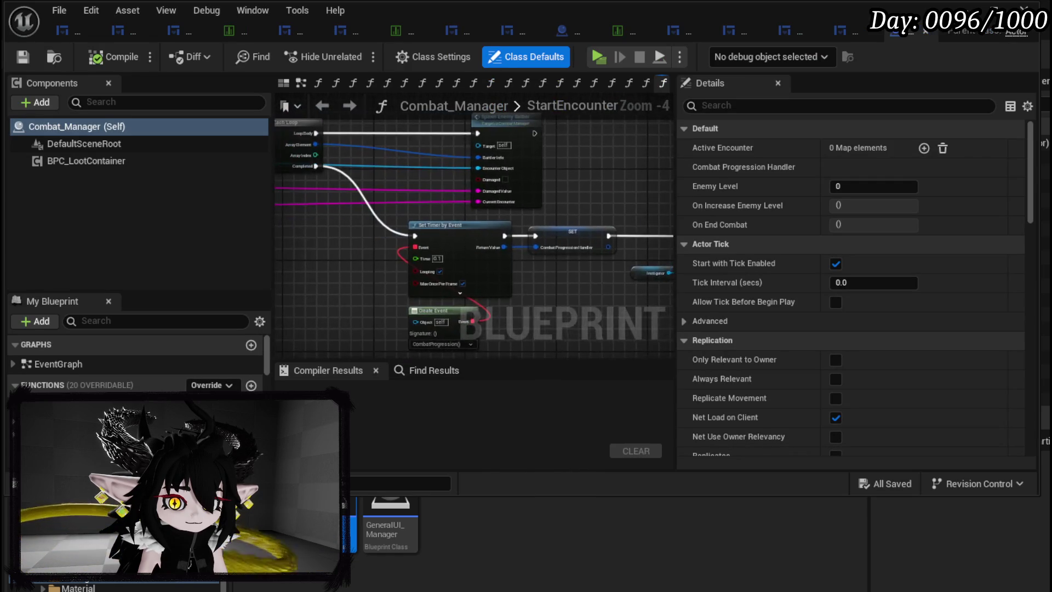
mouse_move(520, 284)
mouse_down()
mouse_move(622, 254)
mouse_move(548, 274)
mouse_move(575, 285)
mouse_move(568, 291)
mouse_move(647, 265)
mouse_move(619, 278)
mouse_up()
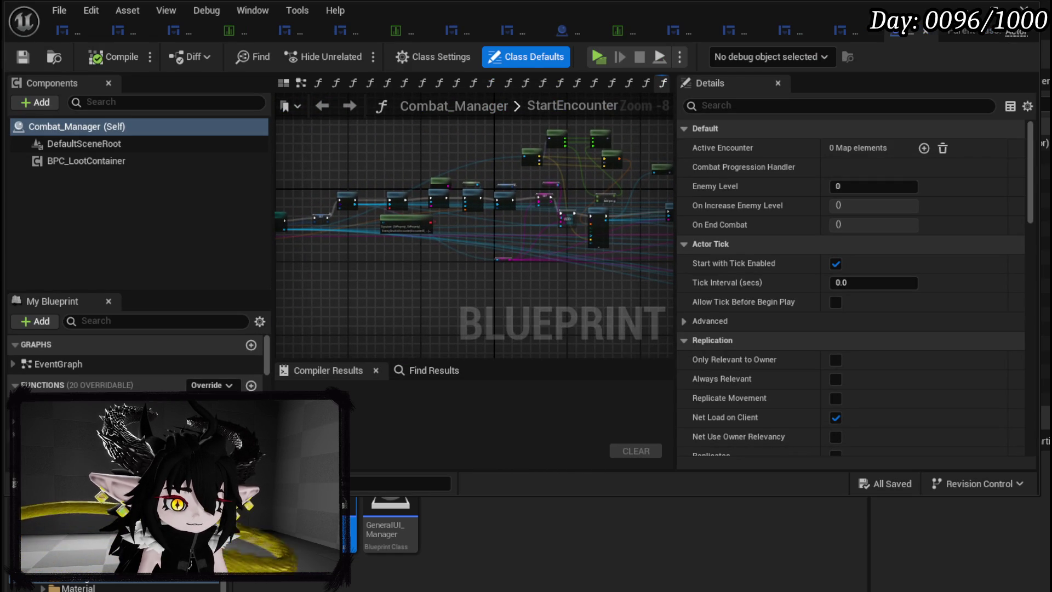
scroll(137, 362, down, 10)
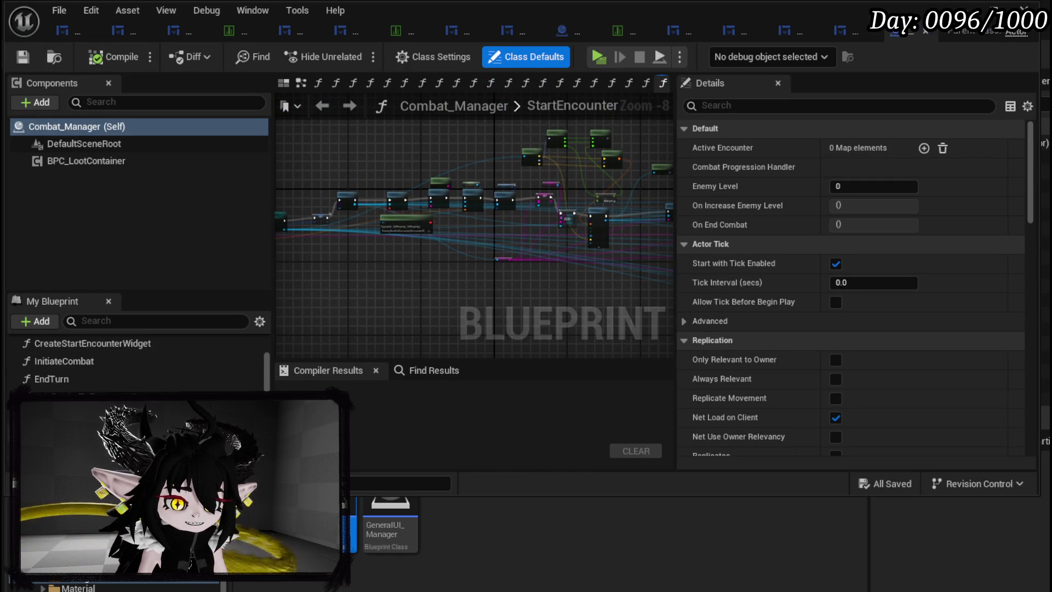
scroll(137, 362, down, 10)
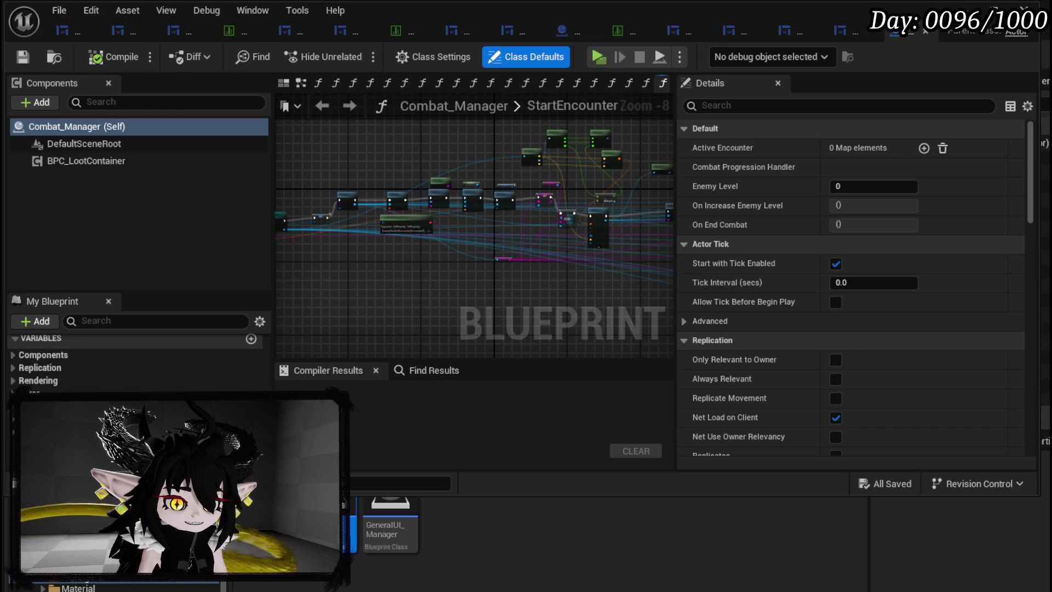
scroll(137, 362, up, 5)
scroll(137, 362, up, 5)
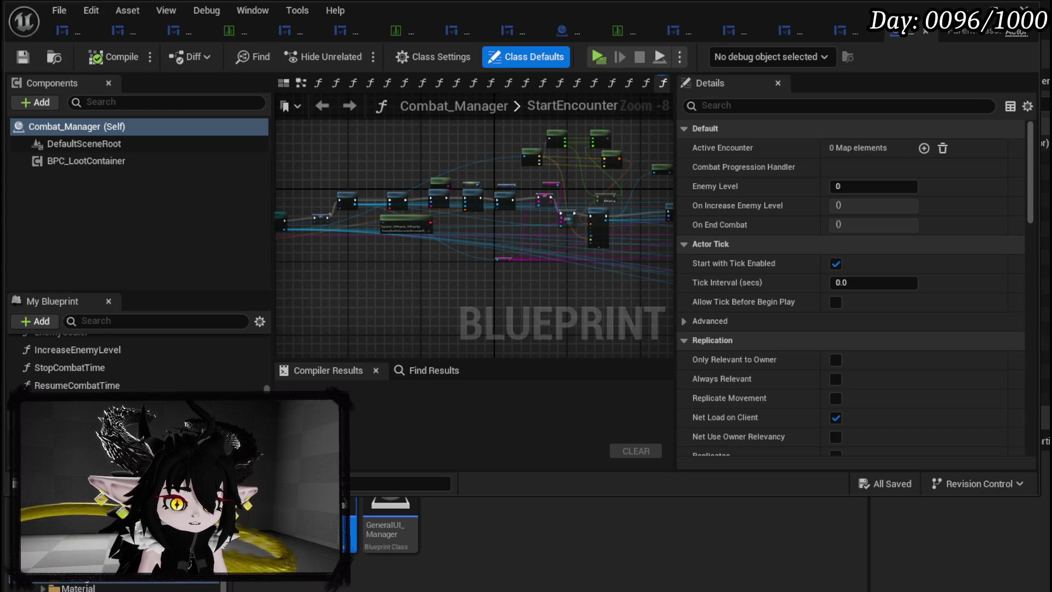
scroll(137, 361, up, 2)
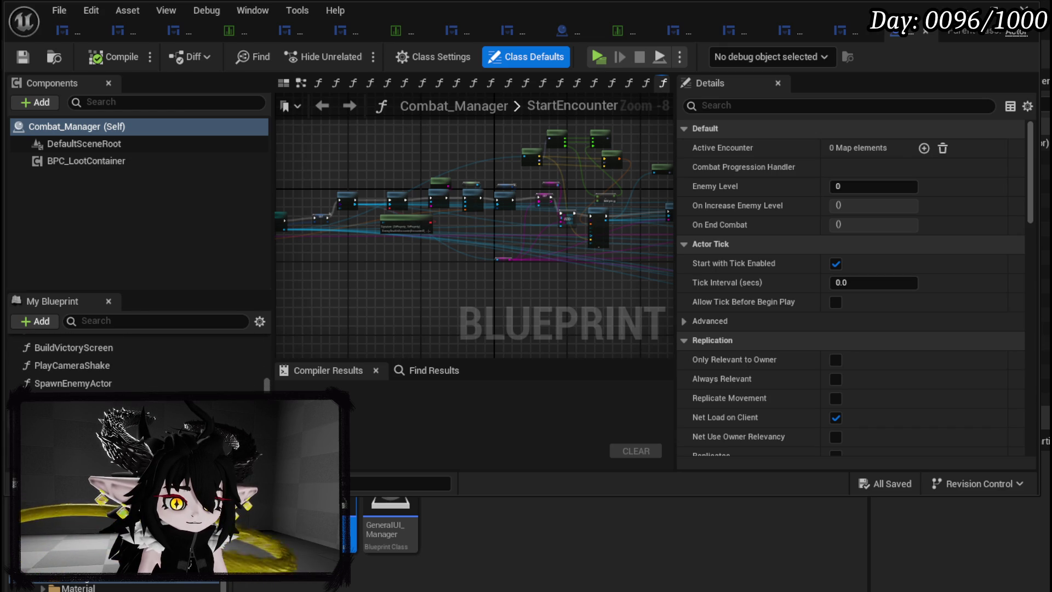
scroll(137, 427, up, 1)
double_click(72, 442)
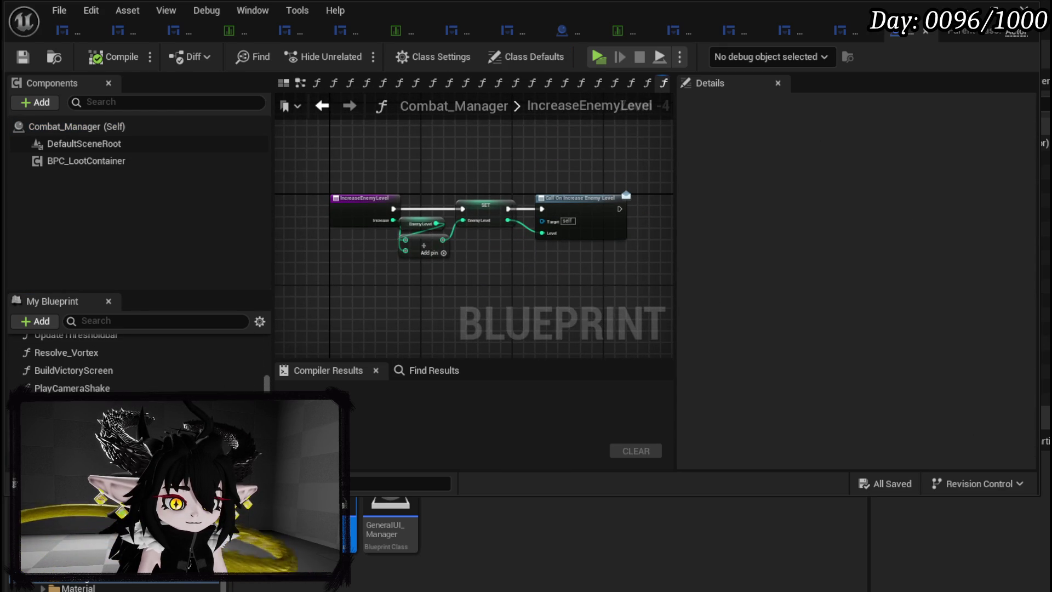
In the EnemyScaler graph, move the multiply node and Enemy Level getter to make room
scroll(137, 361, up, 1)
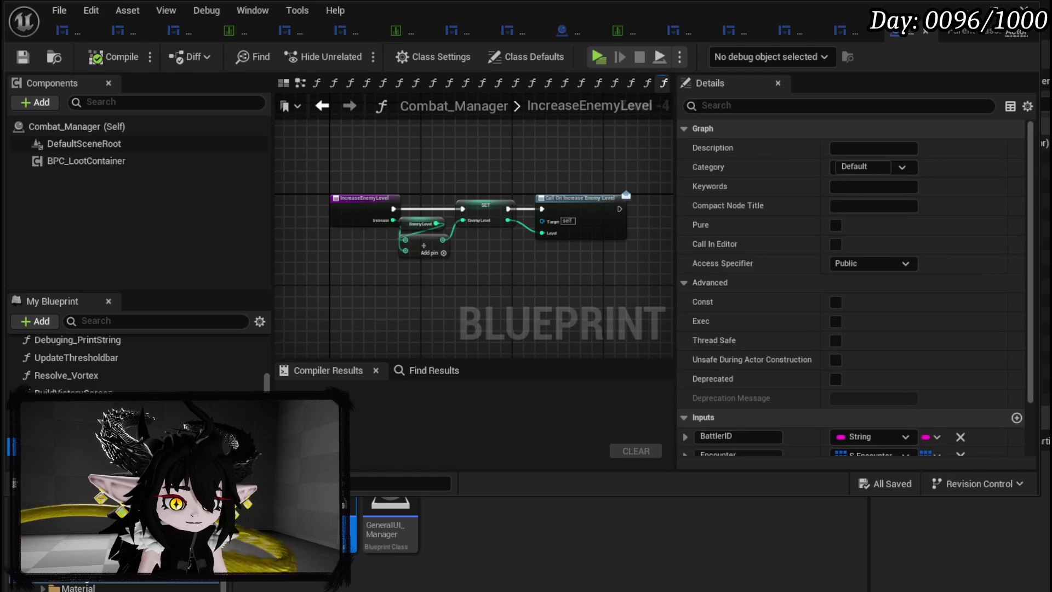
click(581, 82)
drag(524, 213, 581, 167)
drag(312, 305, 312, 298)
mouse_move(537, 227)
mouse_down()
mouse_move(482, 265)
mouse_move(299, 226)
mouse_move(322, 231)
mouse_up()
click(483, 274)
mouse_move(332, 274)
mouse_down()
mouse_move(399, 242)
mouse_move(571, 223)
mouse_move(409, 229)
mouse_move(430, 239)
mouse_up()
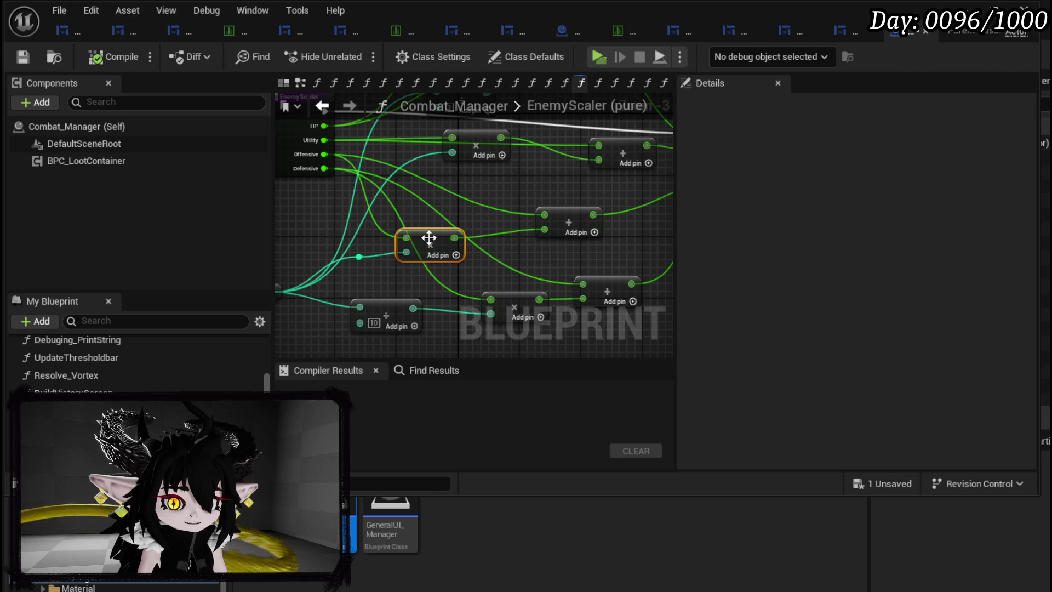
drag(352, 270, 438, 264)
mouse_move(316, 298)
mouse_down()
mouse_move(294, 315)
mouse_move(363, 246)
mouse_up()
Add a Multiply node doubling Enemy Level (×2), wire it to the reroute knot, and compile
click(451, 250)
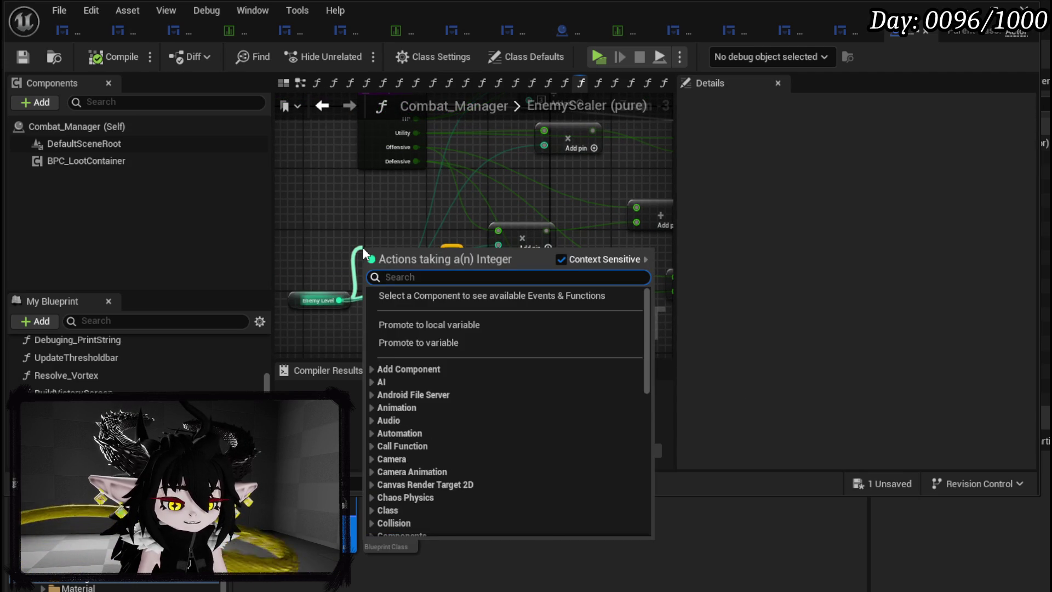
text(*)
click(436, 318)
click(383, 268)
text(2)
mouse_move(417, 253)
mouse_down()
mouse_move(489, 248)
mouse_move(367, 245)
mouse_up()
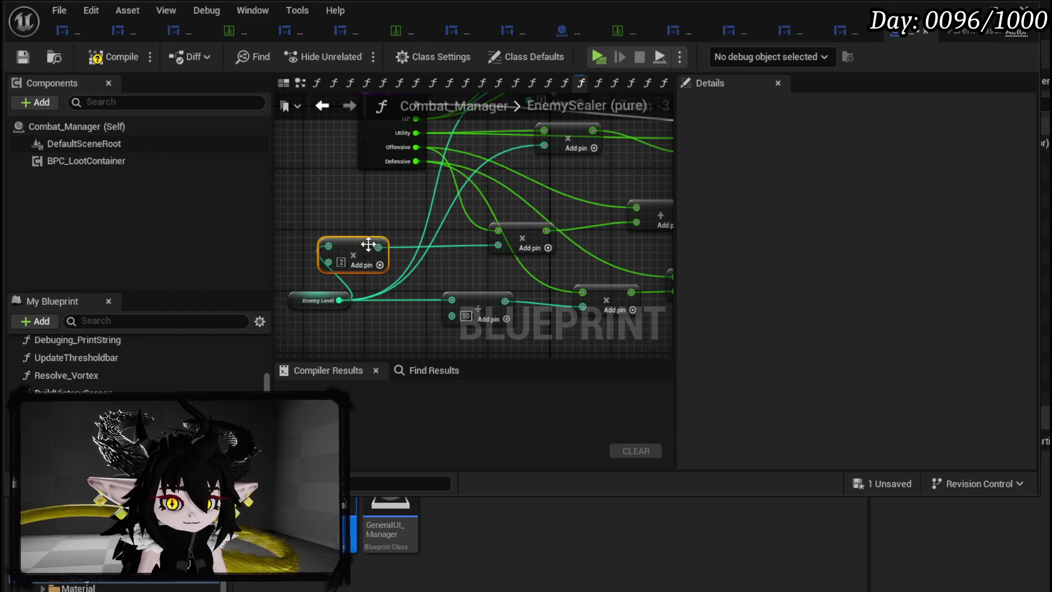
click(23, 57)
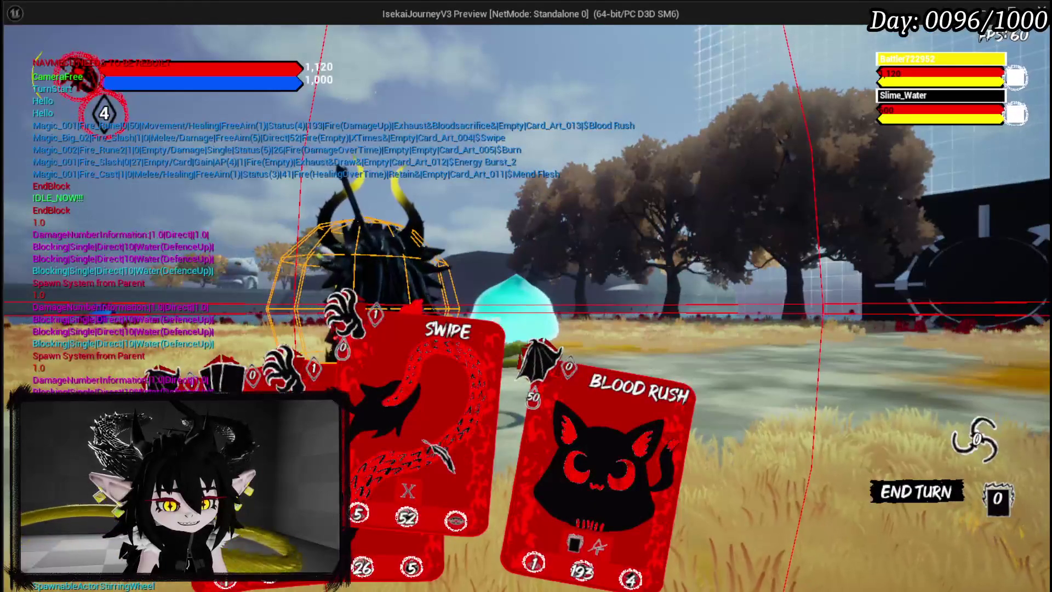
Attack Slime_Water with Blood Rush cards and a Swipe until the SetData breakpoint triggers
click(476, 417)
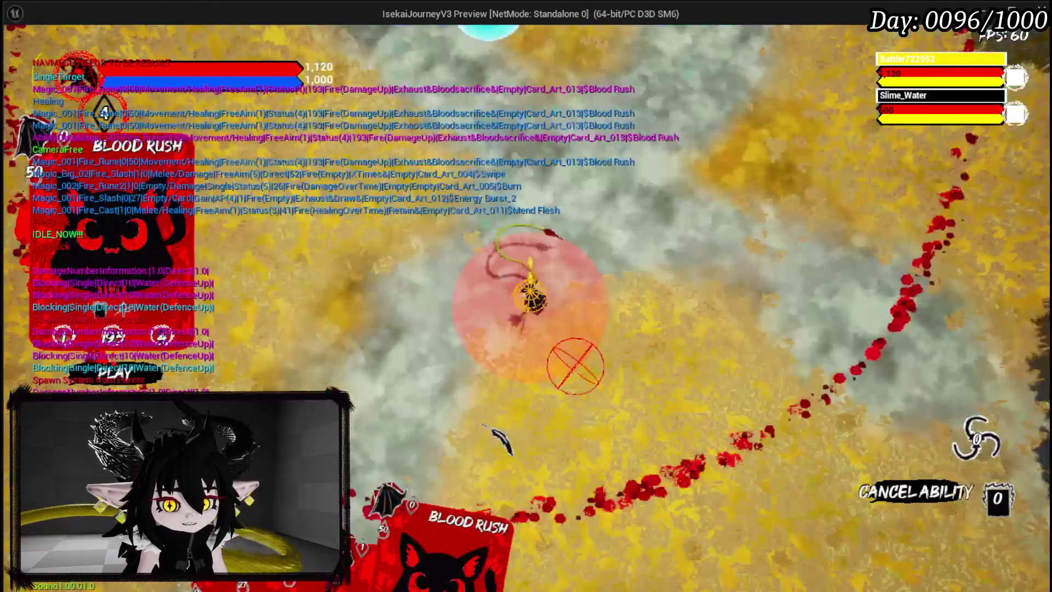
click(496, 435)
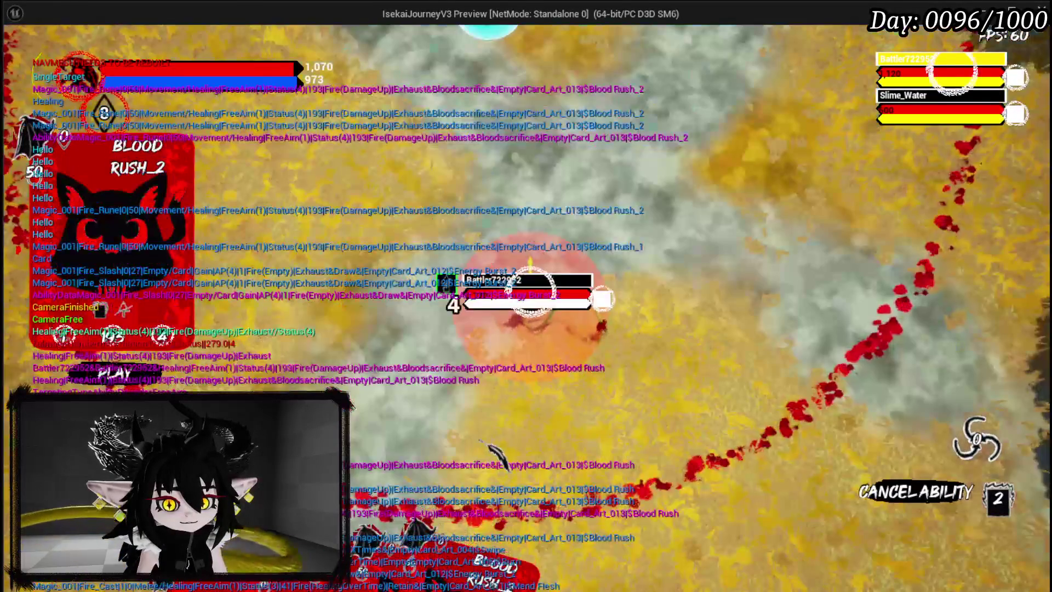
click(515, 443)
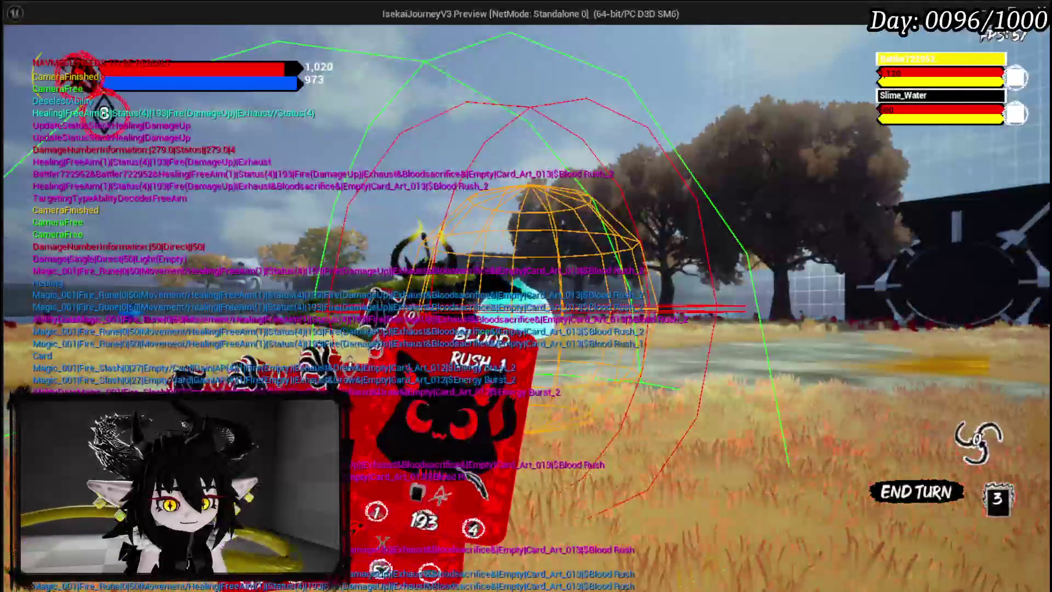
click(502, 453)
click(503, 454)
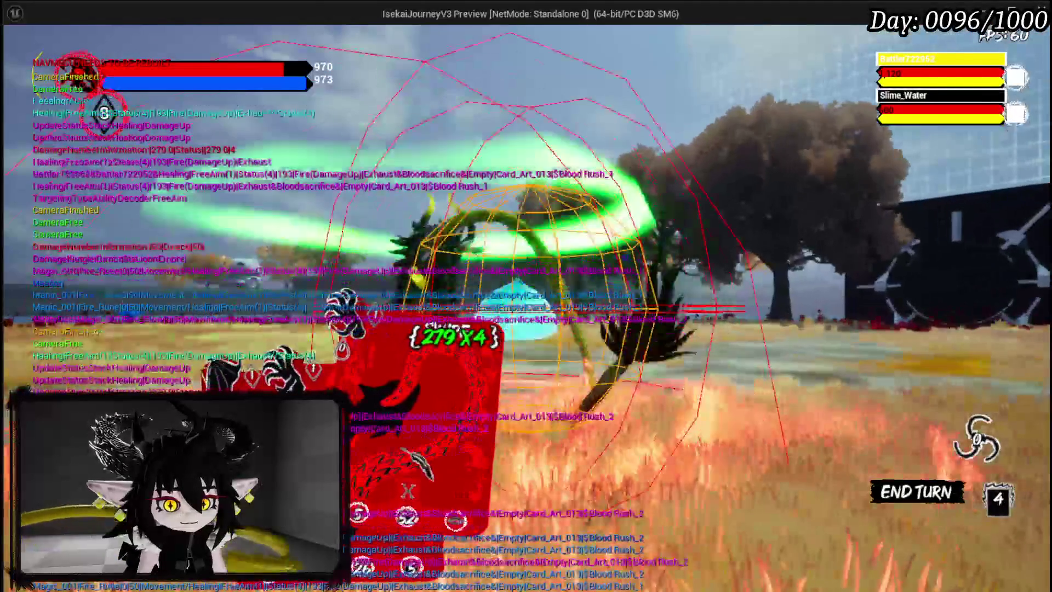
click(373, 546)
click(558, 436)
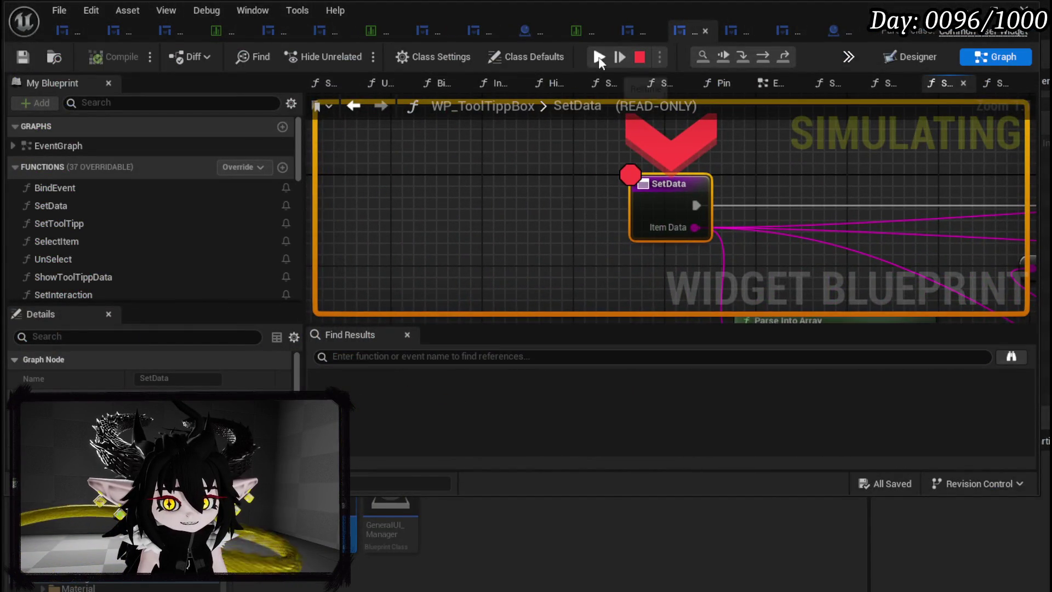
Resume past the SetData breakpoint twice, check the fire gem tooltip, then stop the preview
click(599, 57)
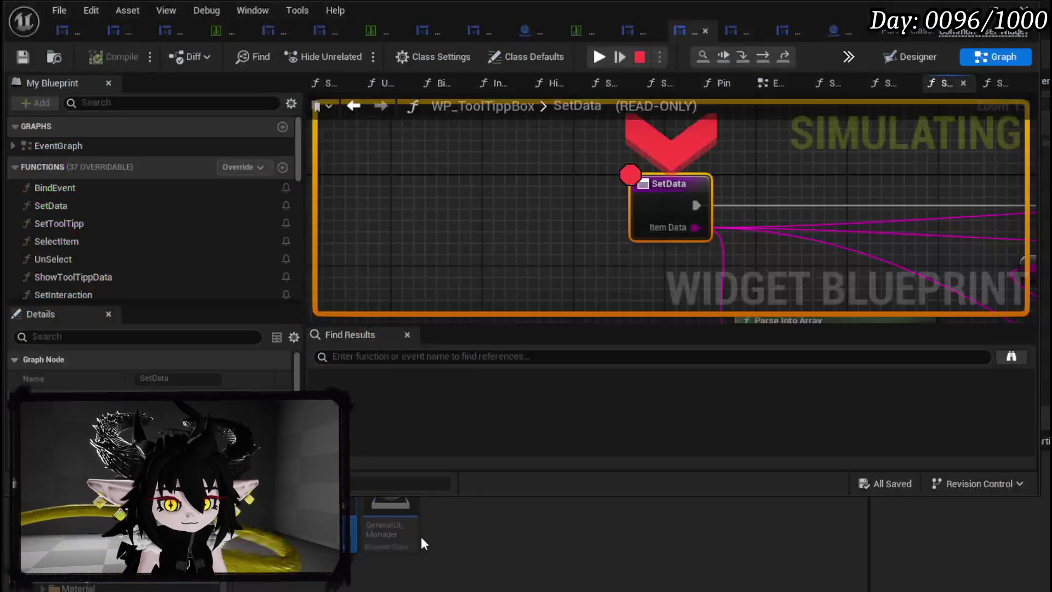
click(601, 57)
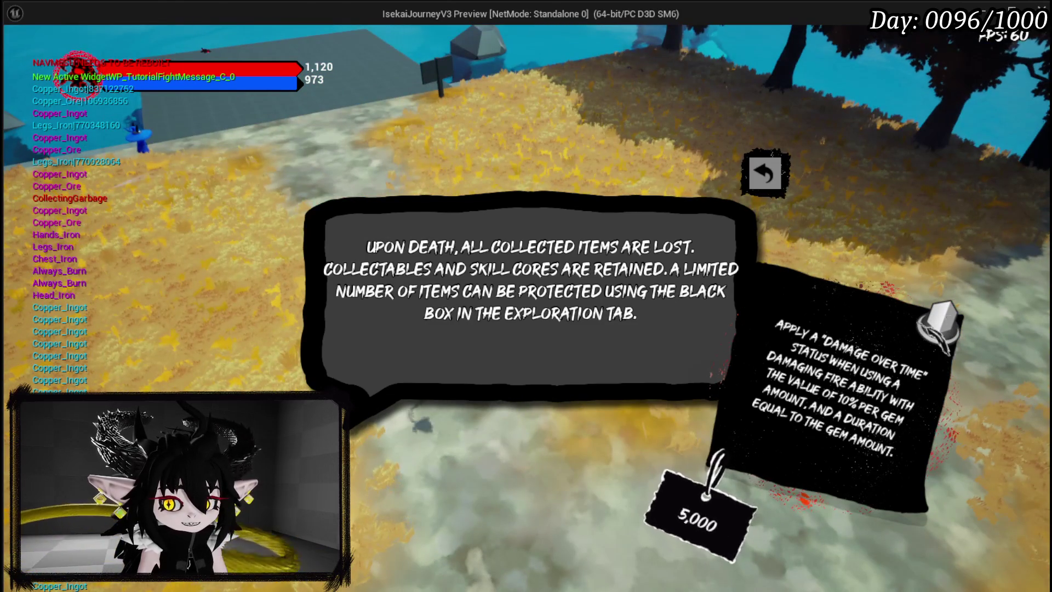
key(Escape)
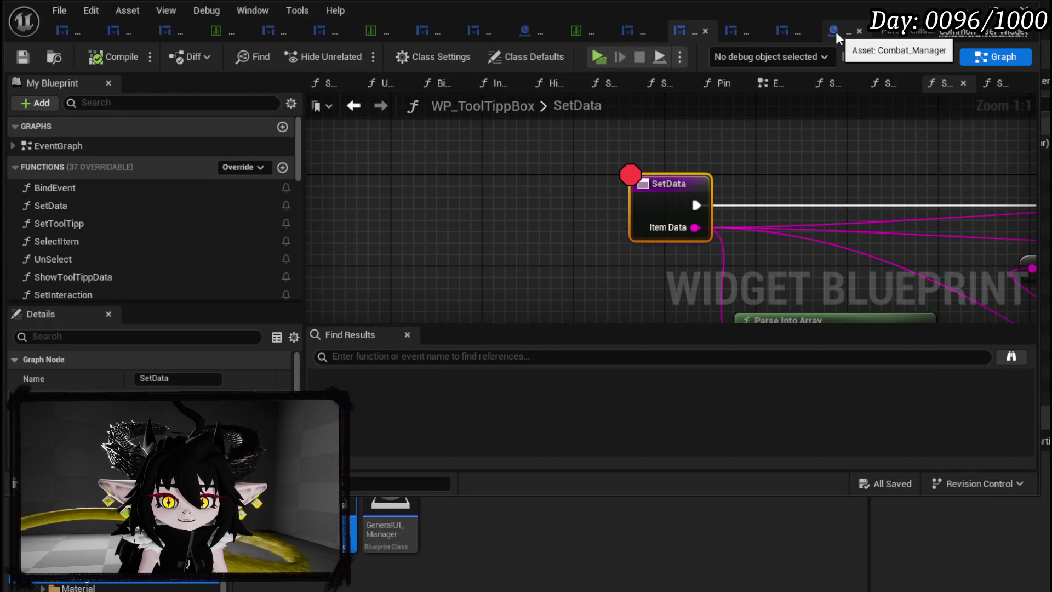
Rearrange the data table row and Set Tool Tipp Description nodes in WP_ItemToolTipp_Base's SetData graph
click(741, 33)
mouse_move(463, 174)
mouse_down()
mouse_move(638, 205)
mouse_move(307, 228)
mouse_up()
mouse_move(805, 189)
mouse_down()
mouse_move(811, 142)
mouse_move(738, 213)
mouse_move(737, 171)
mouse_move(636, 218)
mouse_up()
drag(541, 233, 403, 268)
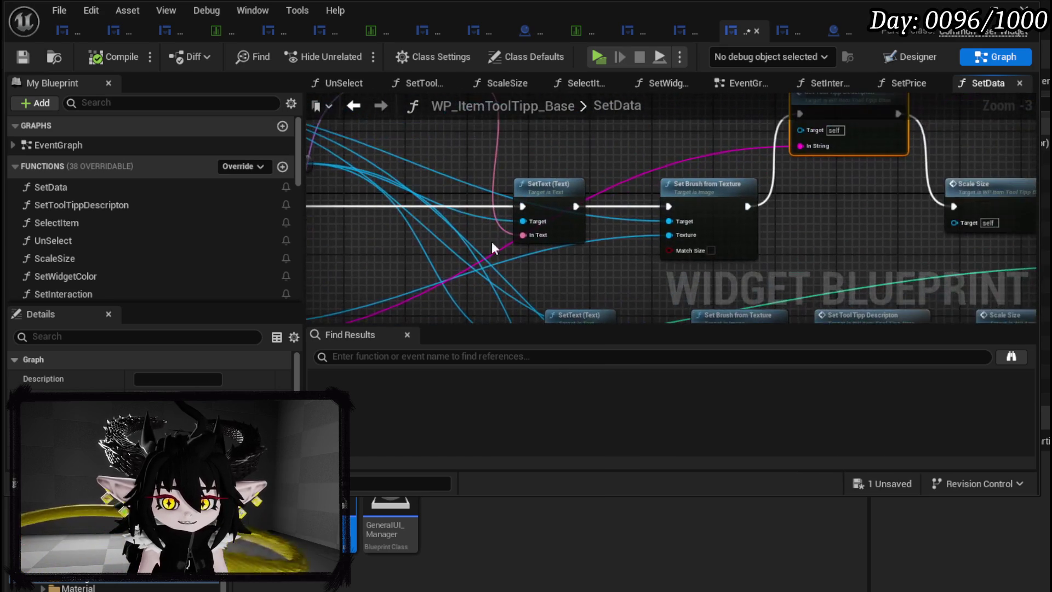
Reposition the MW Text getter in SetToolTippDescripton and save the tooltip widget
double_click(884, 139)
mouse_move(556, 203)
mouse_down()
mouse_move(580, 179)
mouse_move(554, 218)
mouse_move(633, 229)
mouse_move(543, 137)
mouse_up()
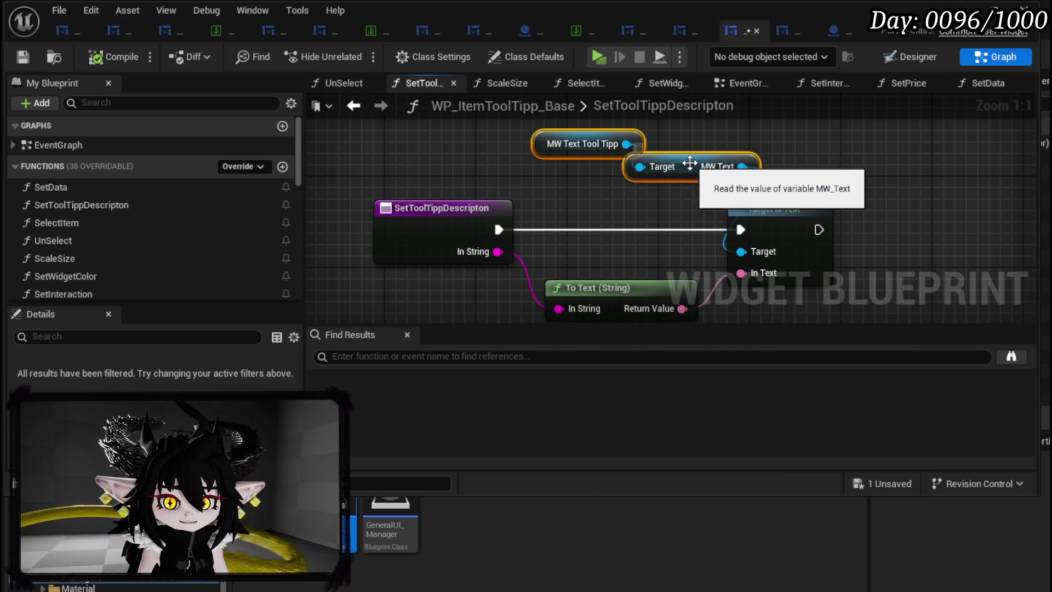
drag(629, 160, 642, 183)
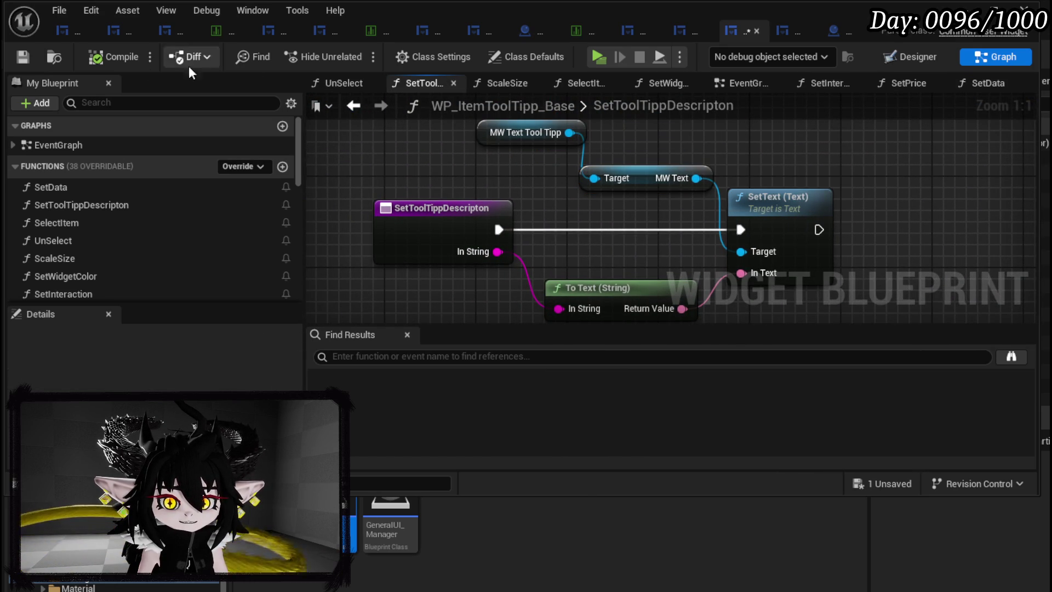
click(23, 57)
mouse_move(406, 139)
mouse_down()
mouse_move(797, 252)
mouse_move(811, 282)
mouse_up()
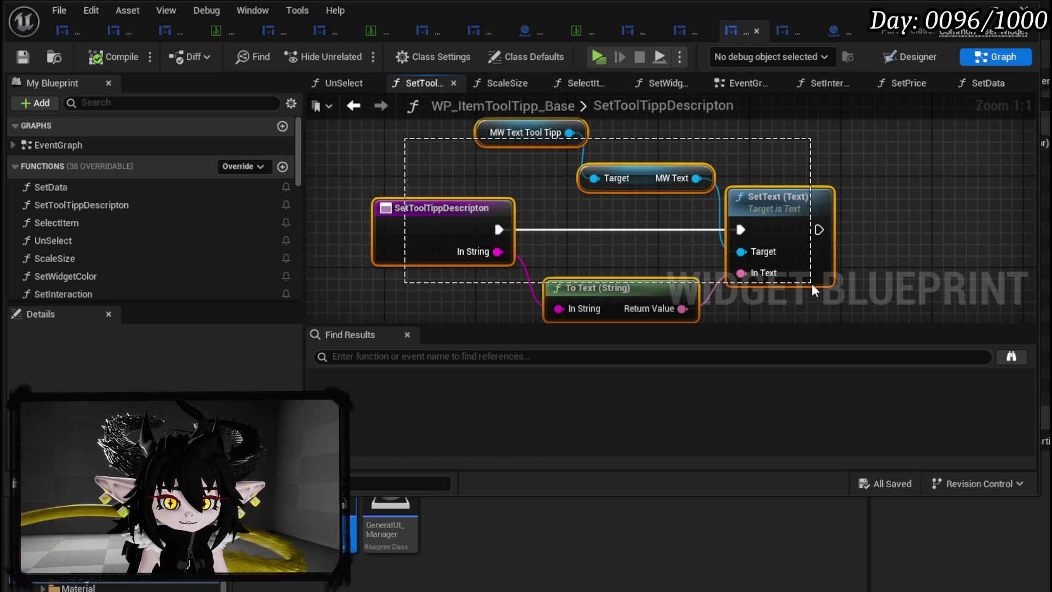
click(861, 167)
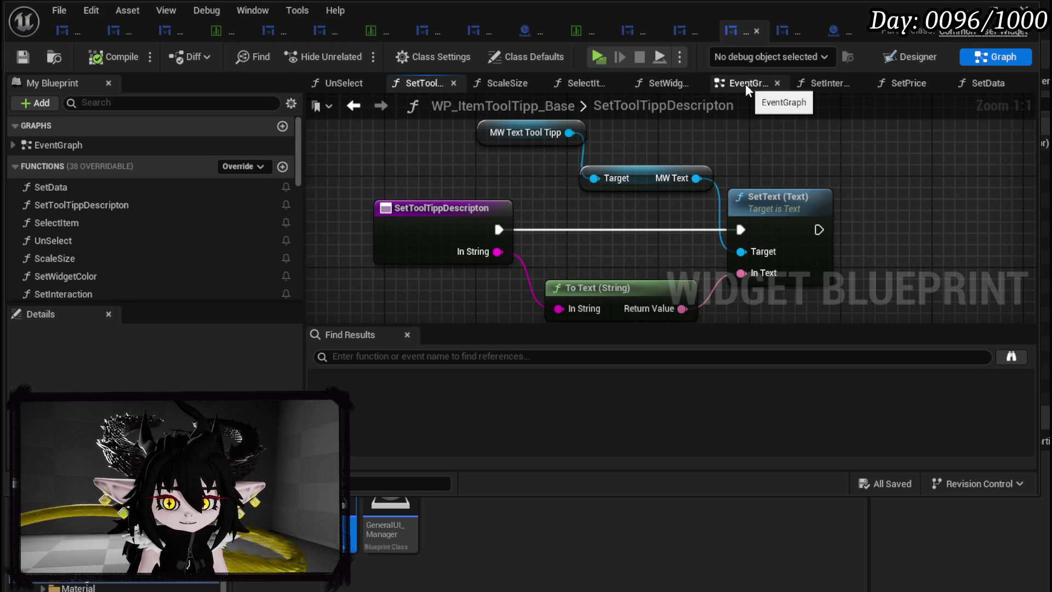
scroll(468, 216, down, 5)
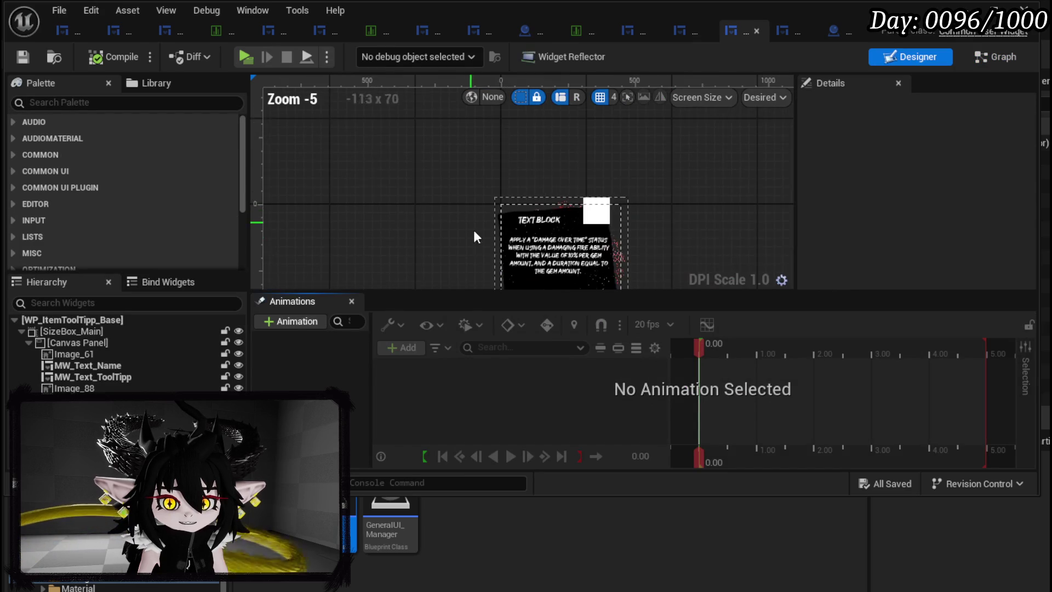
Disable Pre Build on MW_Text_ToolTipp, compile and save, and go back to L_DungeonCreationTest
click(515, 213)
scroll(871, 202, down, 10)
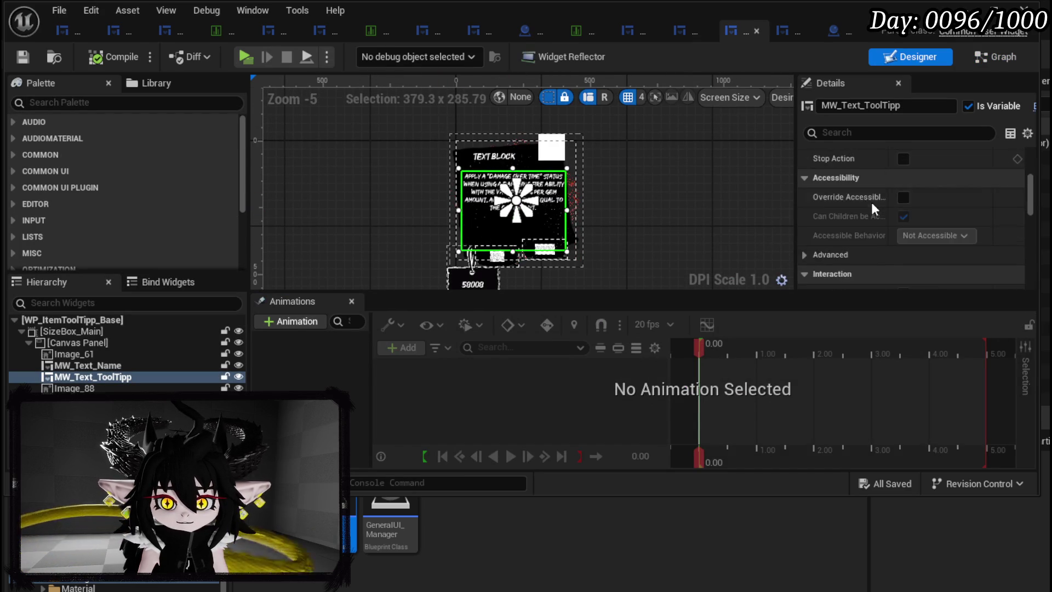
scroll(872, 202, down, 15)
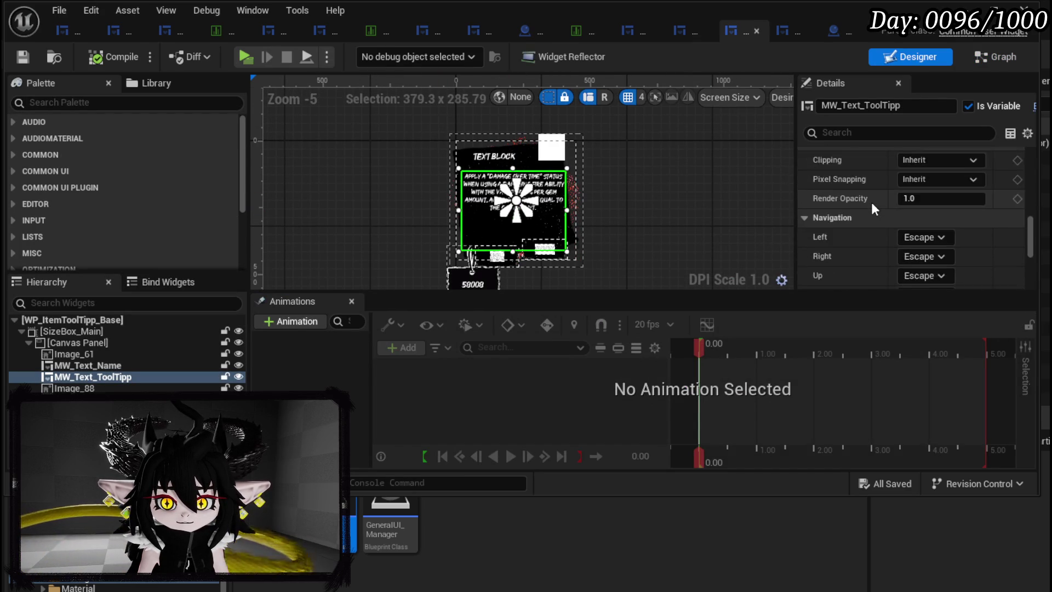
scroll(872, 203, down, 4)
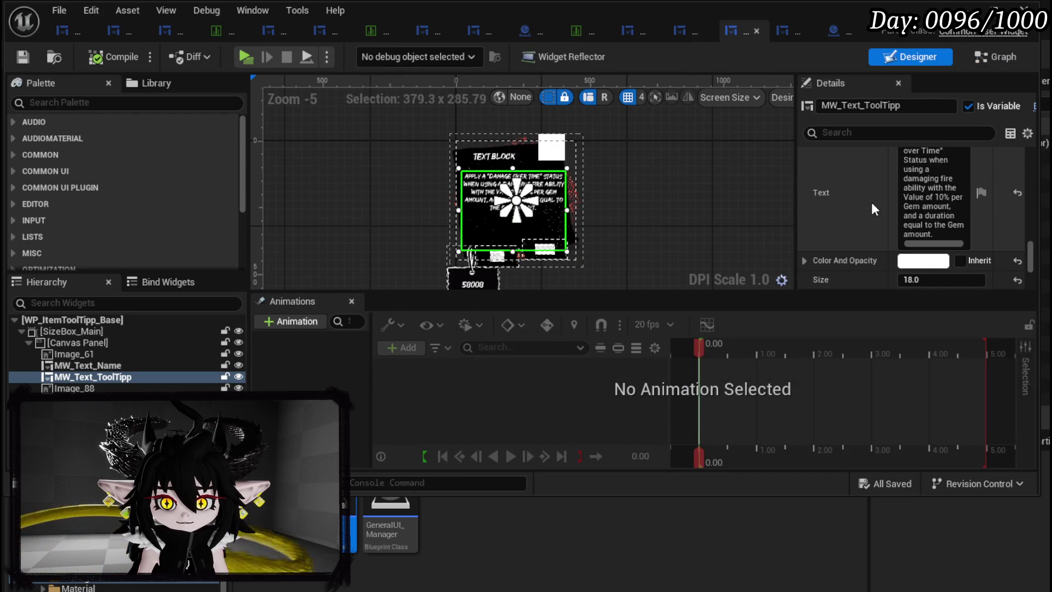
scroll(872, 202, down, 1)
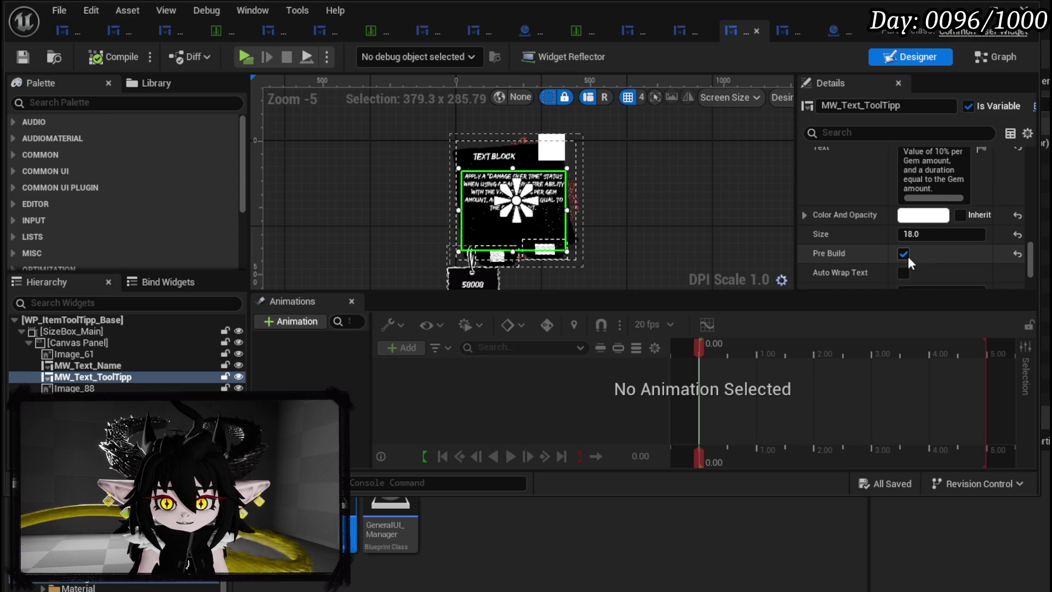
click(902, 254)
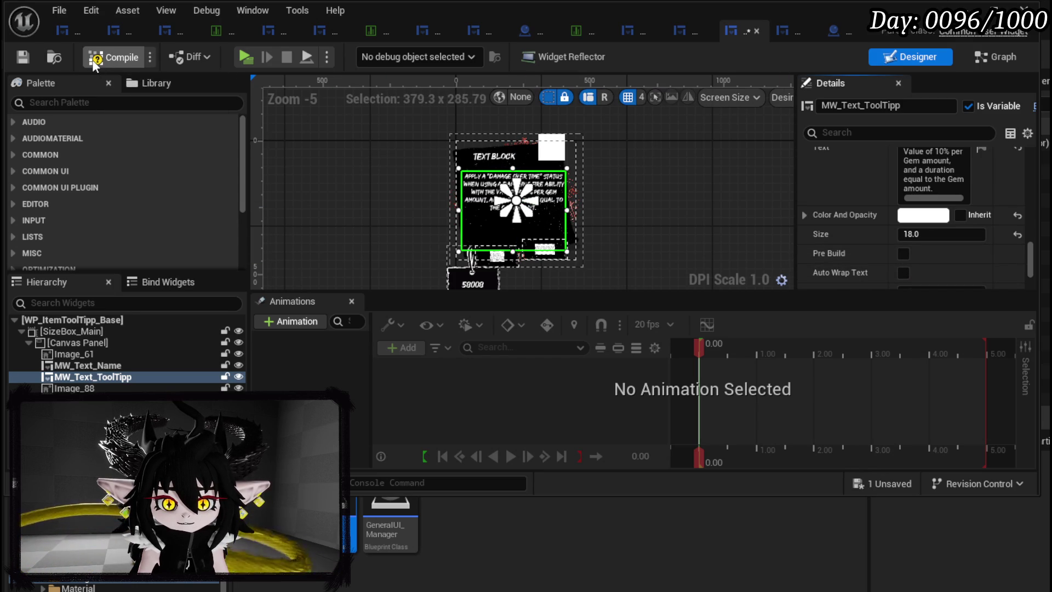
click(23, 57)
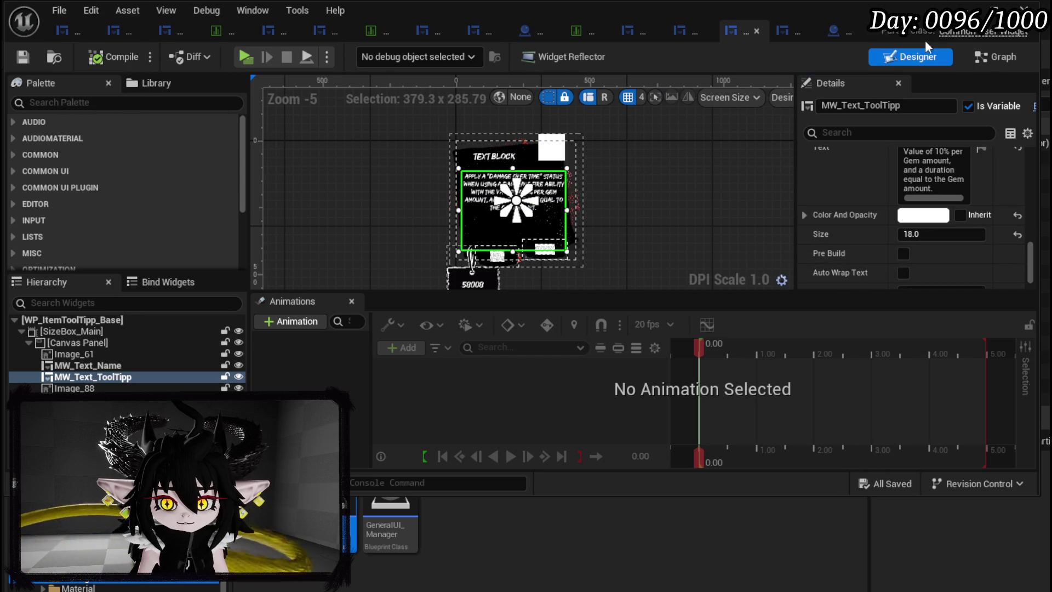
key(alt+Tab)
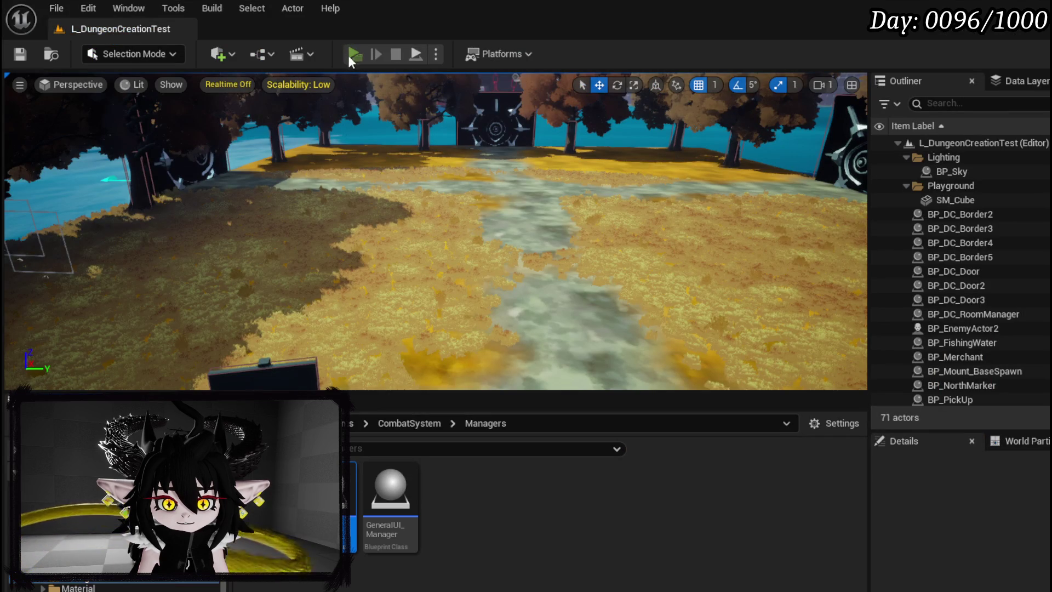
Start a standalone preview, open the inventory, and remove the node's breakpoint
click(355, 54)
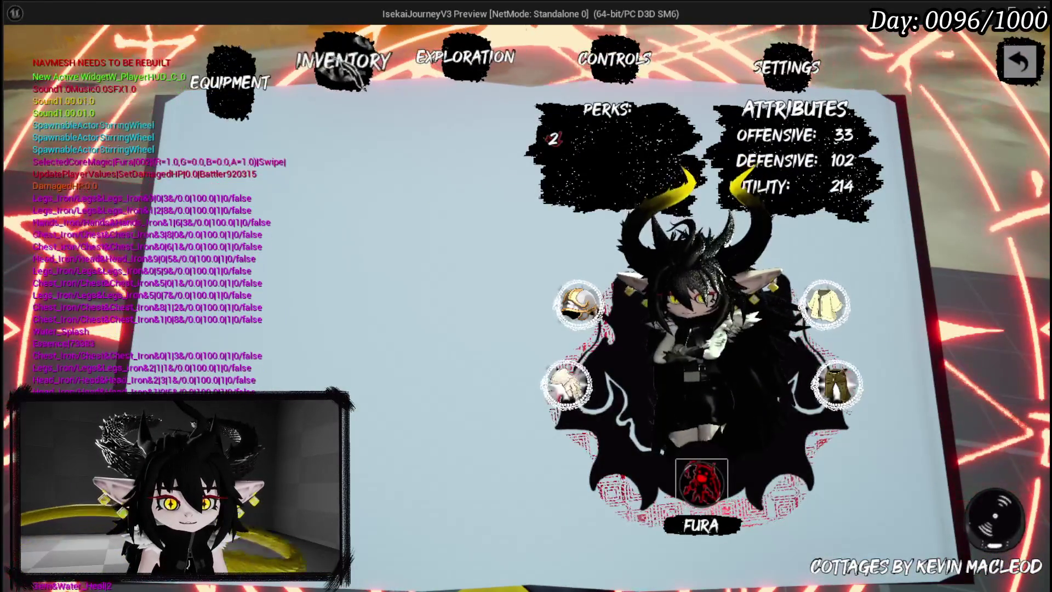
click(342, 61)
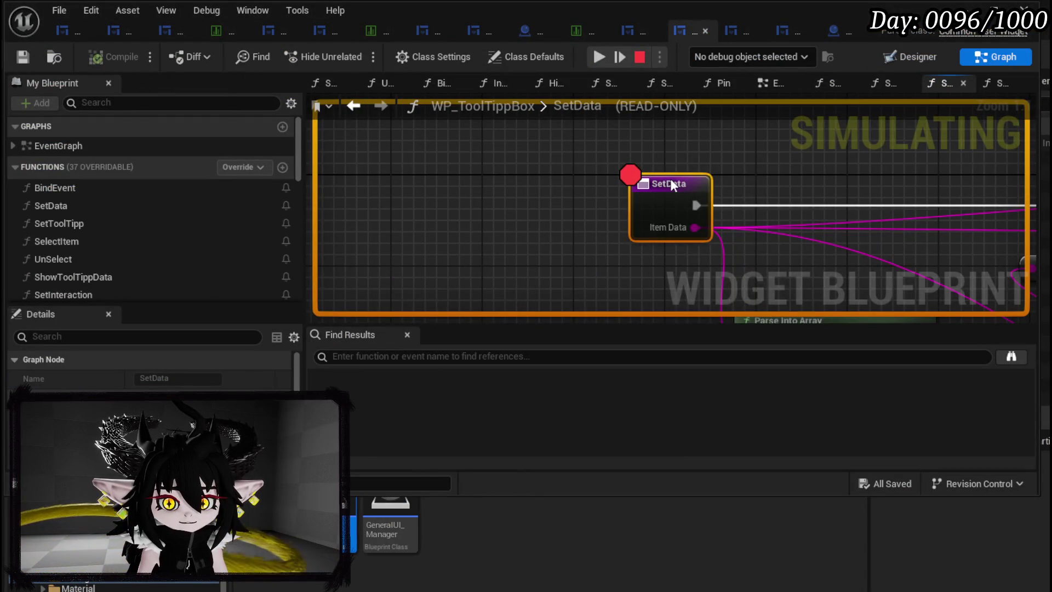
right_click(669, 179)
click(702, 256)
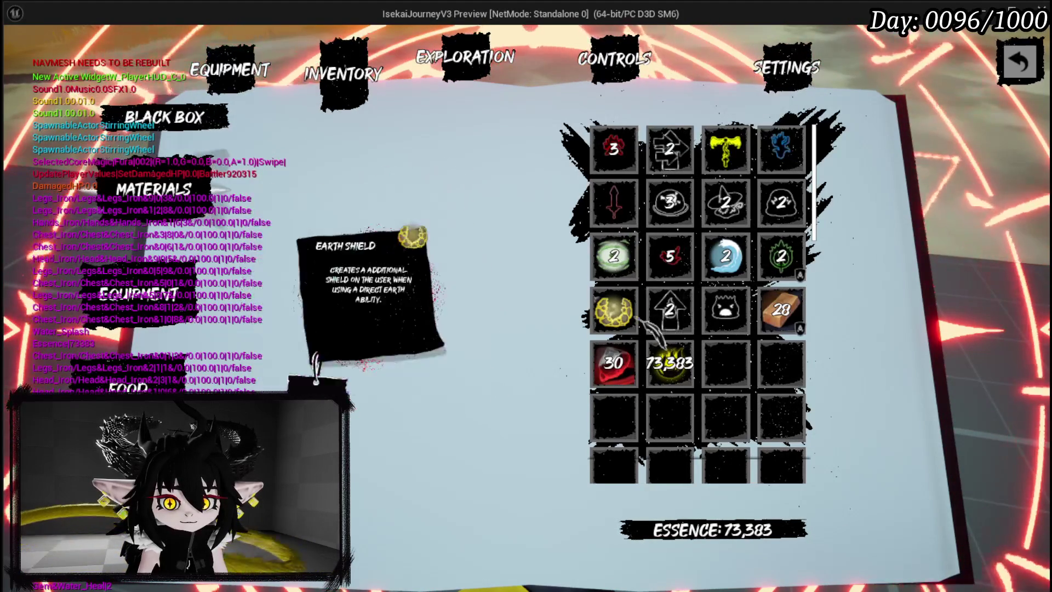
Check tooltips for equipment, cores and the Exploration crafting grid, then stop the preview
key(e)
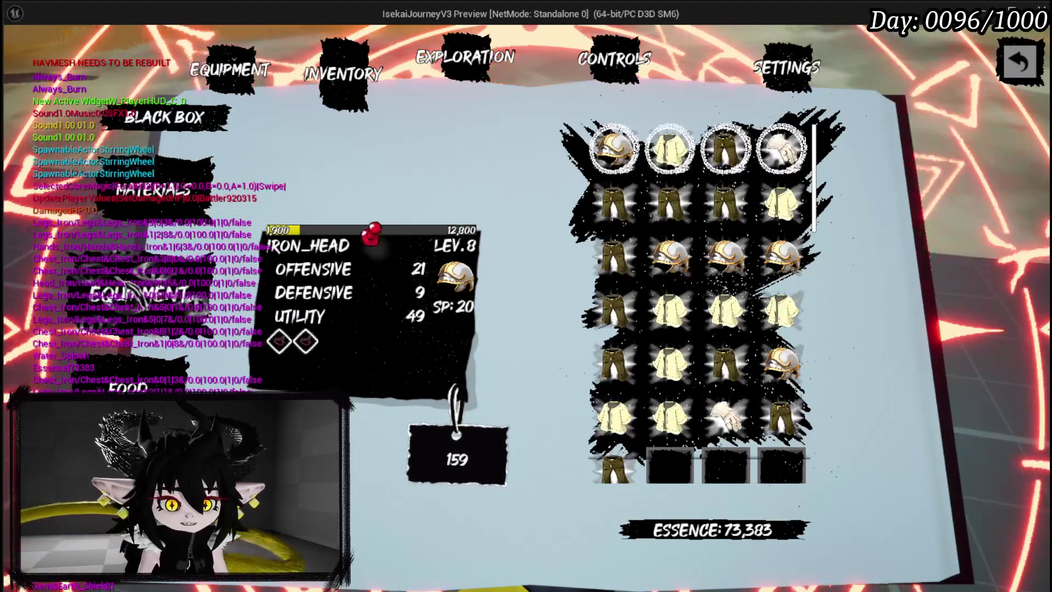
key(e)
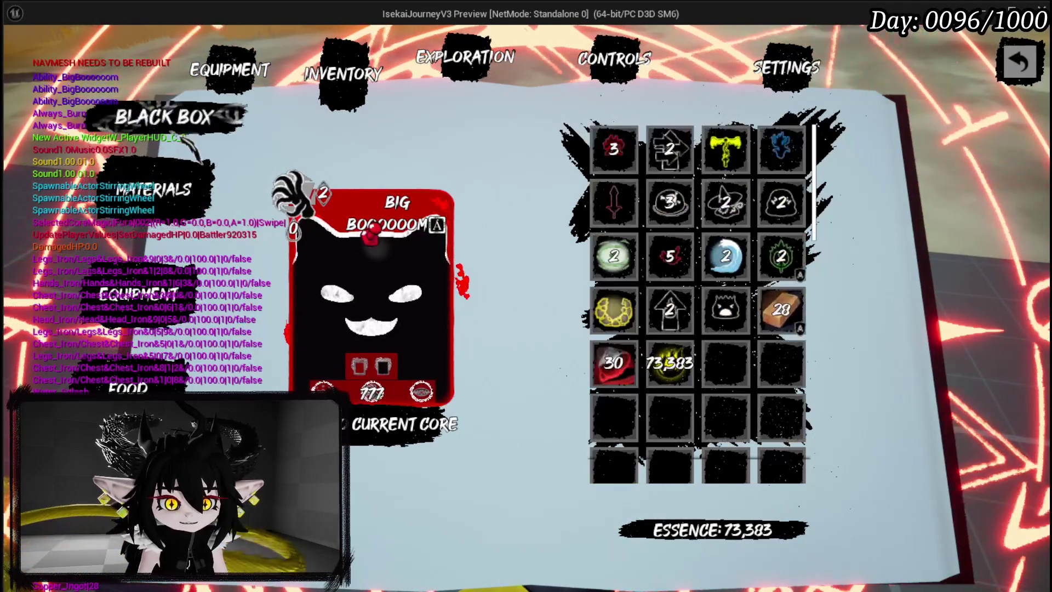
key(e)
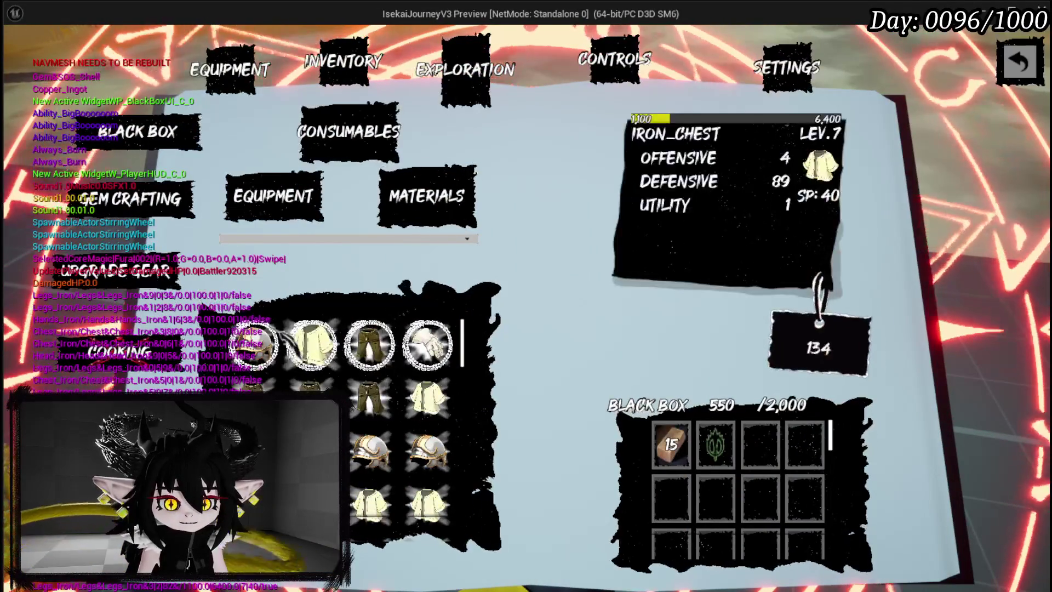
click(427, 196)
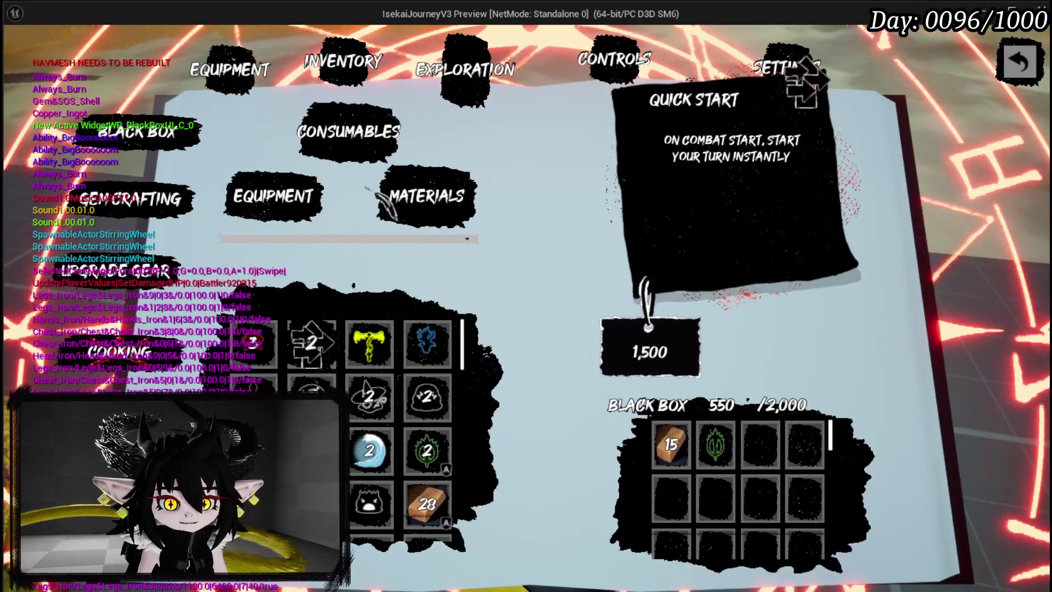
click(273, 196)
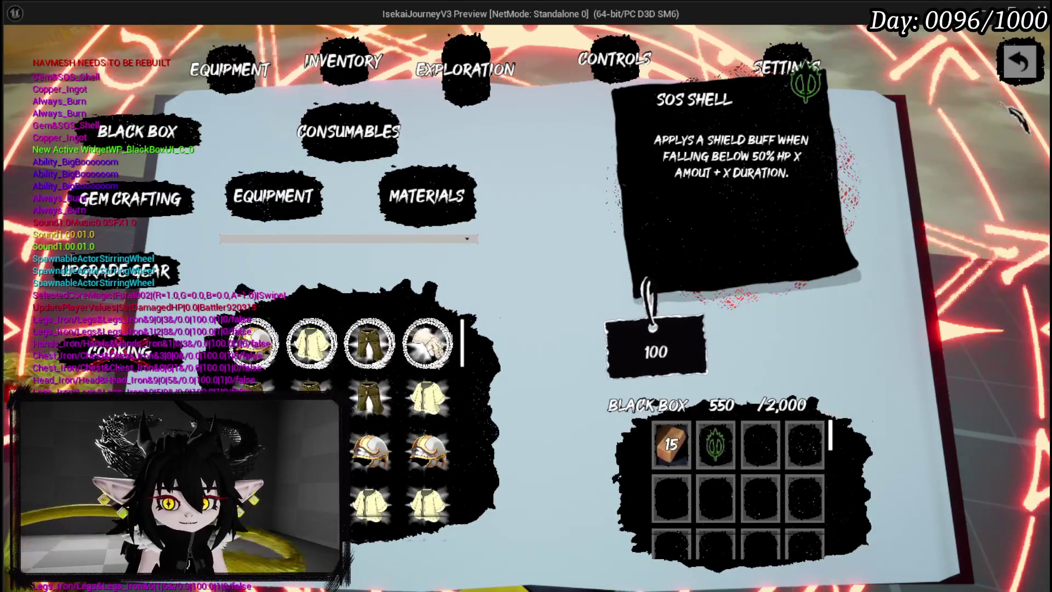
key(Escape)
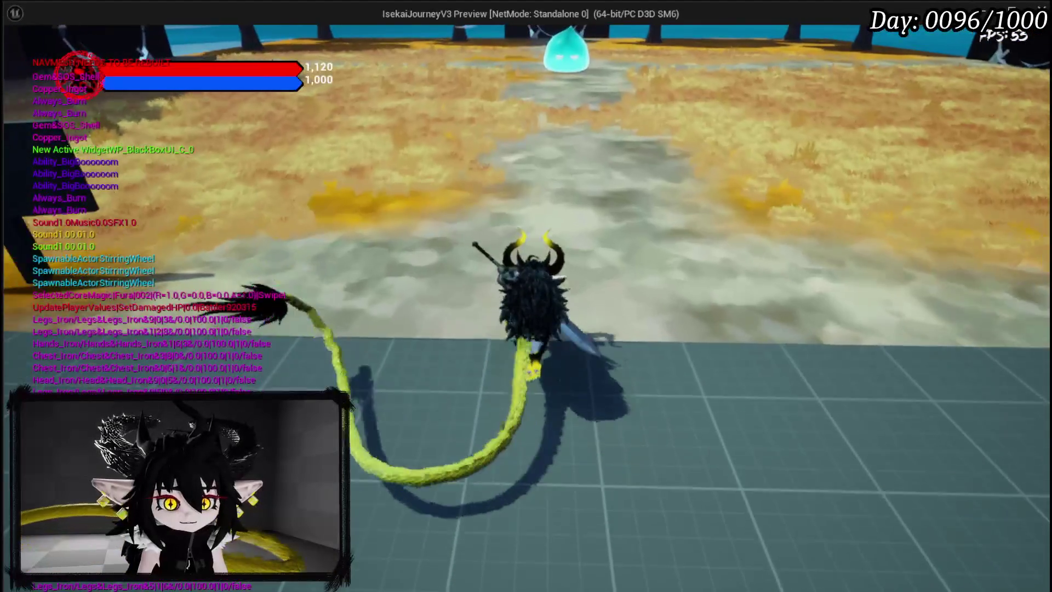
key(w)
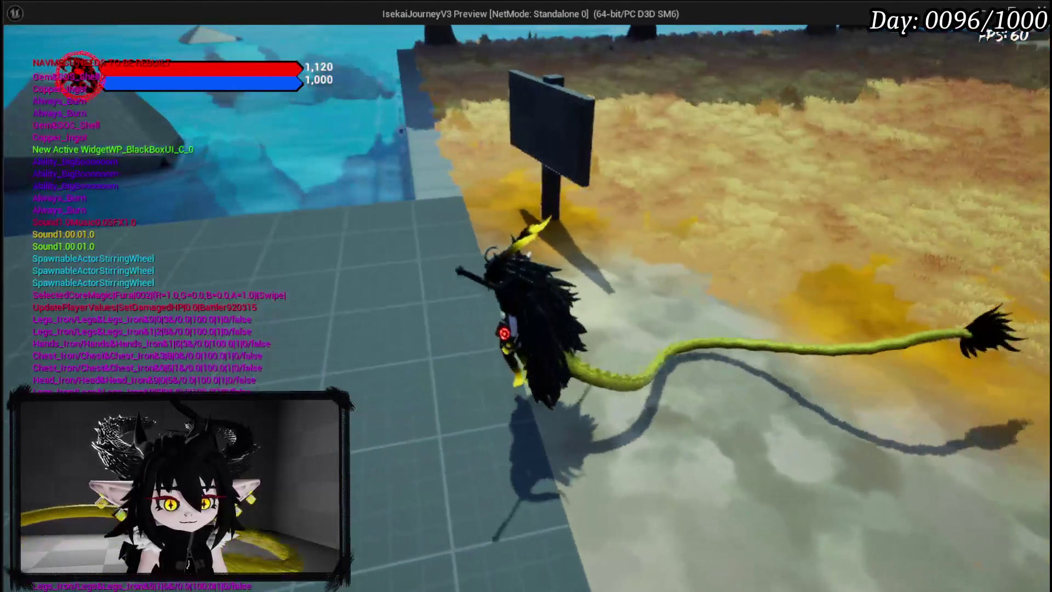
key(Escape)
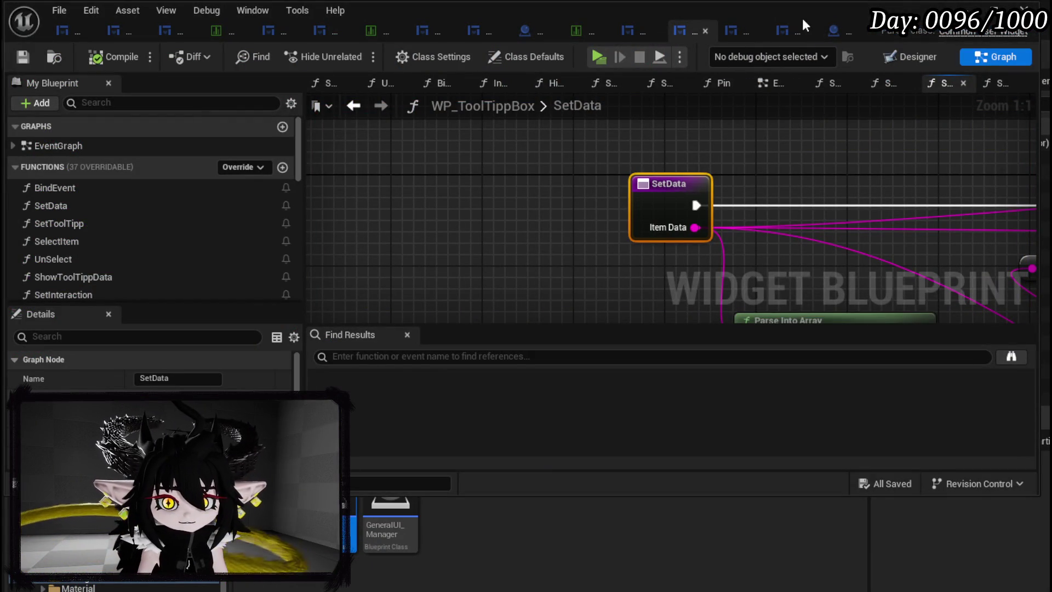
Change EnemyScaler's Enemy Level multiplier to 5, recompile Combat_Manager, and return to the level
click(828, 30)
scroll(331, 258, up, 2)
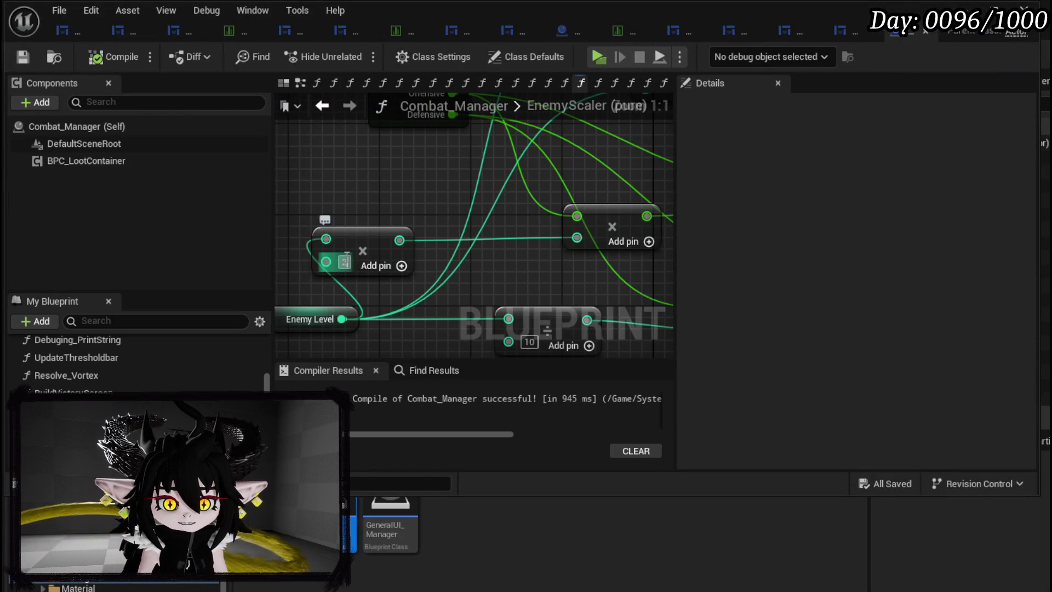
text(5)
click(382, 207)
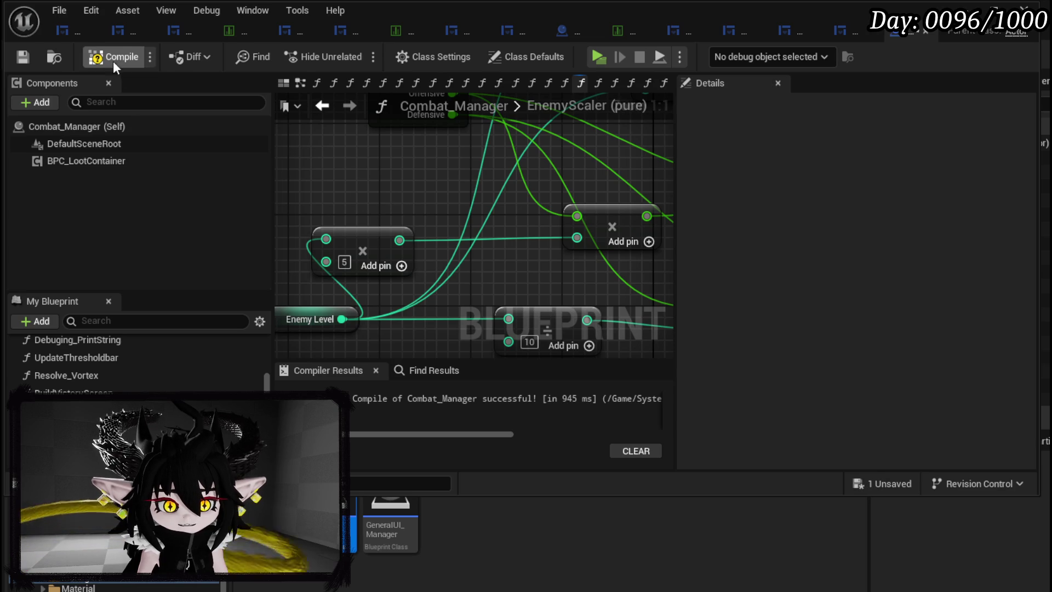
click(23, 51)
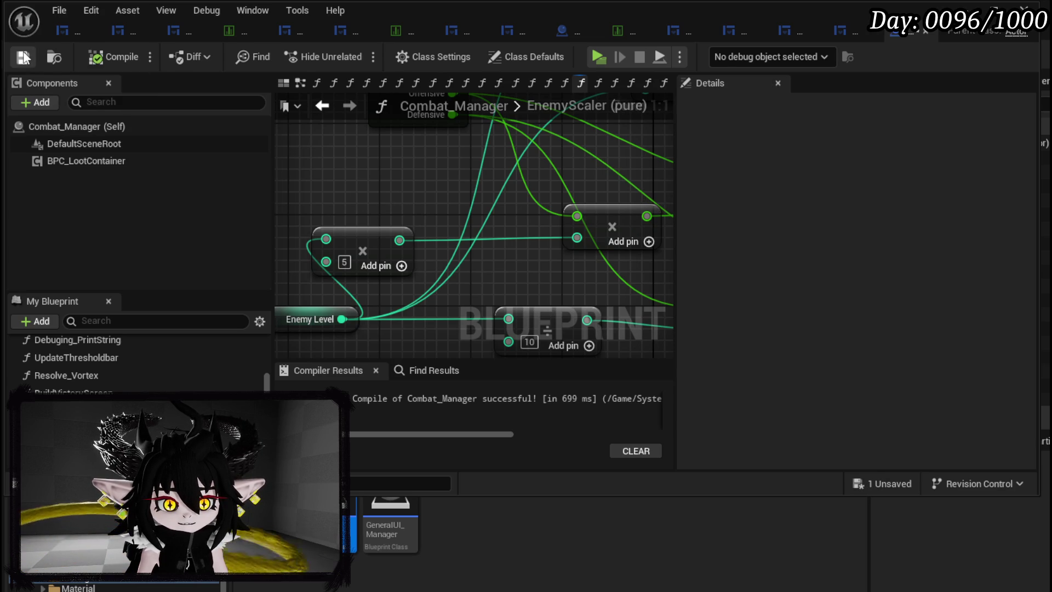
key(alt+Tab)
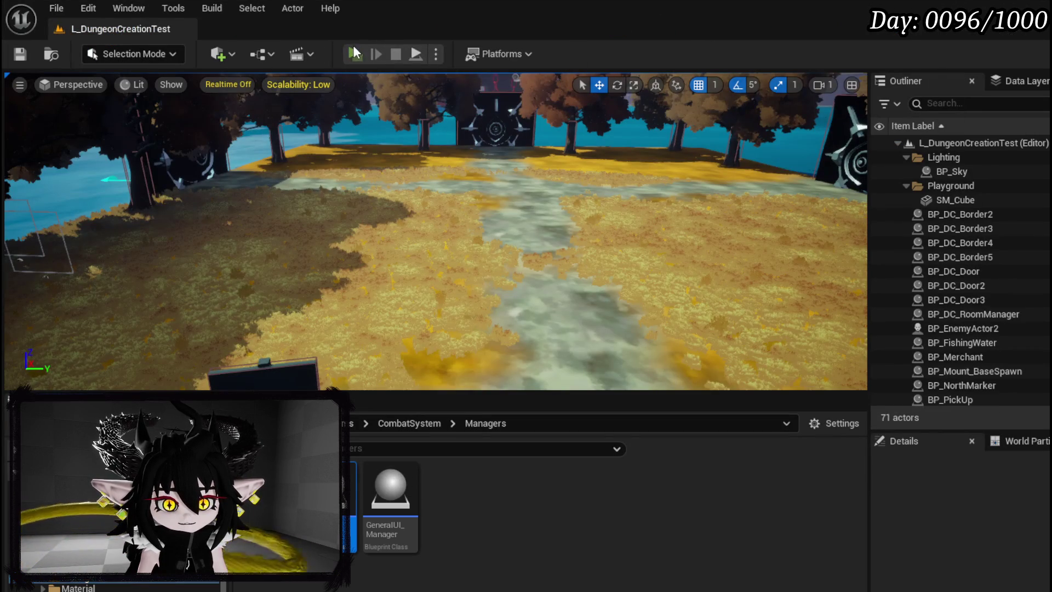
Play-test a fight, casting Mend Flesh at the target, and collect all the loot
key(alt+p)
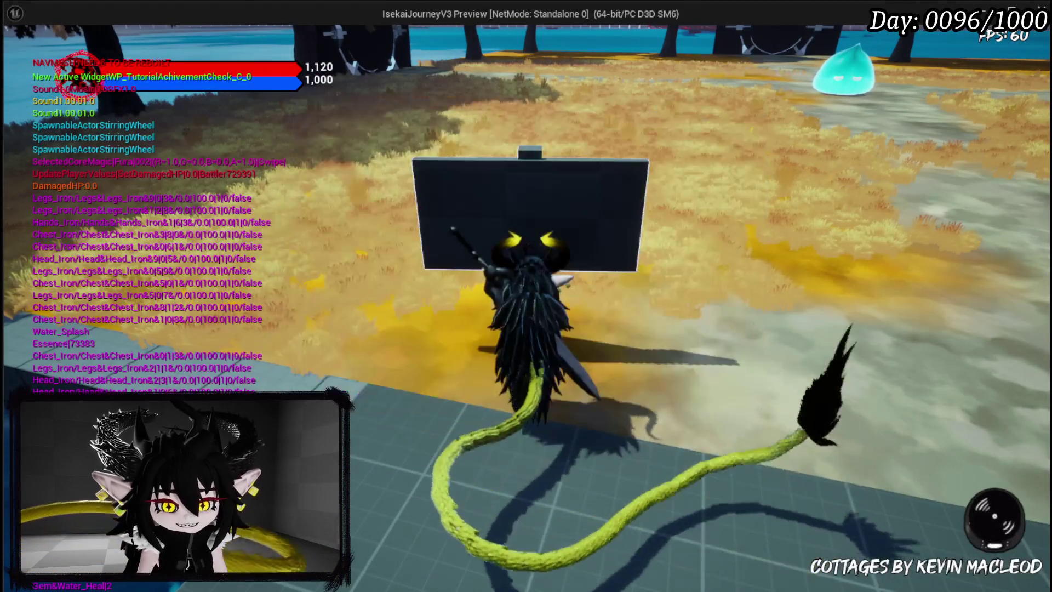
key(w)
key(w)
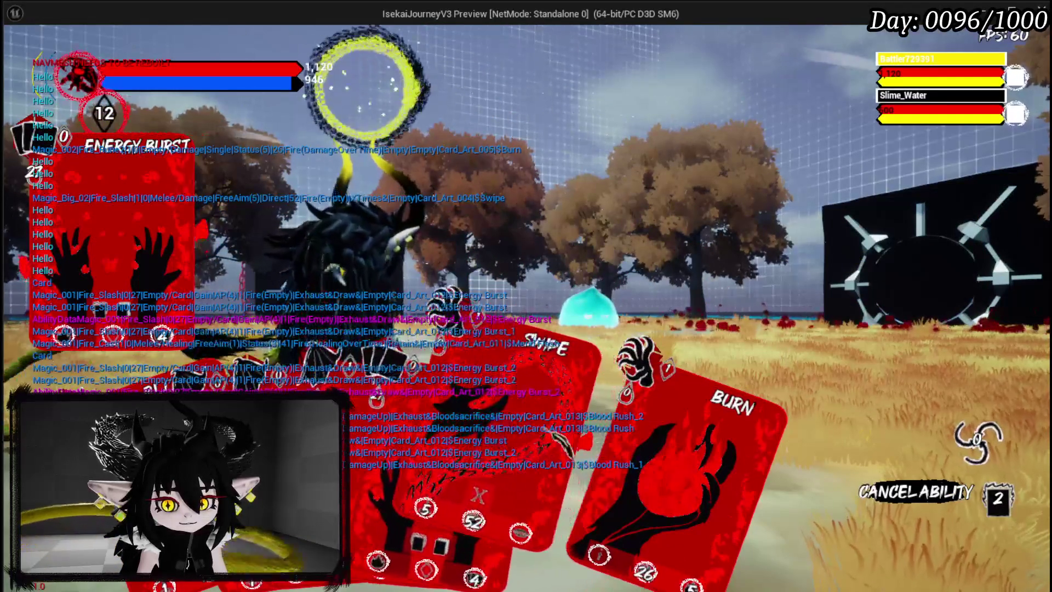
key(e)
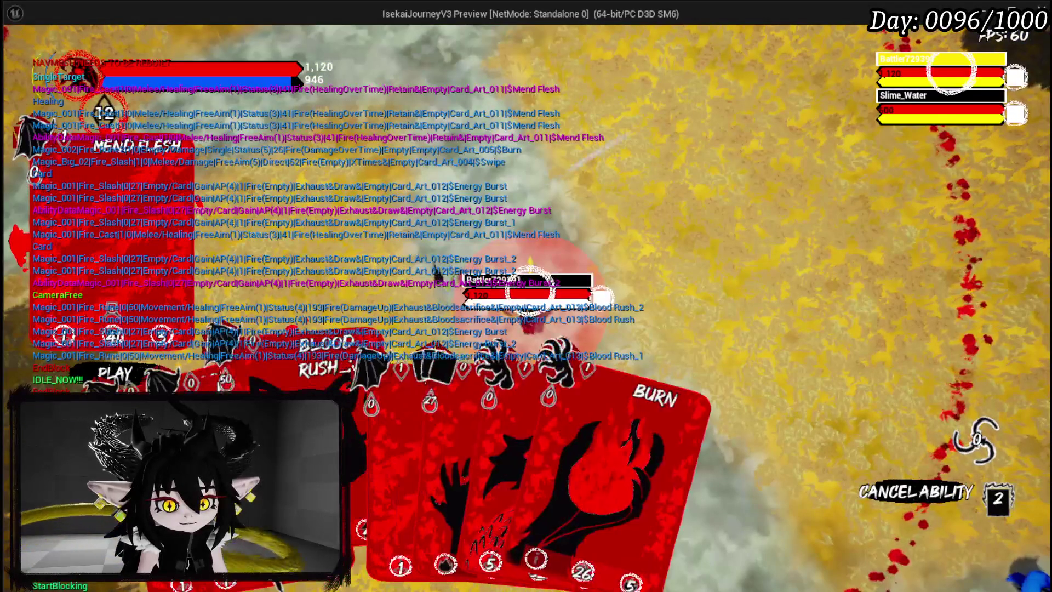
click(450, 267)
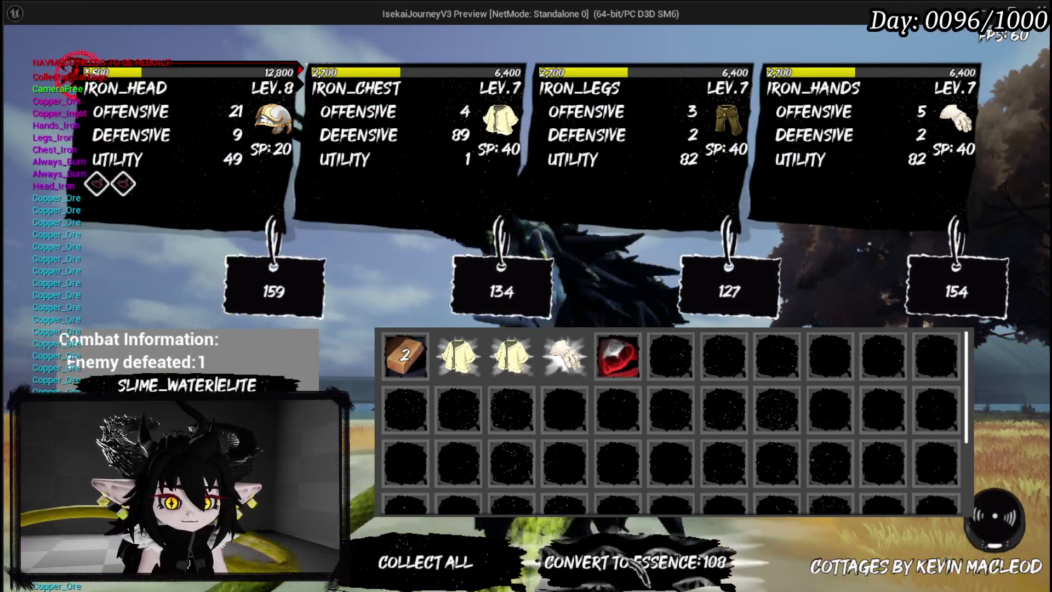
click(426, 562)
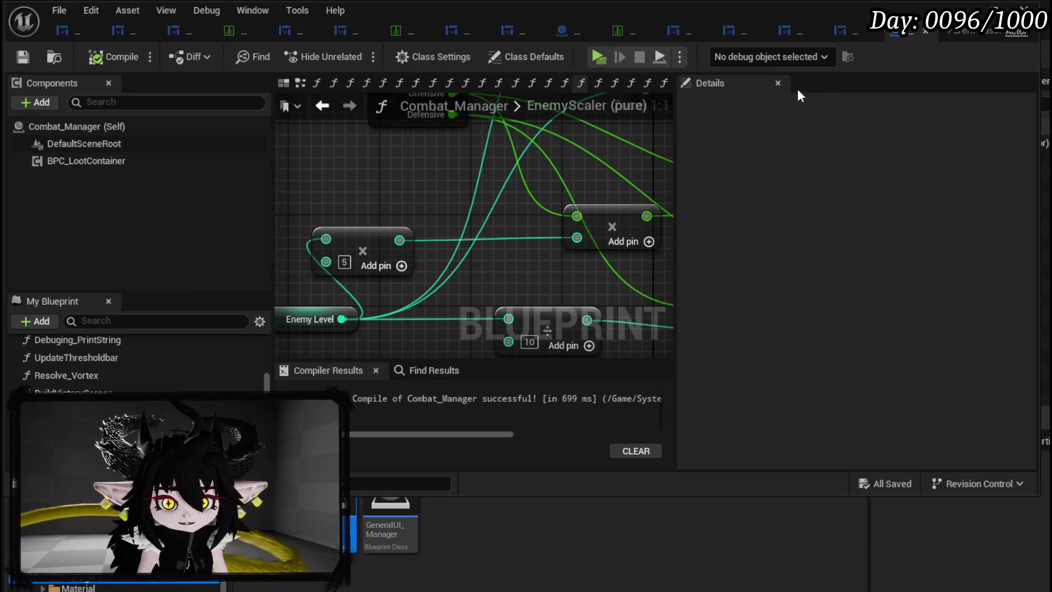
Review WP_ItemToolTipp_Base's SetToolTippDescripton function and its EventGraph's Event SetColor nodes
click(784, 32)
click(985, 55)
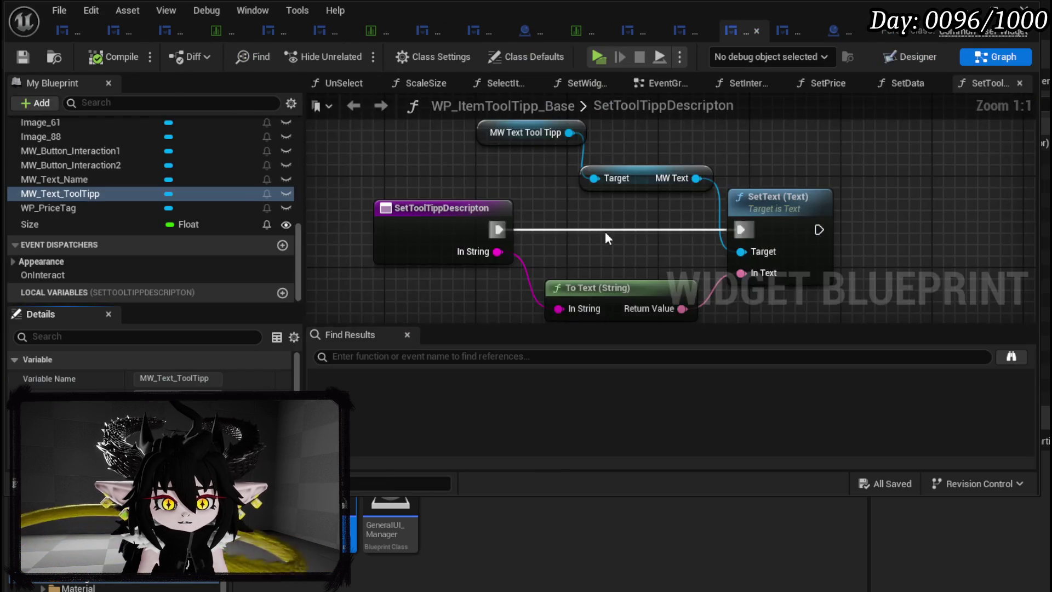
drag(615, 235, 546, 241)
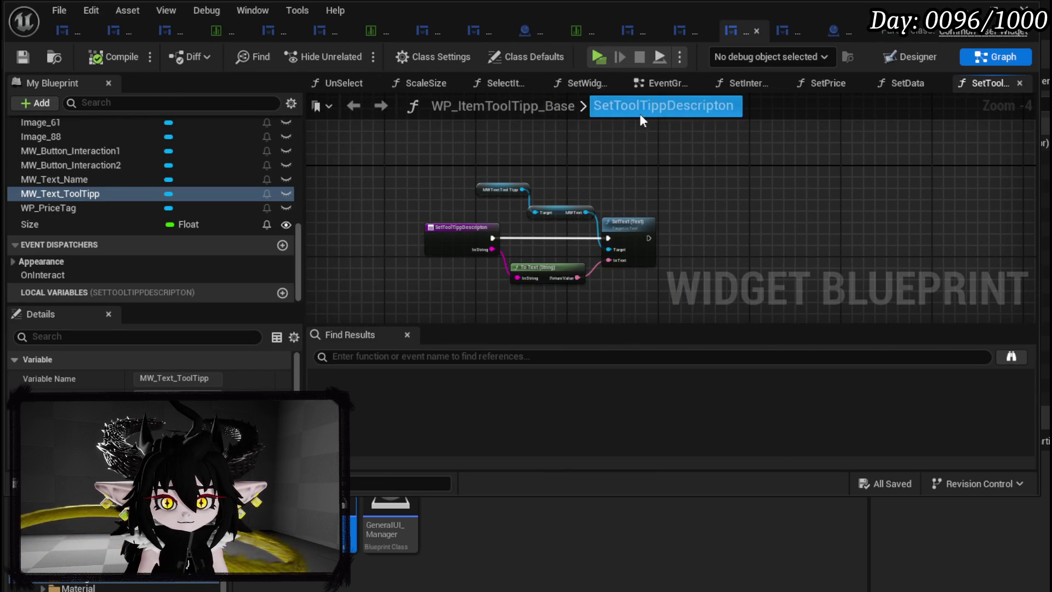
click(656, 86)
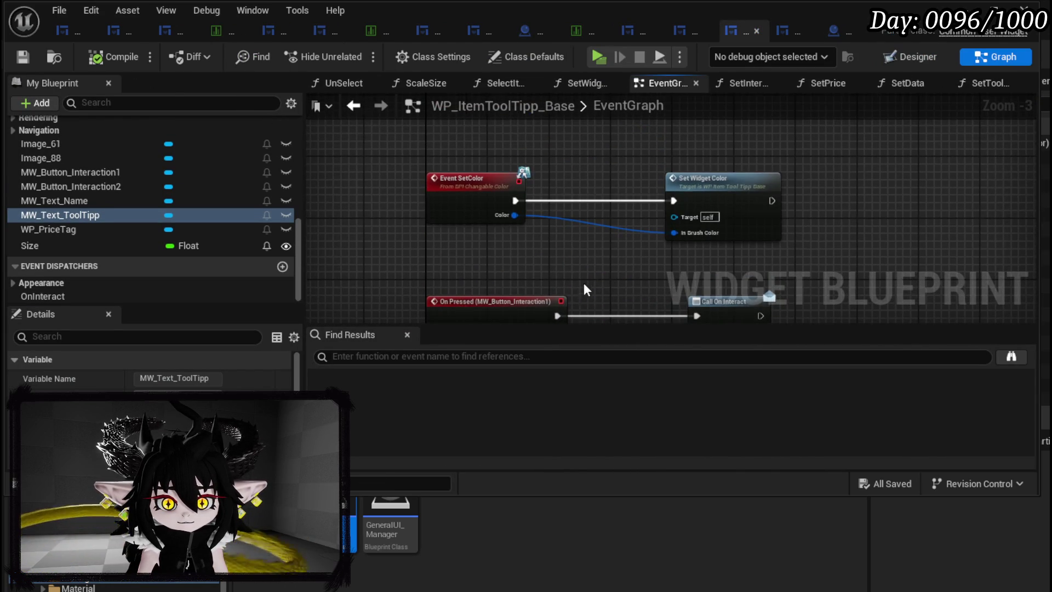
scroll(582, 284, down, 5)
drag(577, 289, 569, 312)
click(475, 296)
scroll(471, 230, up, 5)
mouse_move(452, 208)
mouse_down()
mouse_move(423, 142)
mouse_move(423, 261)
mouse_move(439, 94)
mouse_move(448, 234)
mouse_up()
scroll(423, 261, up, 1)
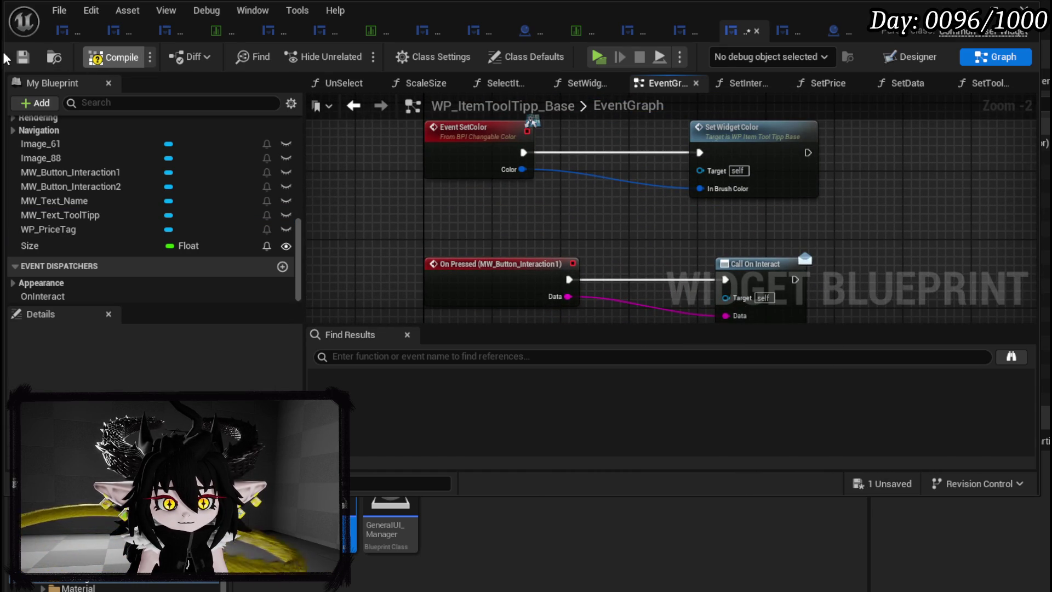
Save the compiled WP_ItemToolTipp_Base widget and bring up WP_ToolTippBox
click(22, 57)
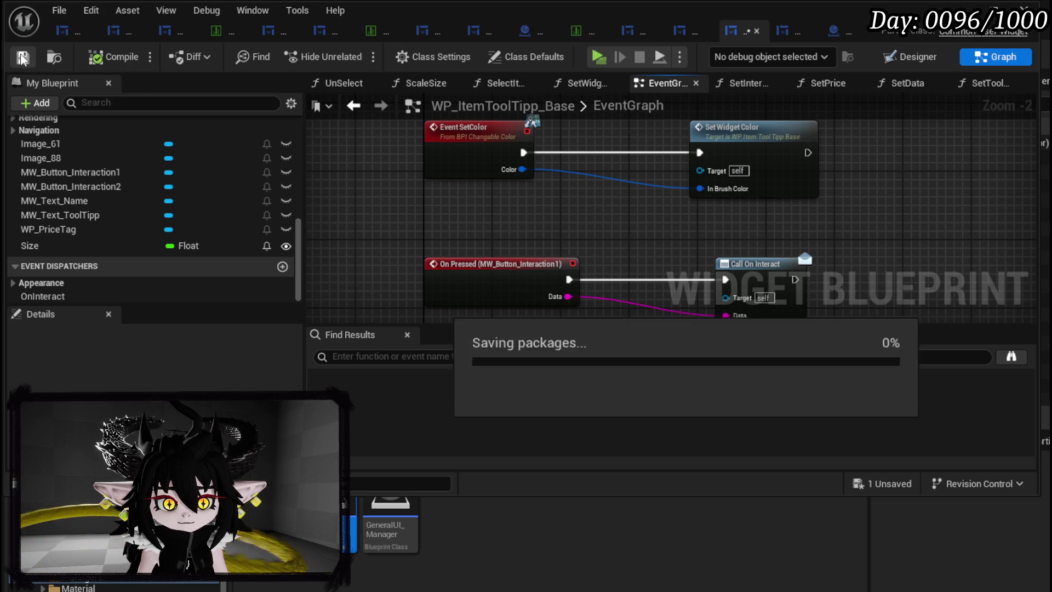
drag(415, 190, 440, 327)
scroll(225, 192, up, 8)
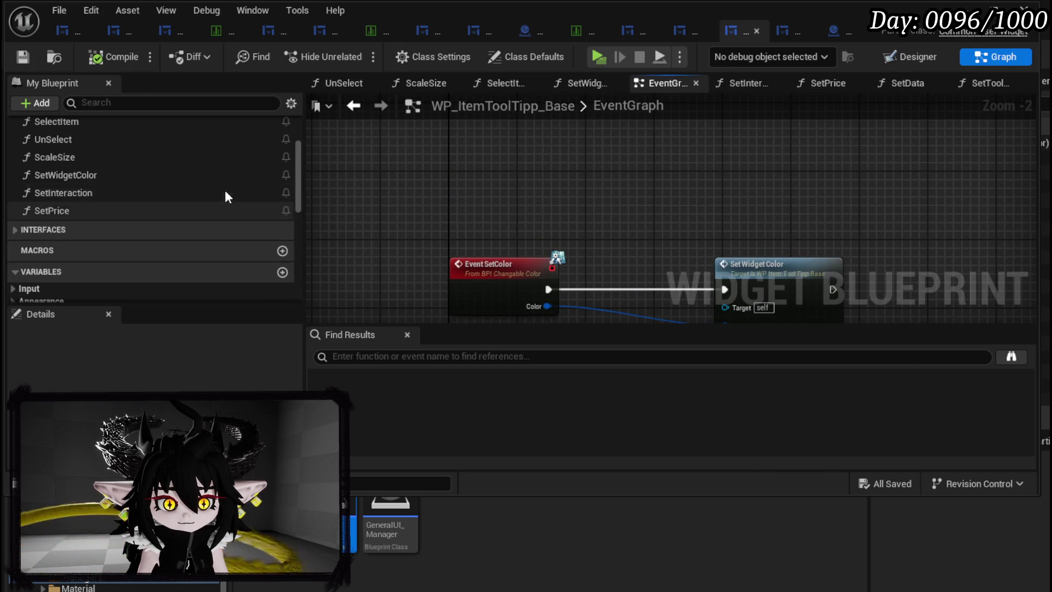
scroll(226, 192, up, 3)
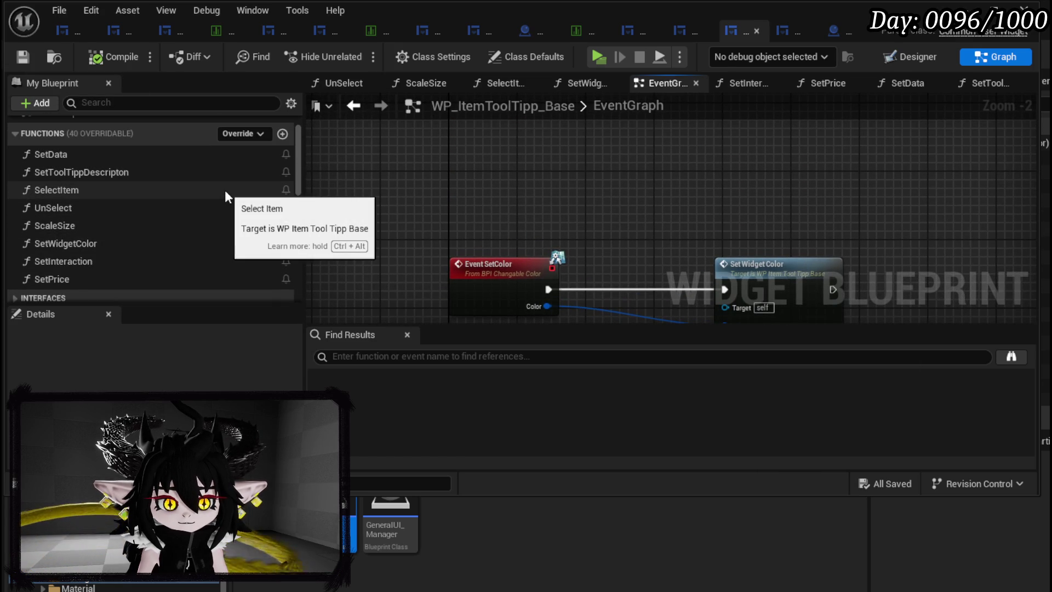
scroll(548, 236, down, 4)
mouse_move(544, 231)
mouse_down()
mouse_move(578, 147)
mouse_move(550, 198)
mouse_up()
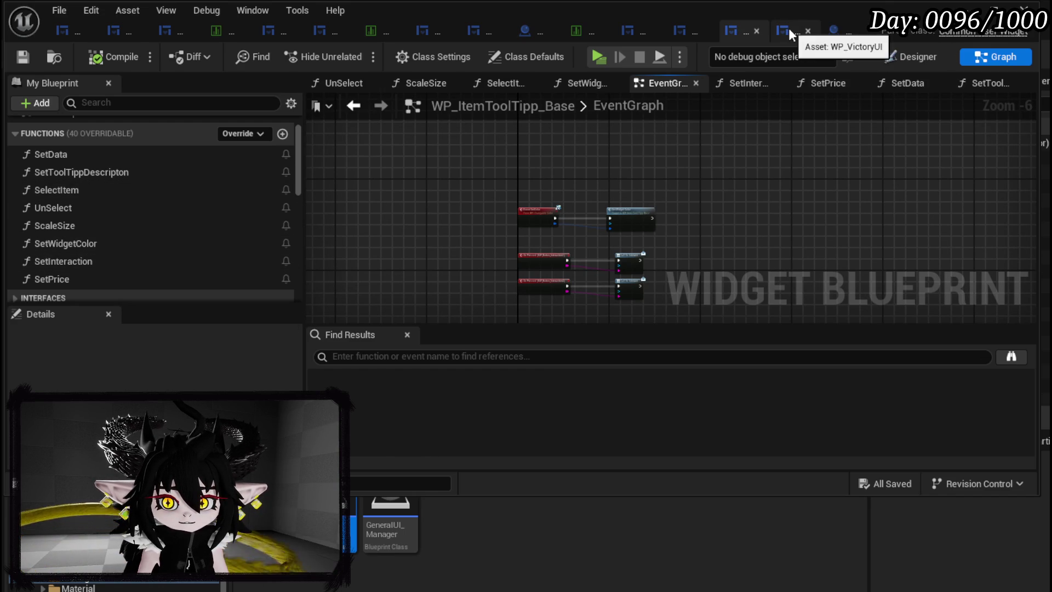
click(691, 30)
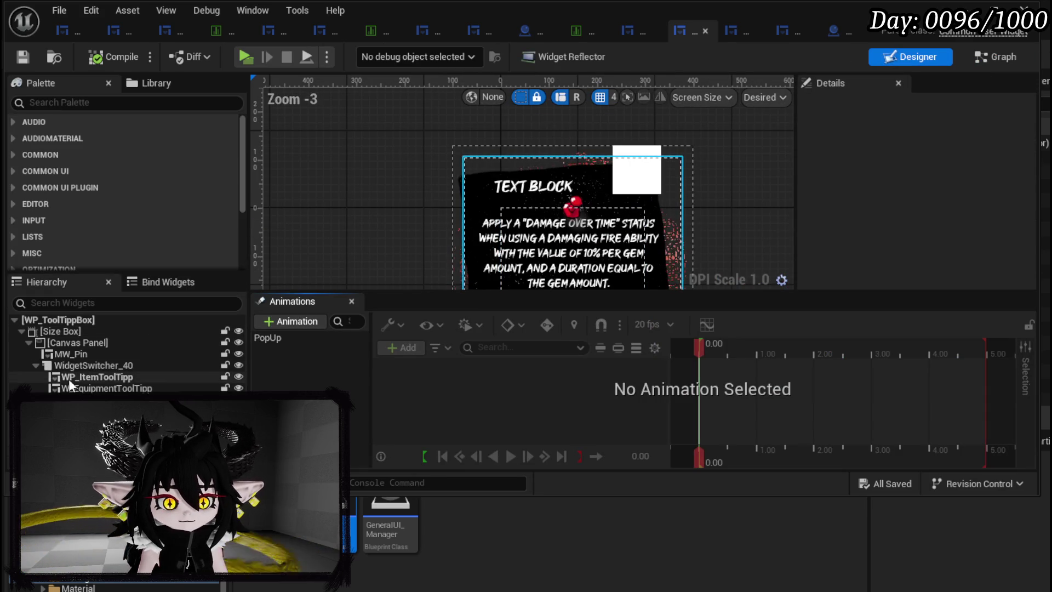
Select WP_ItemToolTipp in the tooltip box Hierarchy and scroll through its Details properties
click(76, 379)
scroll(880, 208, down, 10)
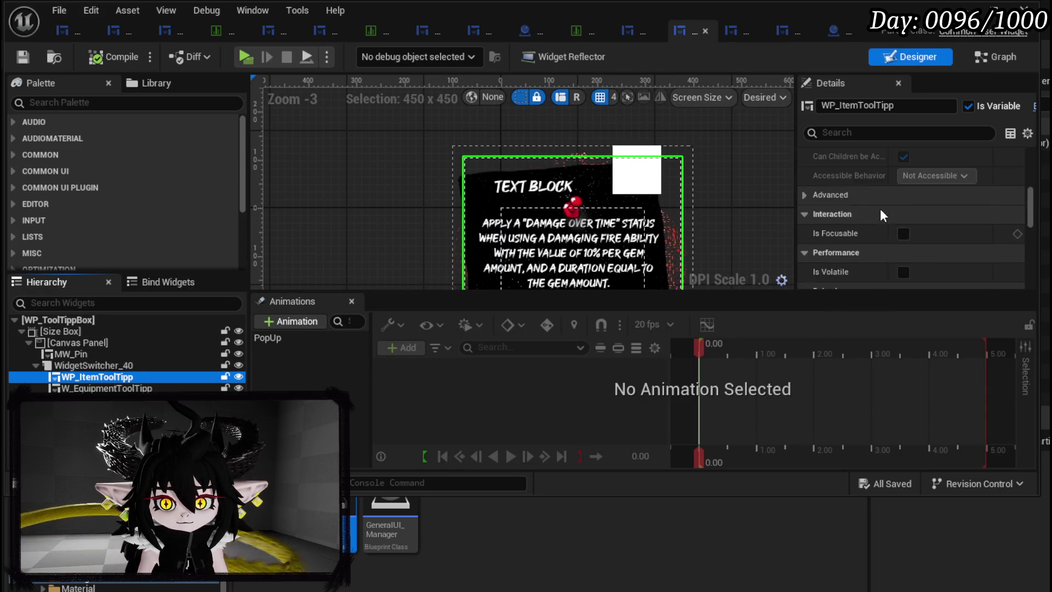
scroll(868, 207, down, 15)
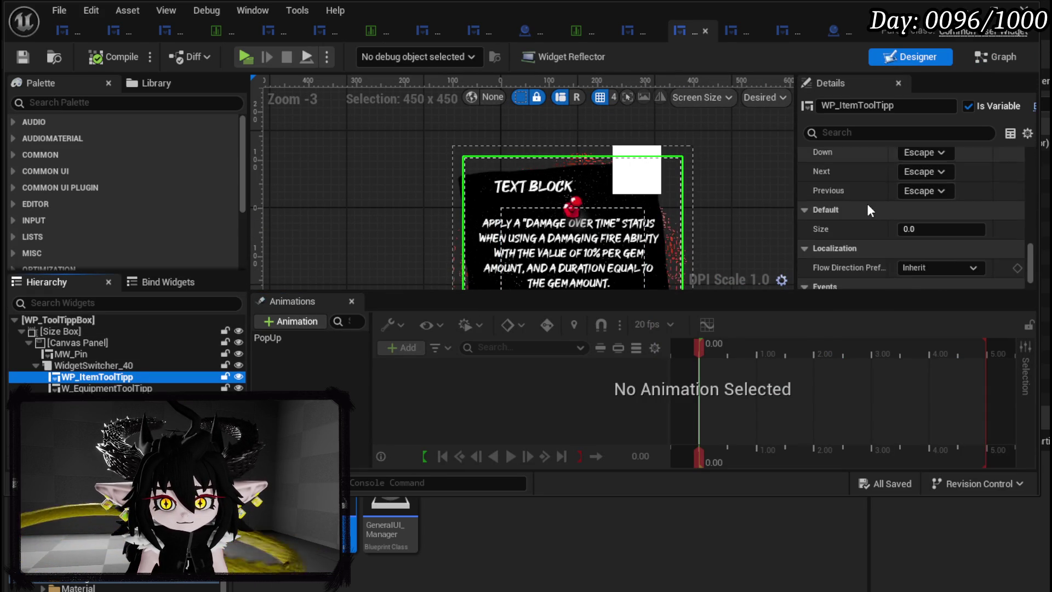
scroll(867, 203, up, 15)
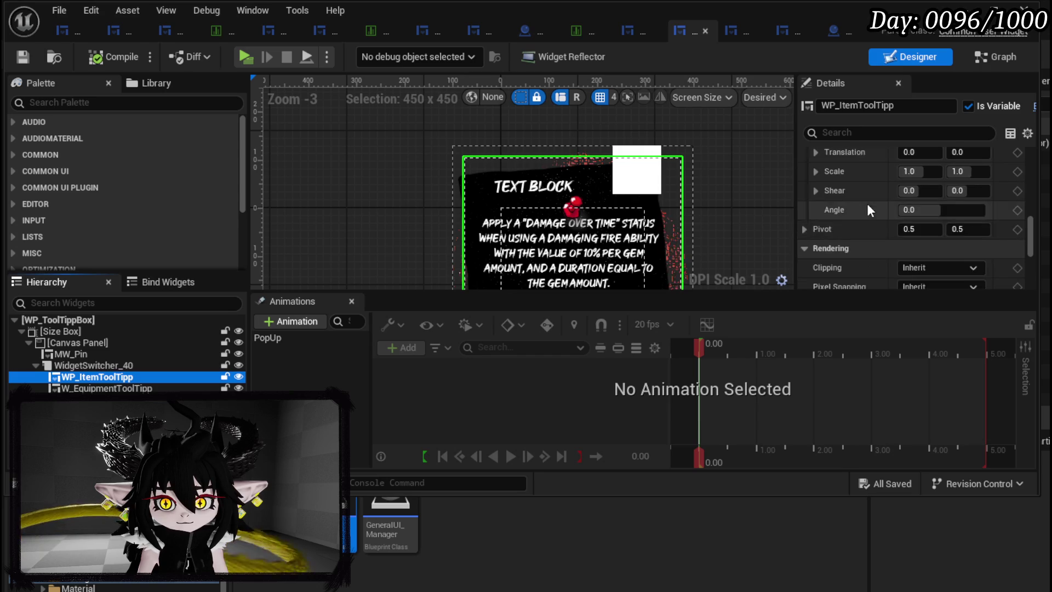
scroll(867, 203, up, 10)
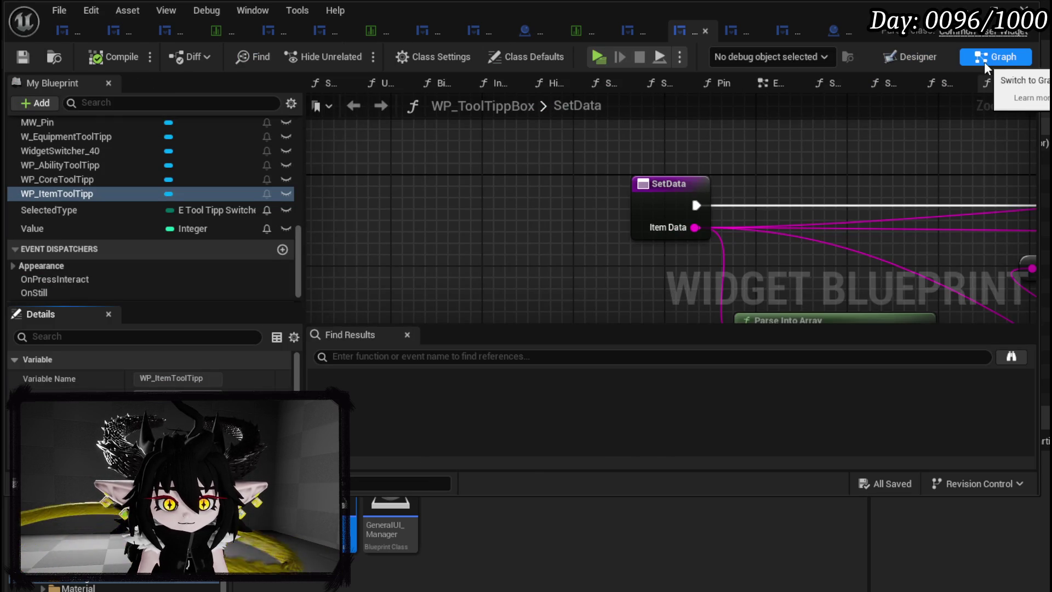
Inspect WP_ToolTippBox's EventGraph and its BindEvent graph with the Create Event nodes
scroll(613, 150, down, 4)
click(756, 86)
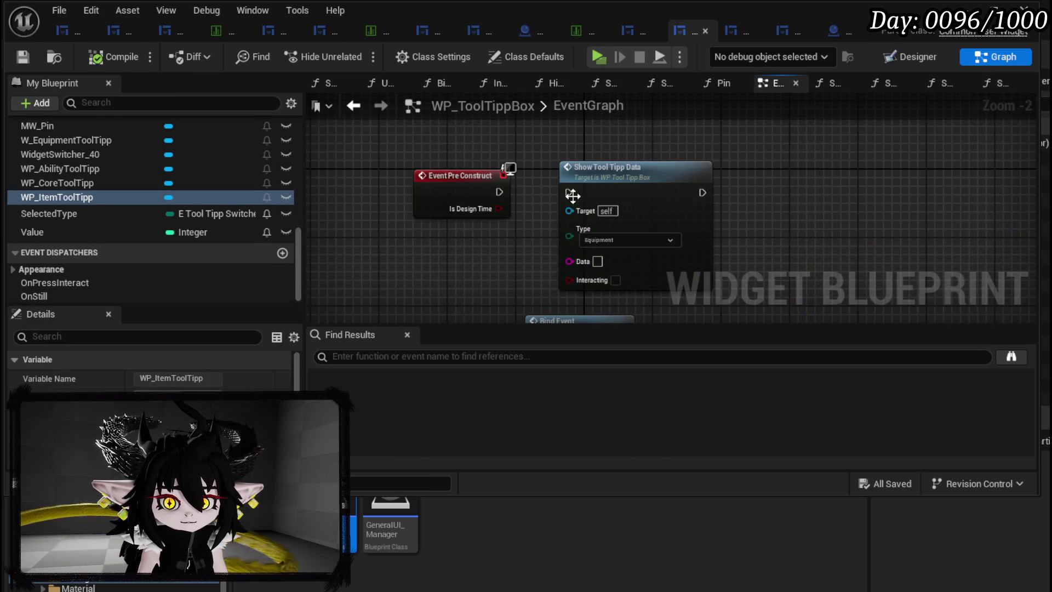
drag(532, 199, 536, 146)
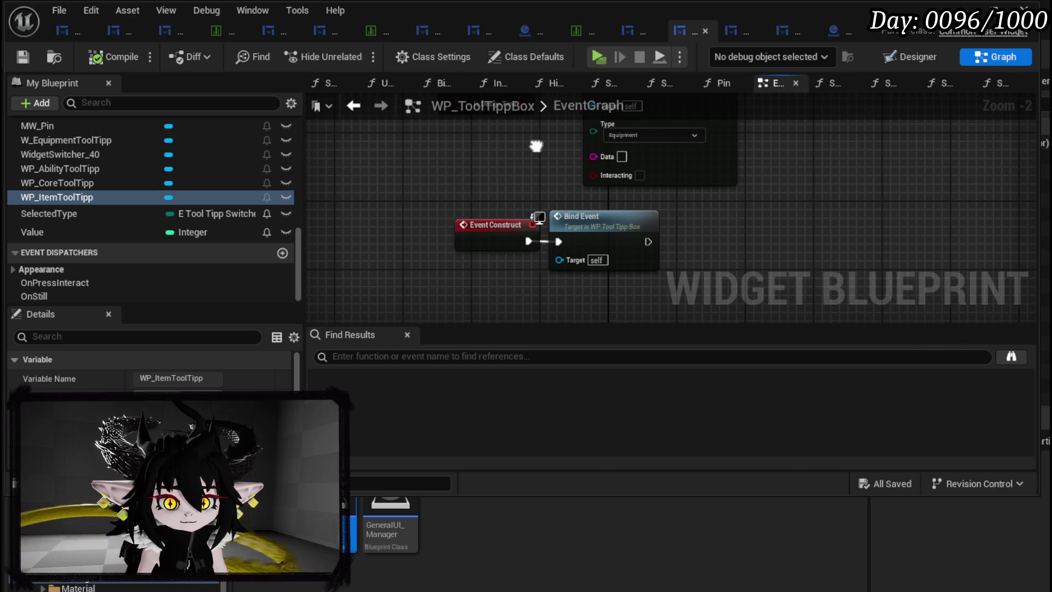
double_click(587, 224)
drag(580, 219, 647, 208)
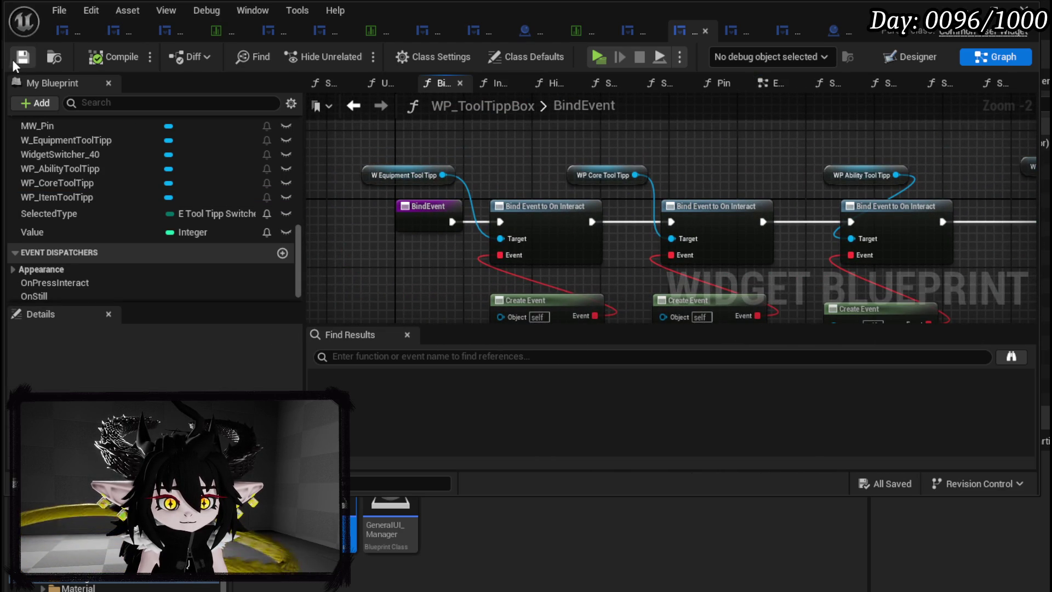
mouse_move(418, 279)
mouse_down()
mouse_move(321, 195)
mouse_move(544, 263)
mouse_up()
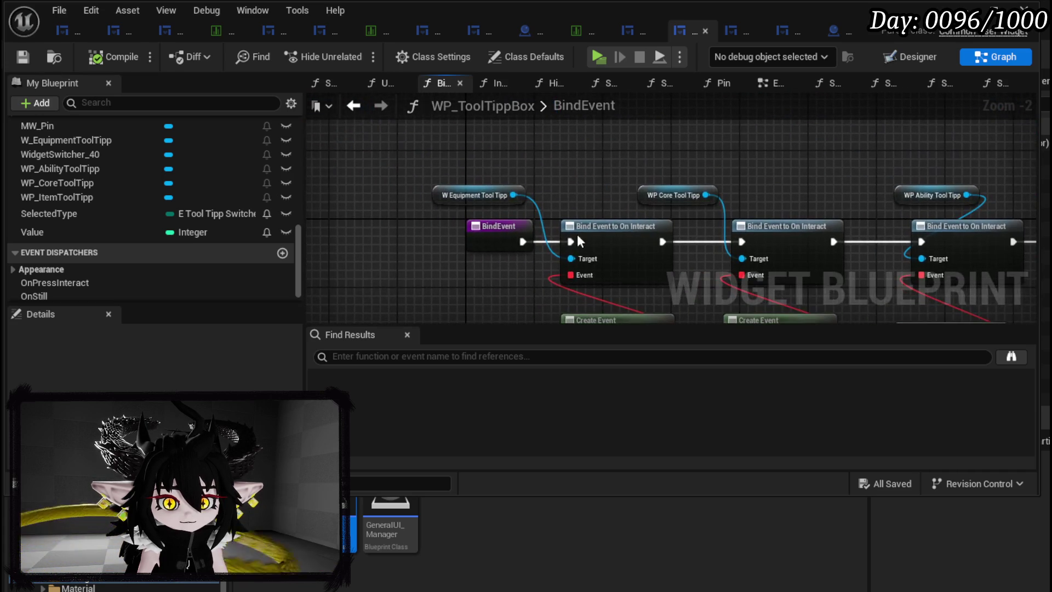
Open WP_ItemToolTipp_Base's SetData function showing its entry and table lookup
click(736, 27)
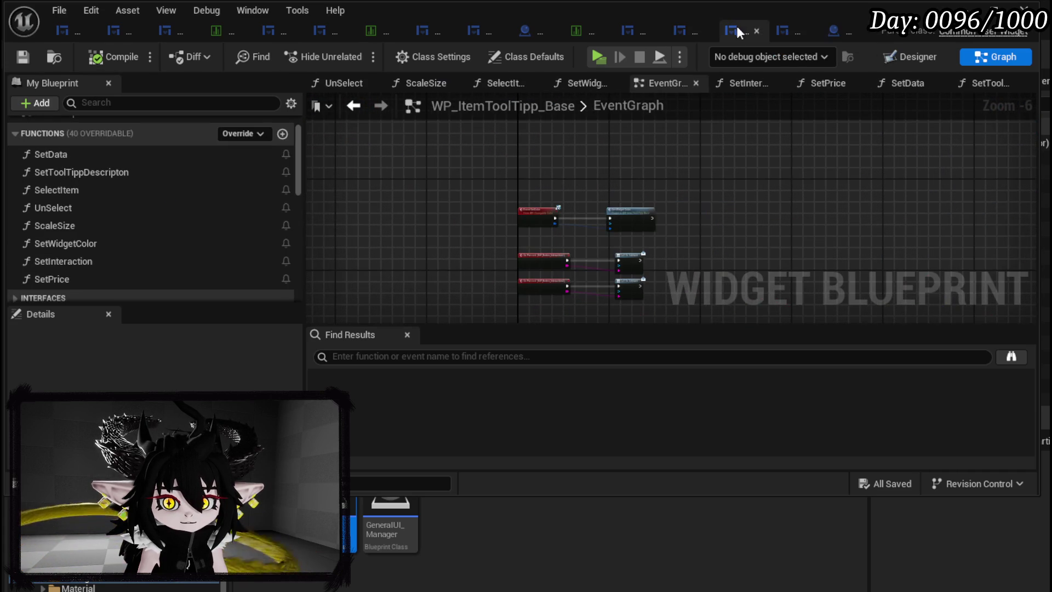
double_click(114, 159)
mouse_move(617, 192)
mouse_down()
mouse_move(535, 235)
mouse_move(471, 219)
mouse_move(441, 196)
mouse_move(636, 203)
mouse_move(507, 156)
mouse_move(307, 176)
mouse_move(466, 159)
mouse_move(698, 166)
mouse_move(588, 183)
mouse_move(404, 186)
mouse_up()
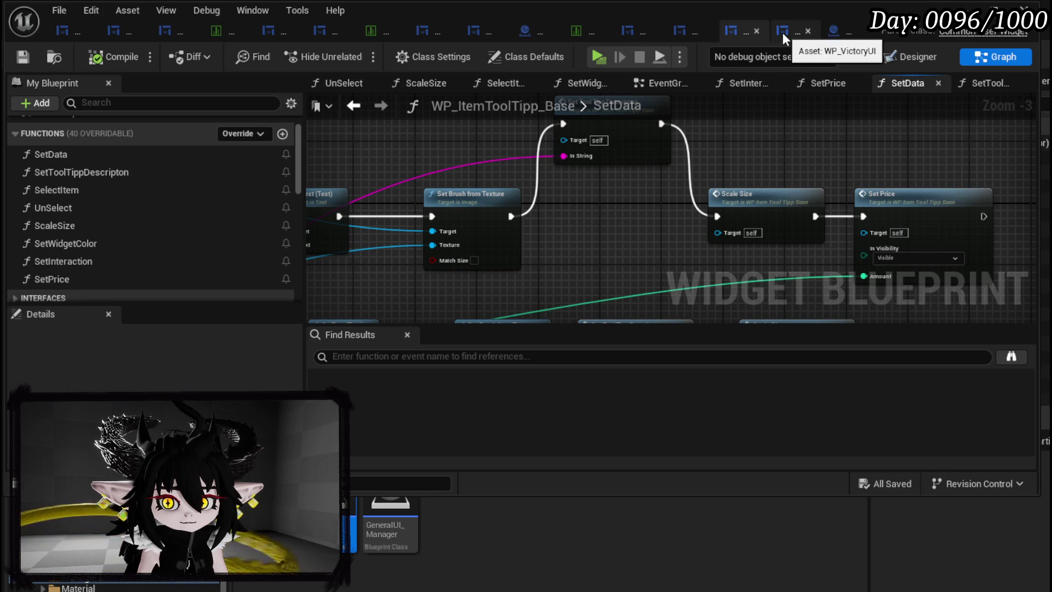
In WP_TutorialFightMessage, wire the first Set Data to Branch and delete the extra Set Data and WP Item Tool Tipp getter
click(626, 35)
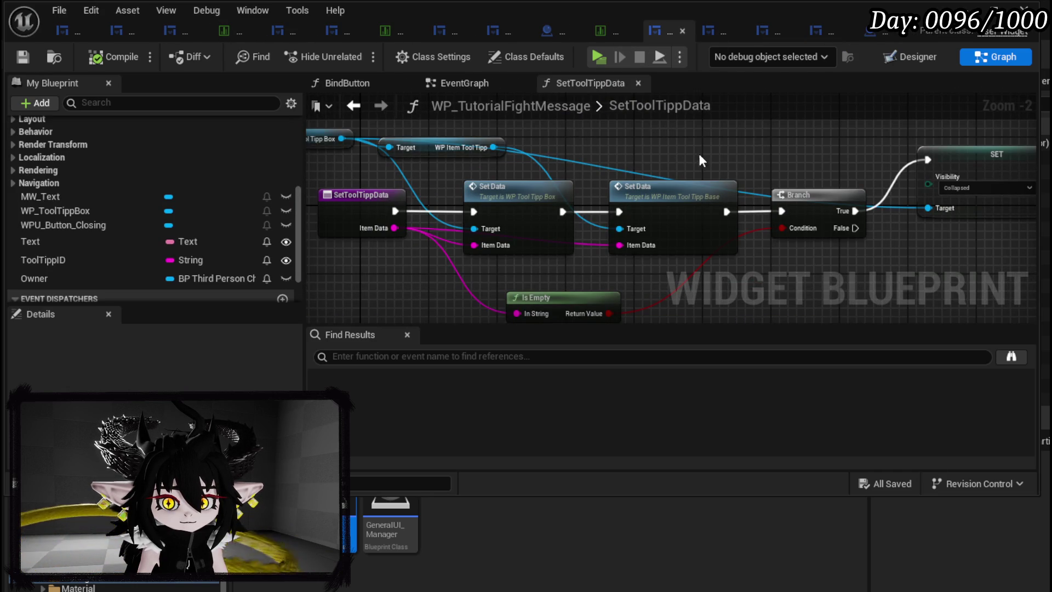
drag(563, 212, 781, 211)
click(665, 185)
key(Delete)
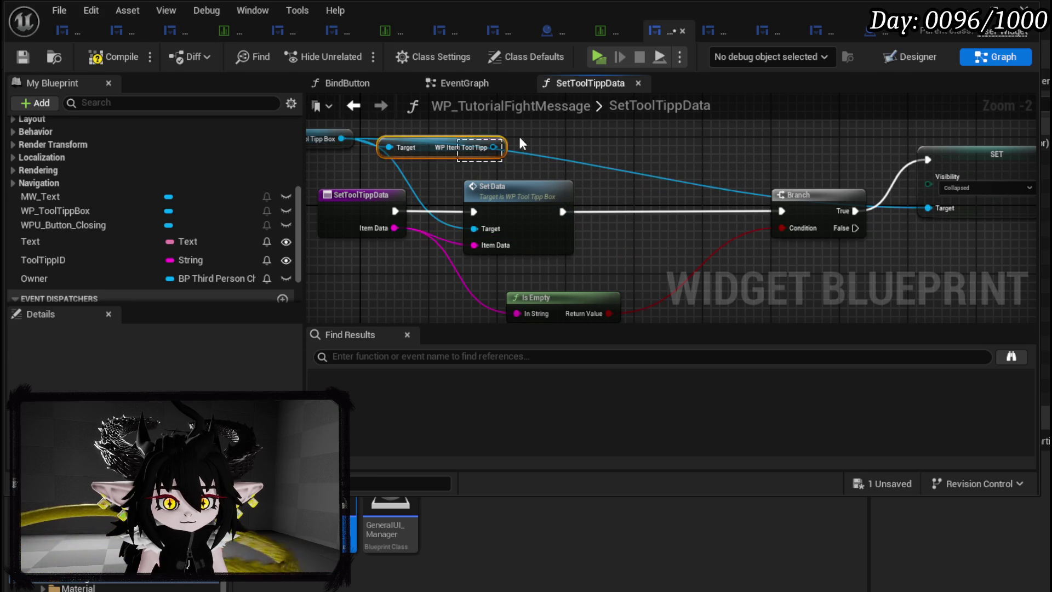
key(Delete)
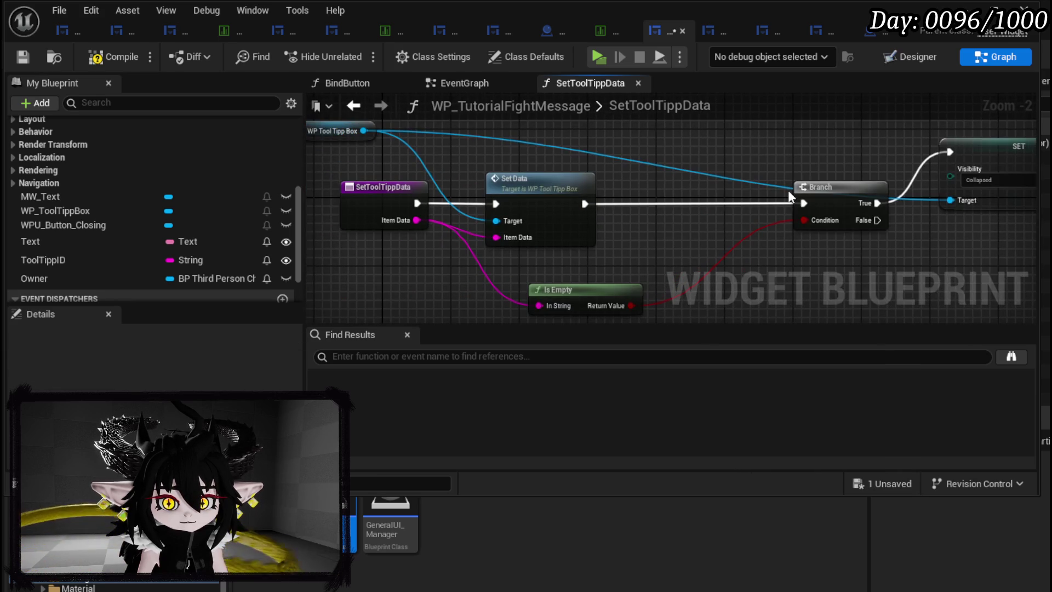
Compile and save WP_TutorialFightMessage, then open the tooltip box's SetData function
click(113, 58)
click(25, 58)
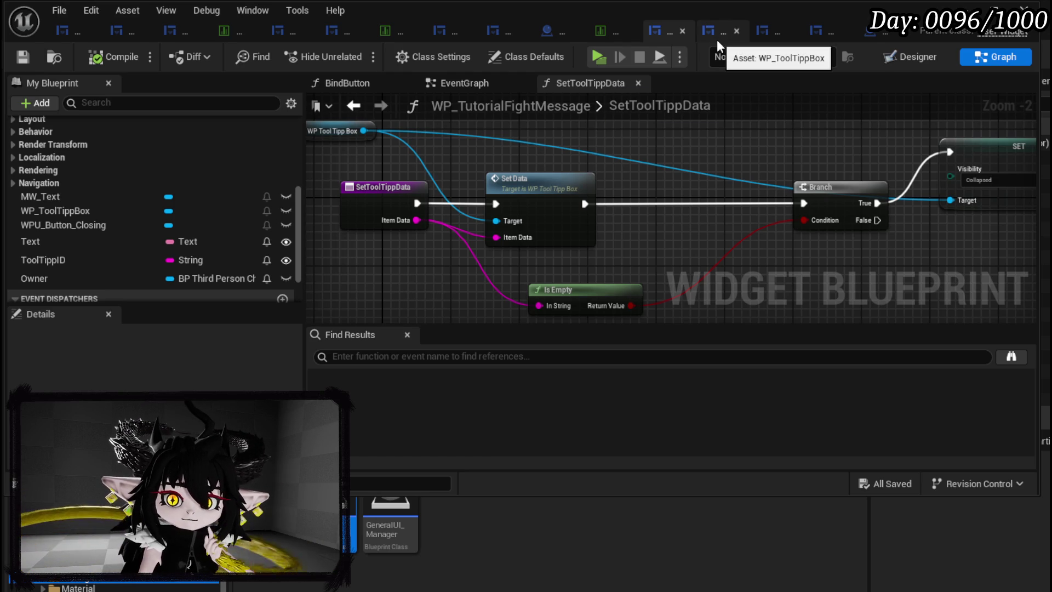
double_click(534, 177)
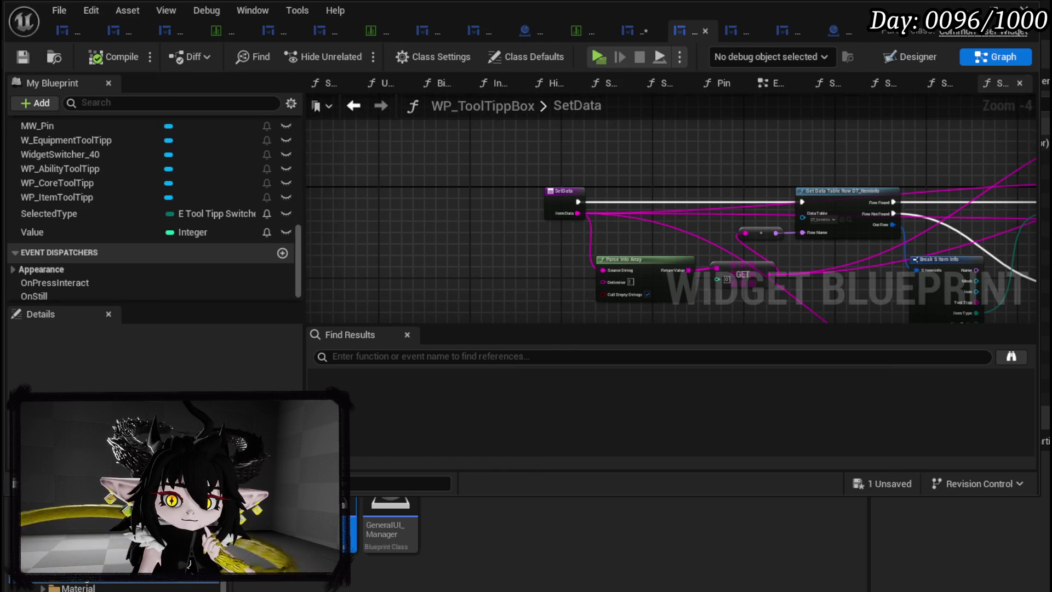
Follow the tooltip box's Set Data node into the item tooltip's SetData function
scroll(813, 155, down, 1)
drag(811, 185, 567, 253)
scroll(764, 226, up, 2)
drag(763, 226, 599, 277)
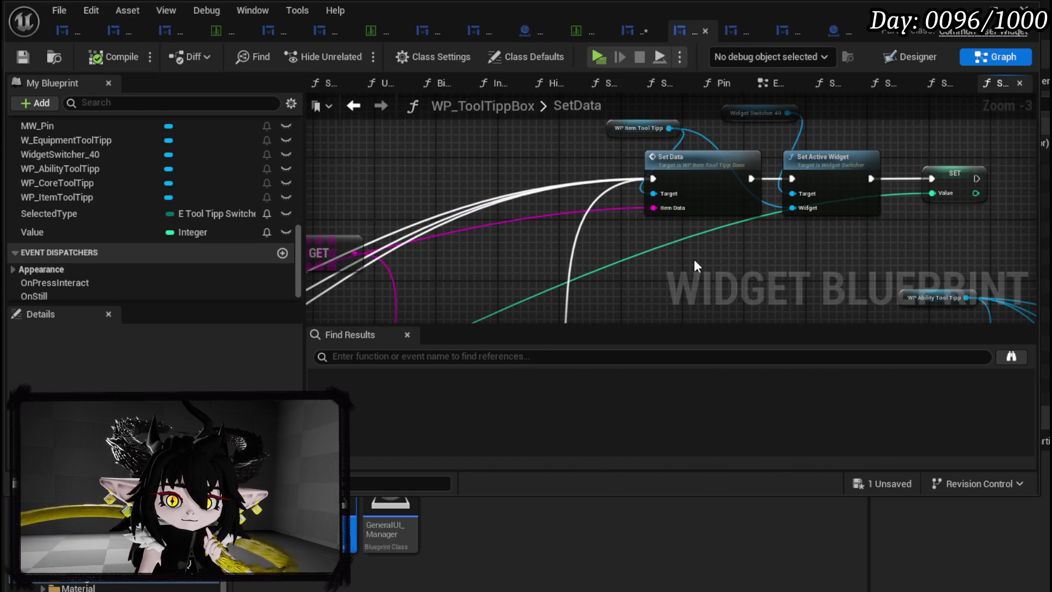
double_click(704, 174)
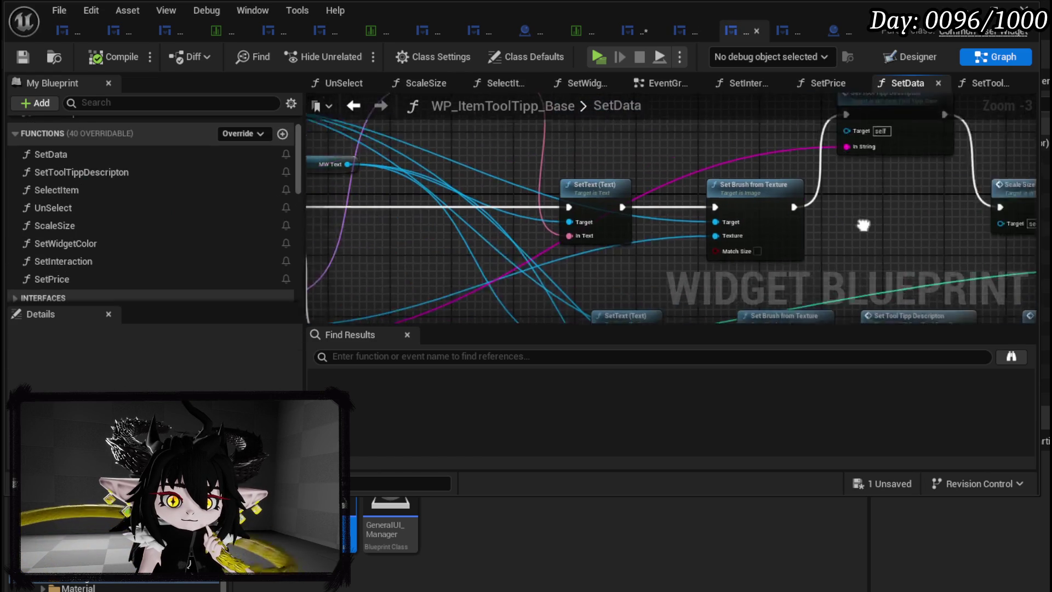
scroll(746, 166, down, 2)
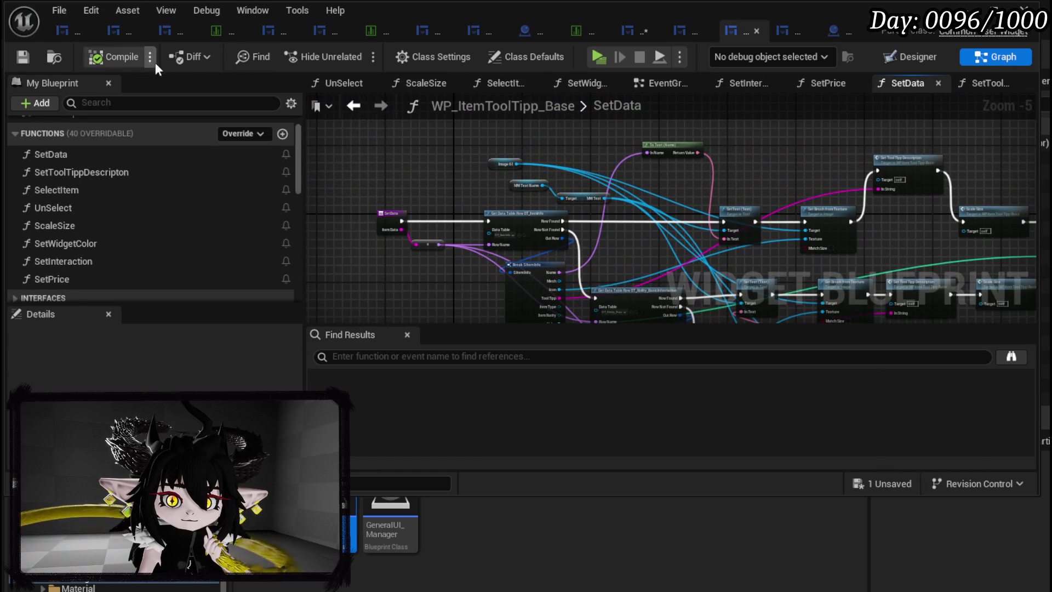
Save WP_TutorialFightMessage and show WP_ToolTippBox's Designer layout
click(630, 27)
click(28, 58)
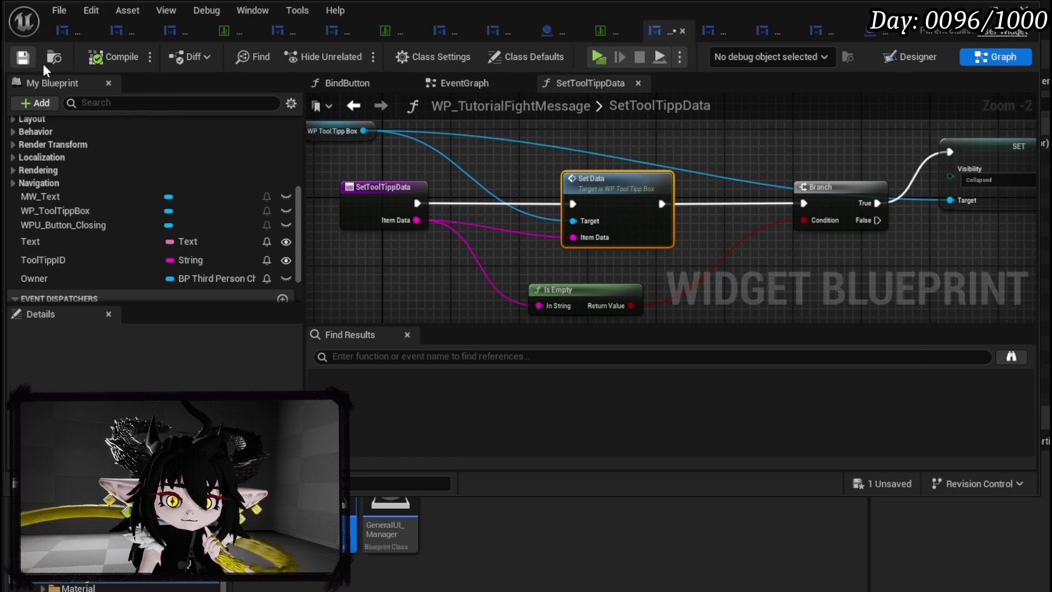
click(700, 36)
click(916, 56)
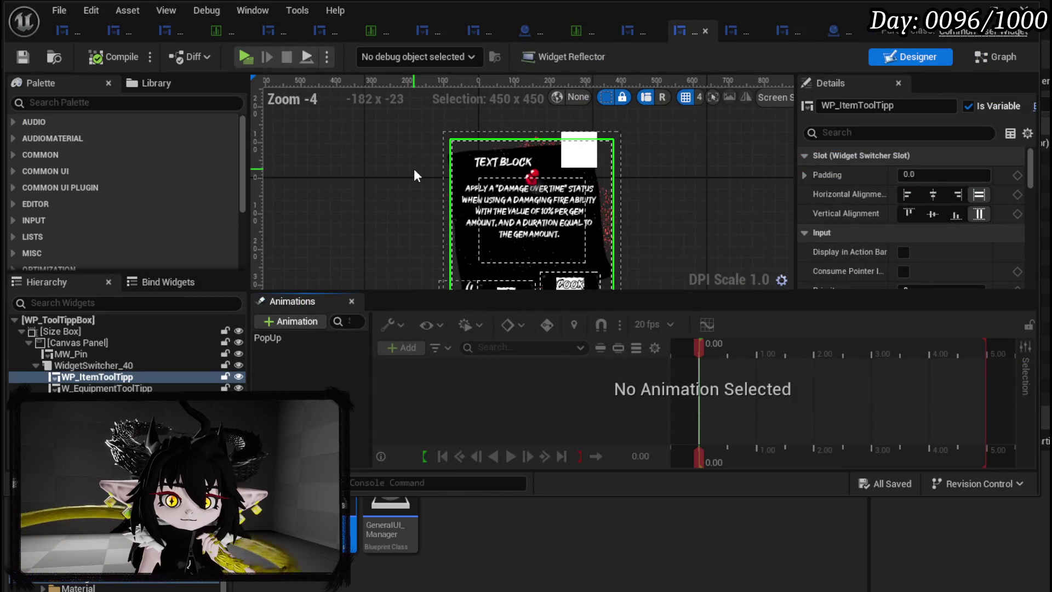
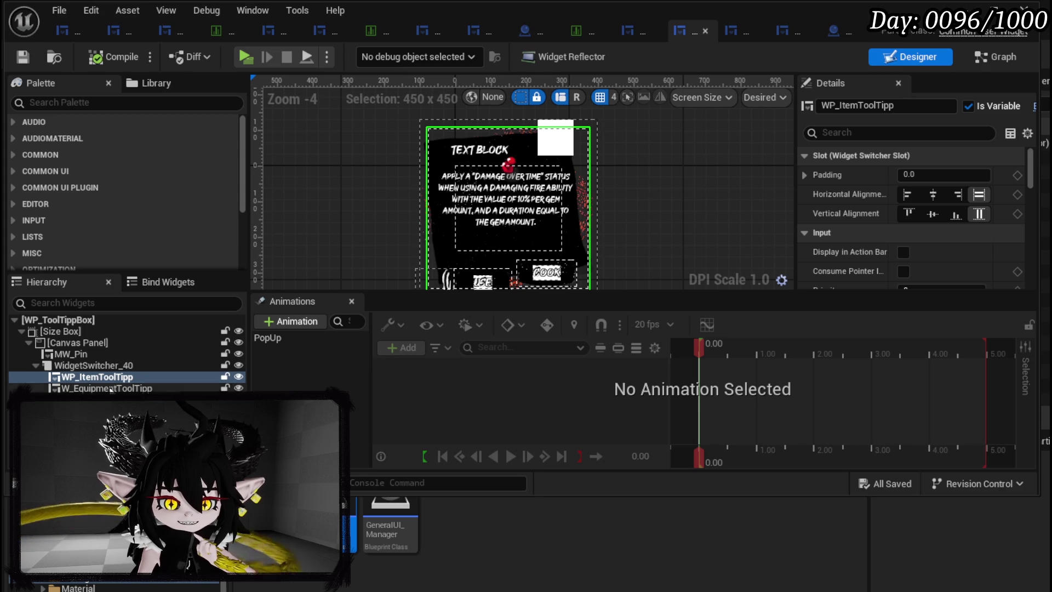
Cycle WidgetSwitcher_40 through the Core, Ability and Item tooltip widgets, reviewing their Details
click(93, 400)
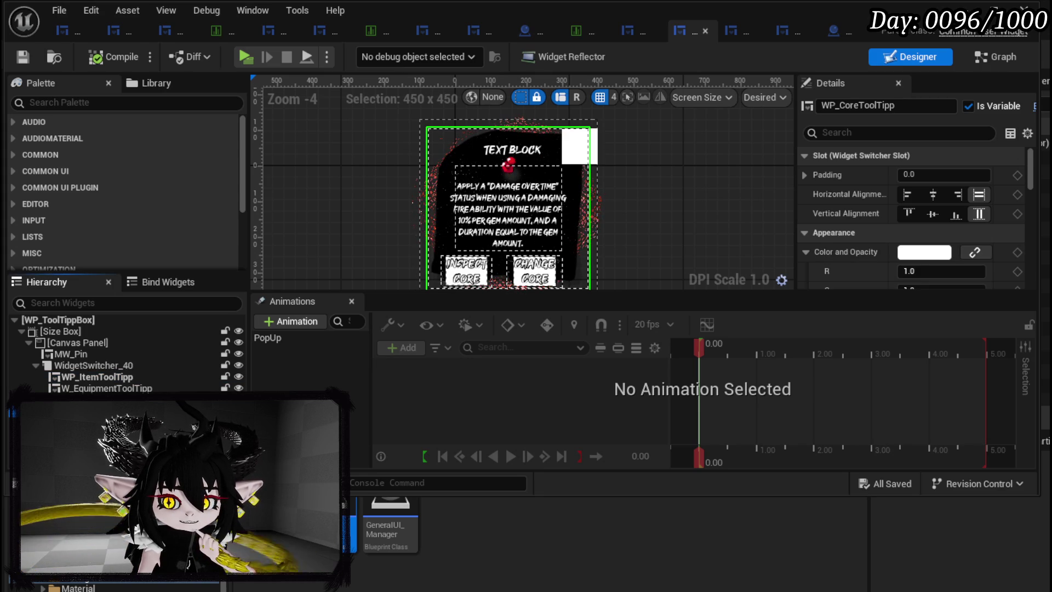
scroll(966, 189, down, 10)
scroll(966, 190, down, 10)
scroll(965, 189, up, 15)
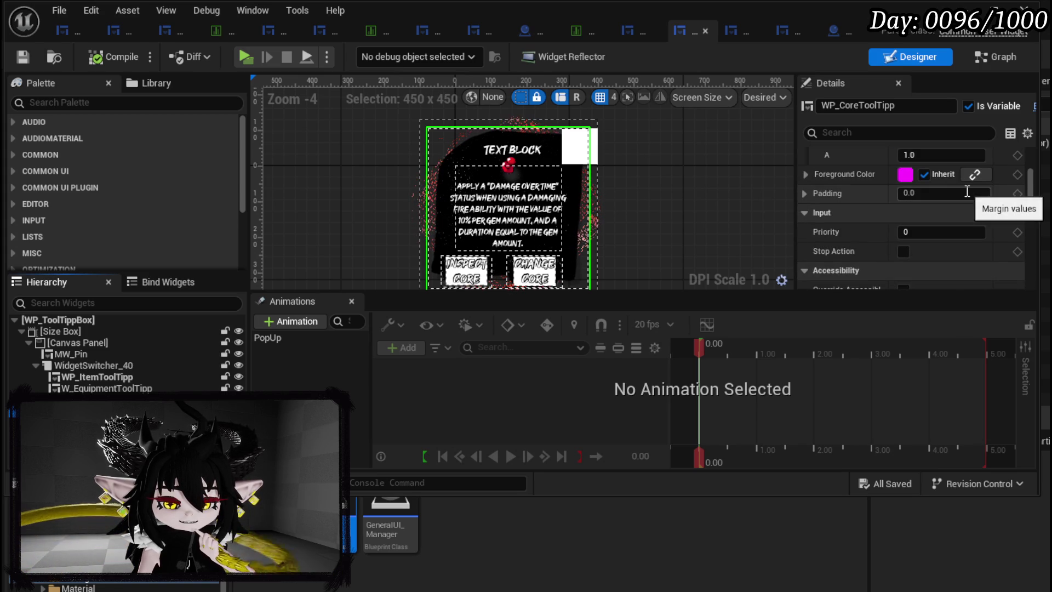
click(93, 400)
click(110, 388)
click(120, 377)
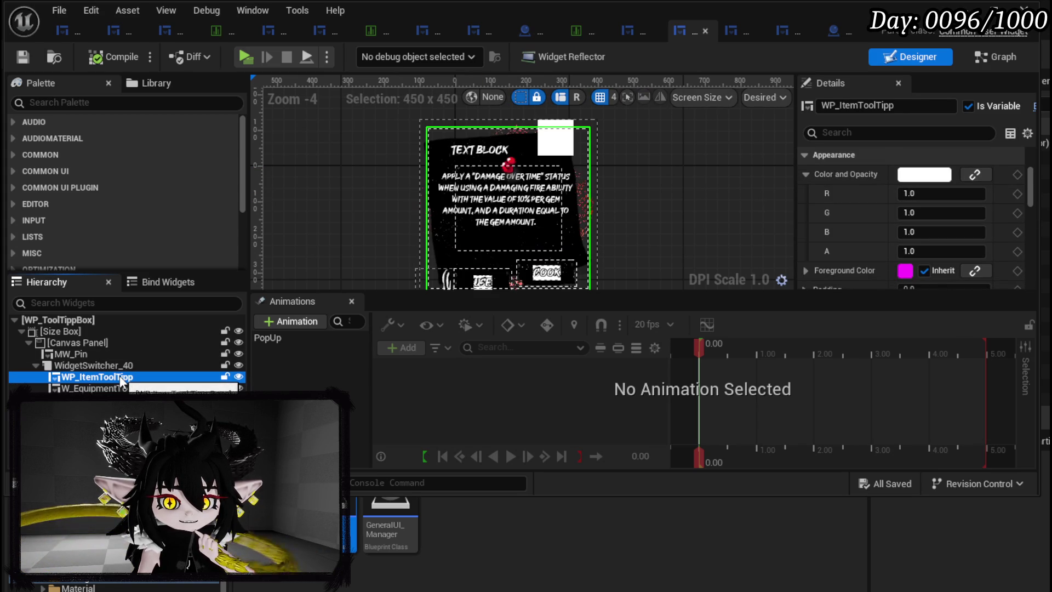
click(336, 245)
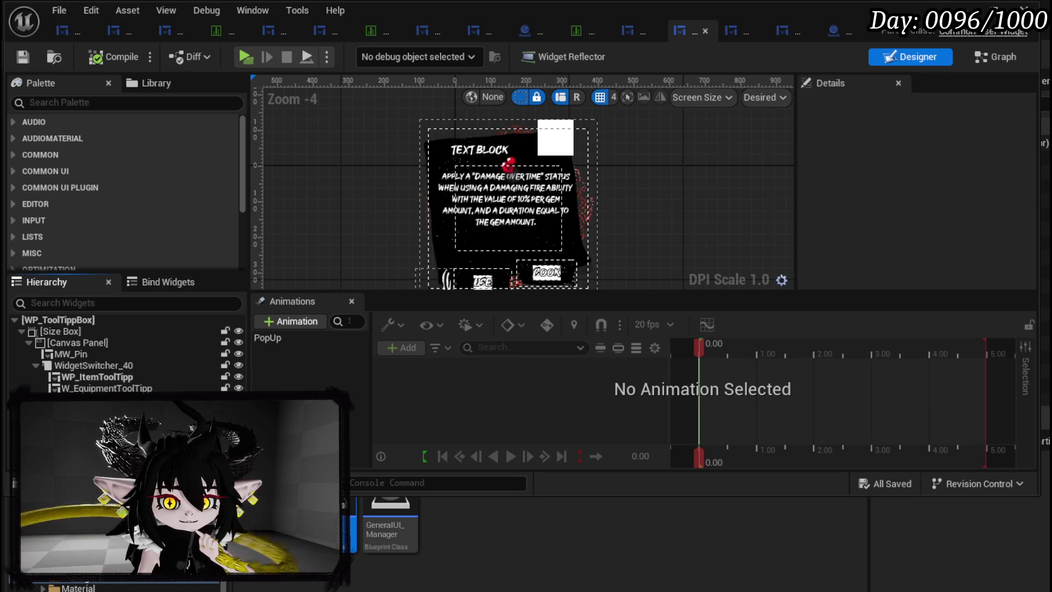
Compare the Core tooltip against the Item tooltip, leaving the Core tooltip shown
click(99, 411)
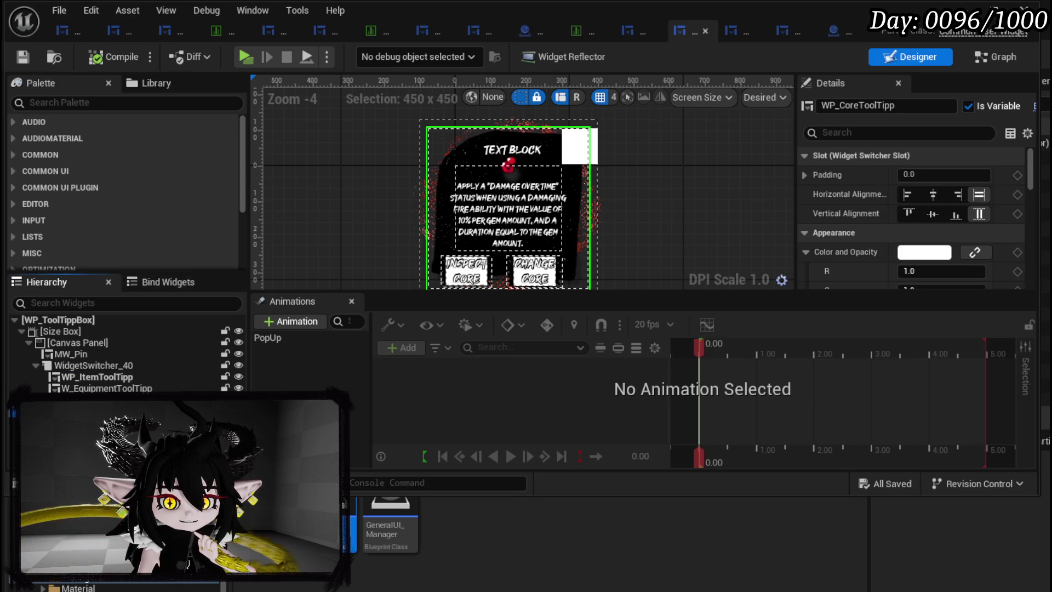
click(76, 377)
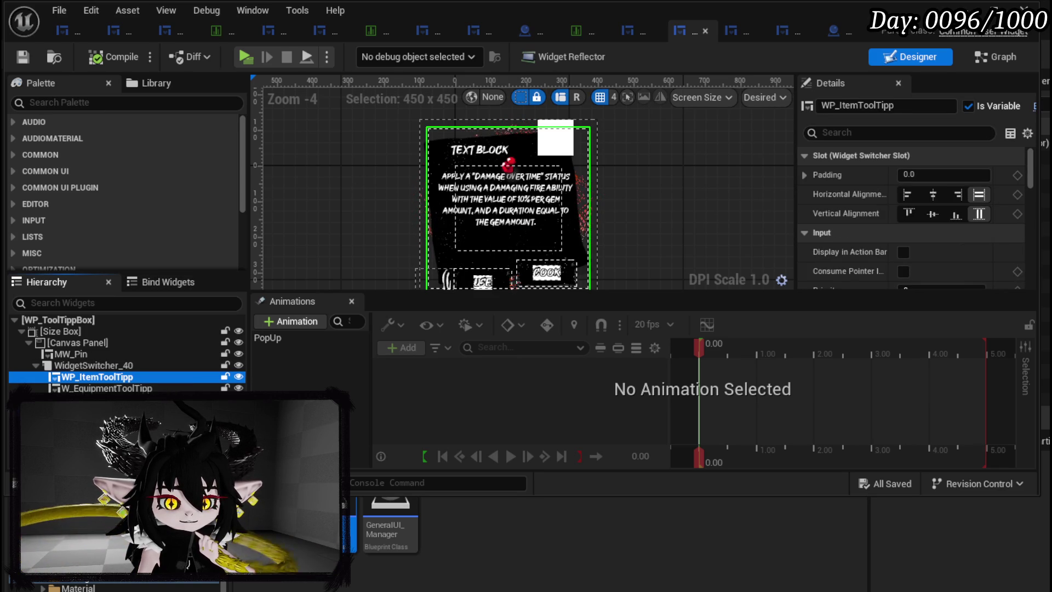
click(99, 411)
scroll(879, 183, down, 15)
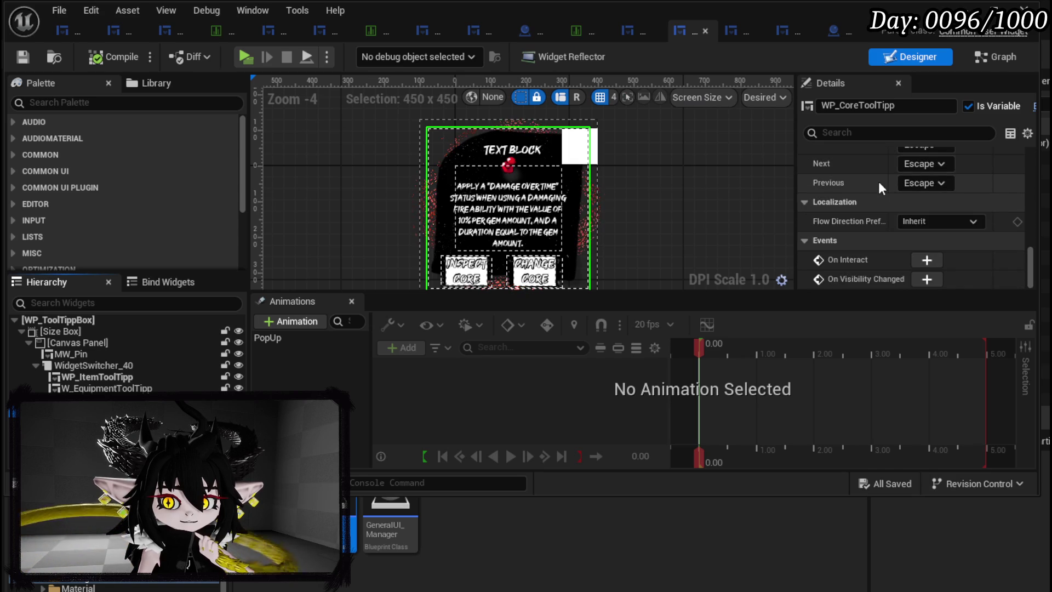
scroll(879, 182, up, 10)
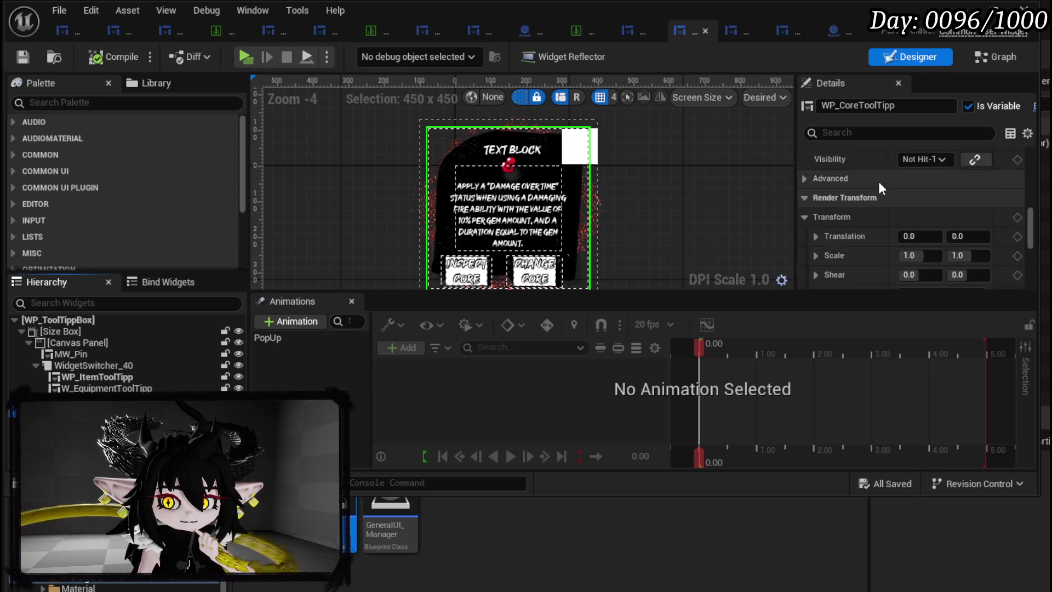
scroll(879, 182, up, 8)
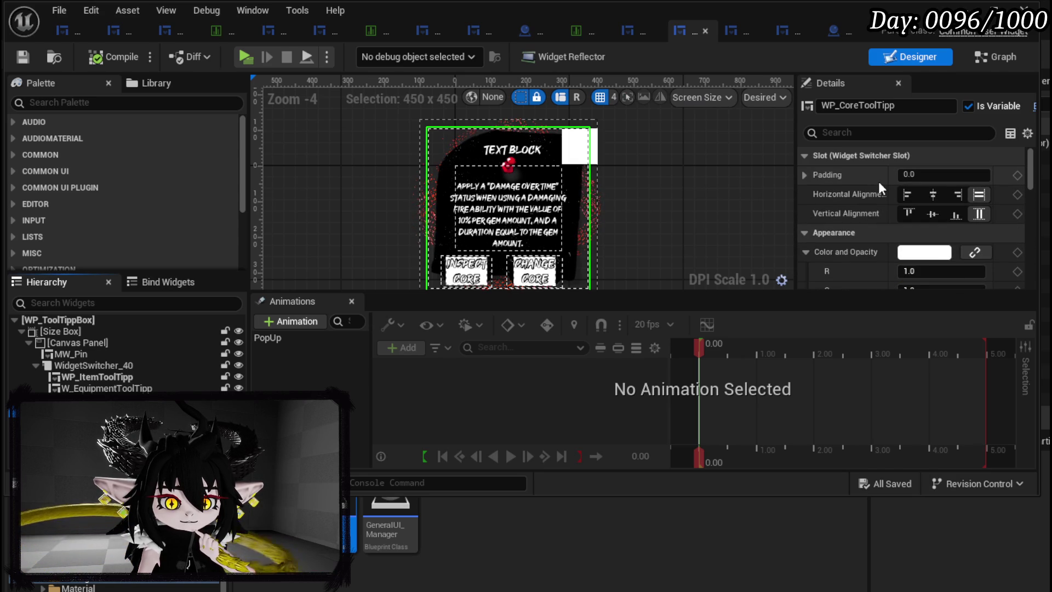
Save the tooltip assets and launch the game in a Standalone preview
key(ctrl+s)
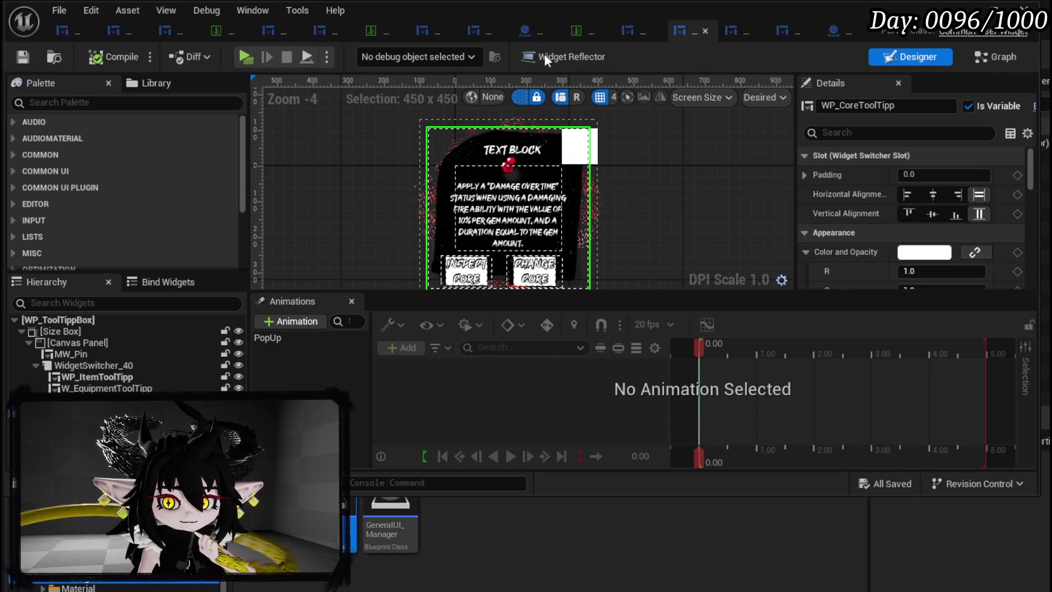
key(alt+Tab)
click(416, 55)
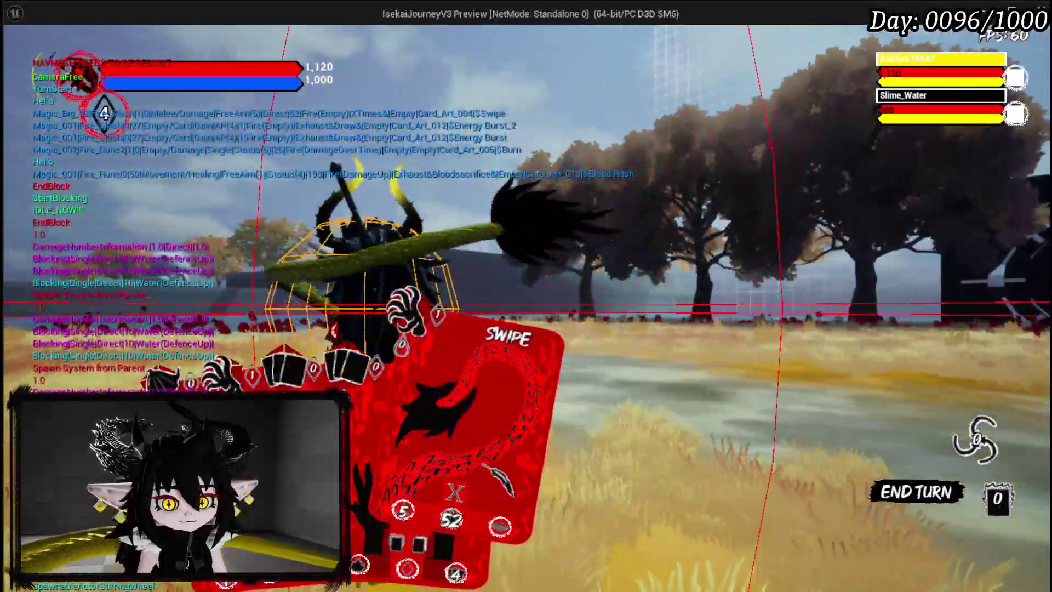
Cast Swipe and then Blood Rush at the water slime
click(454, 427)
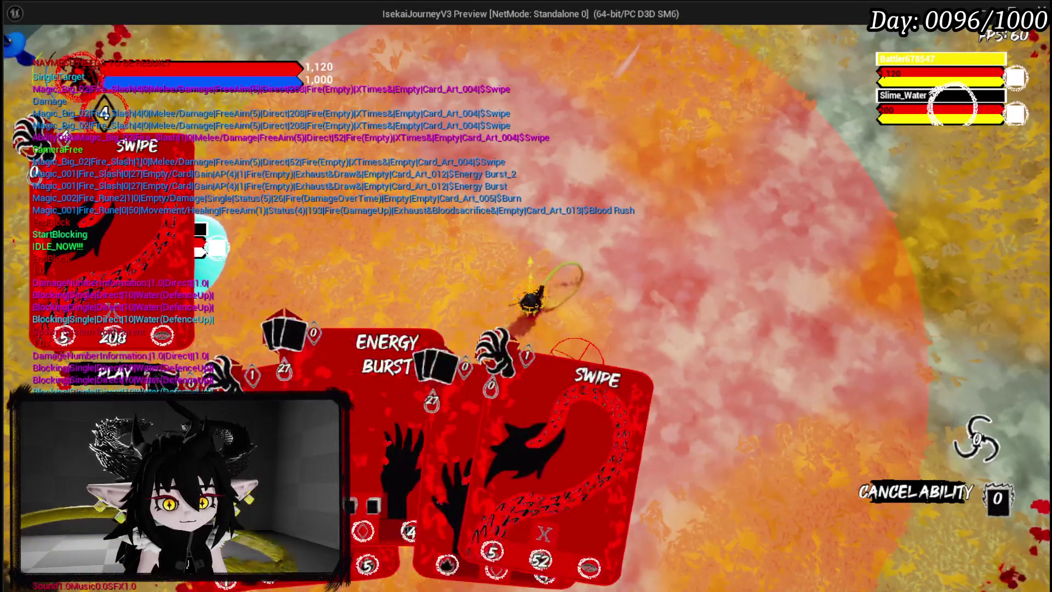
click(578, 356)
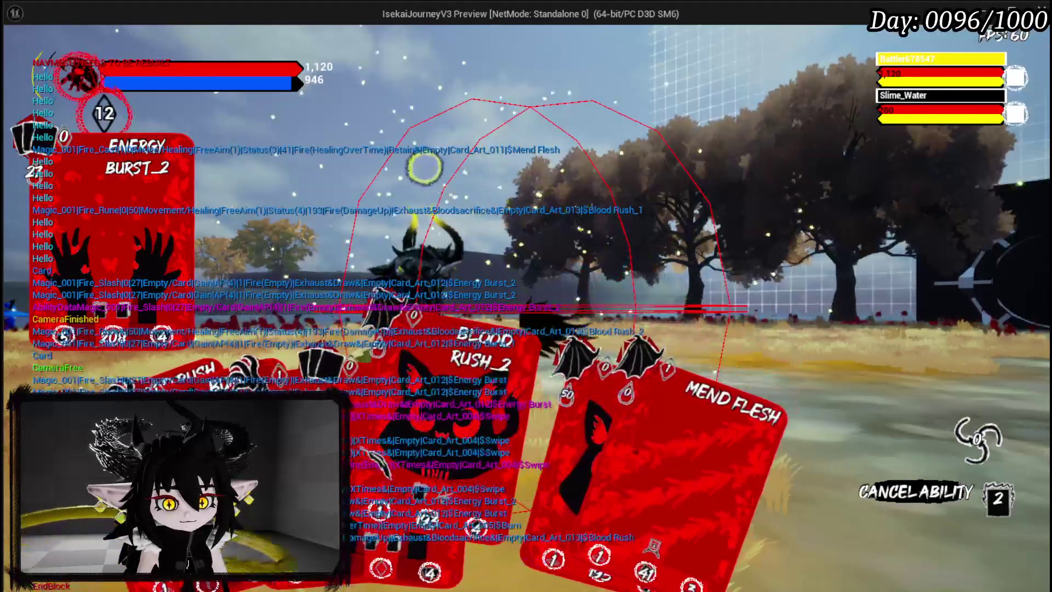
click(570, 378)
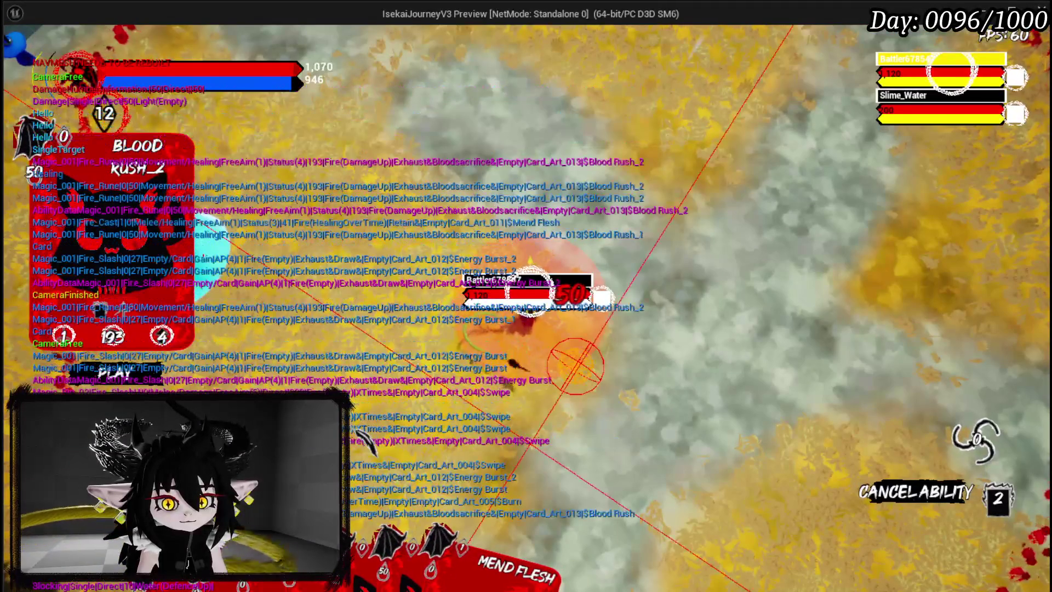
click(575, 366)
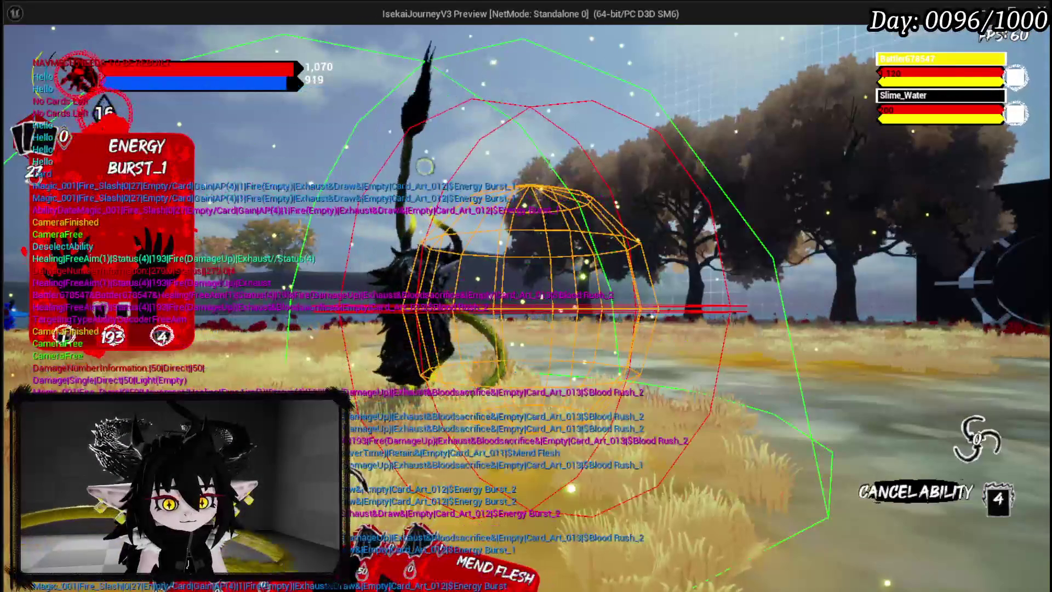
Cancel a readied Swipe, collect all the battle loot, and close the preview
key(1)
right_click(575, 366)
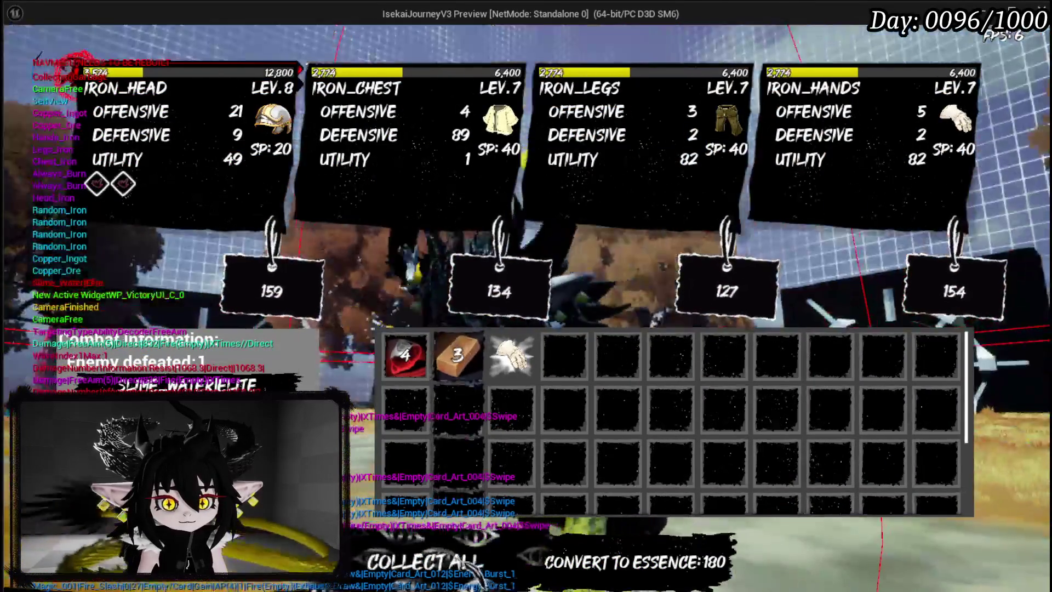
click(425, 562)
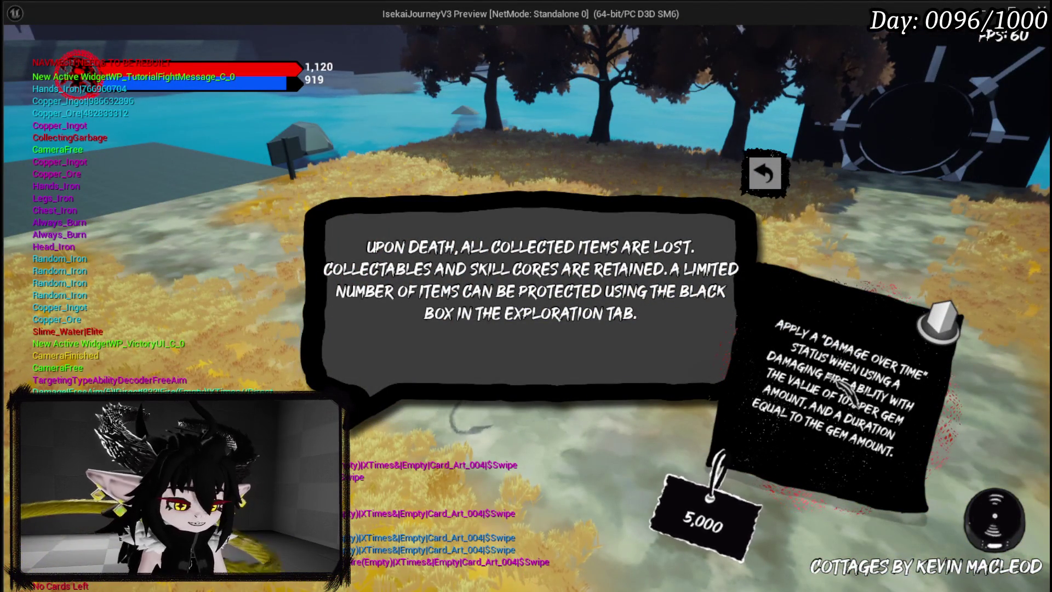
key(Escape)
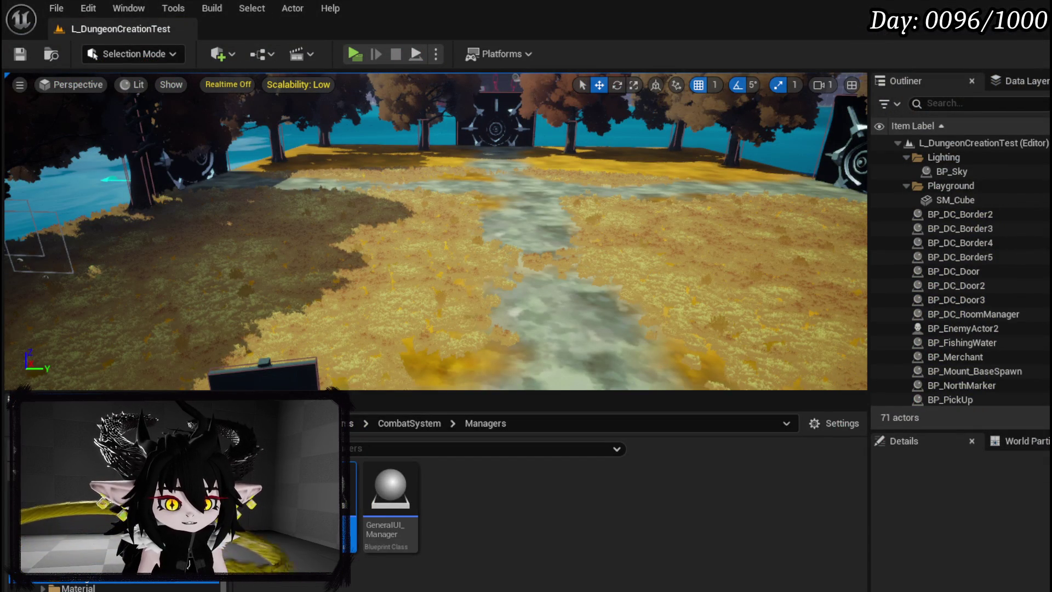
In WP_ToolTippBox, review WP_ItemToolTipp's Details, then switch to the WP_ItemToolTipp_Base asset
key(alt+Tab)
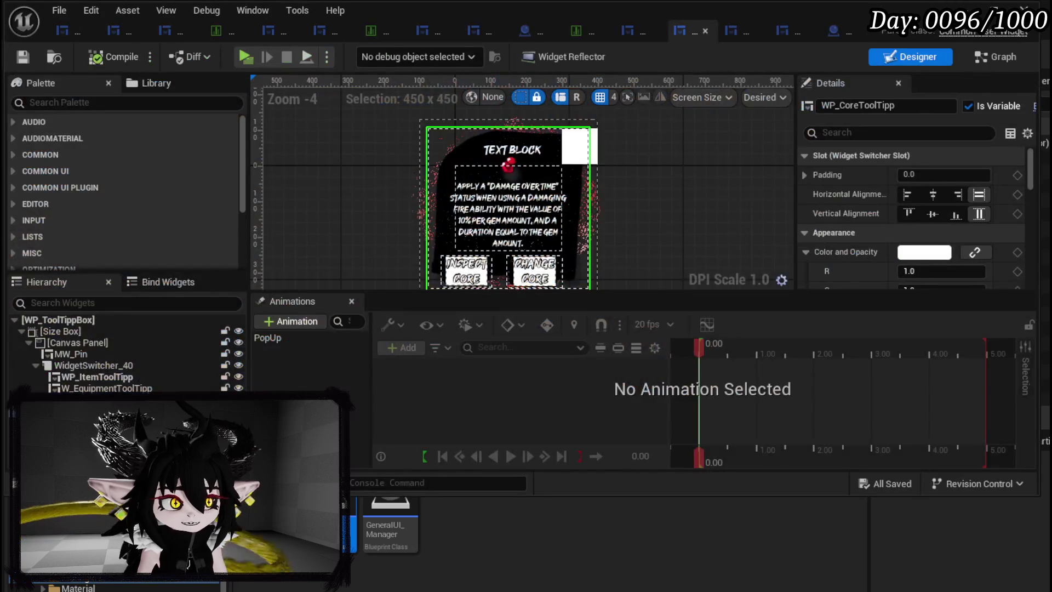
click(129, 377)
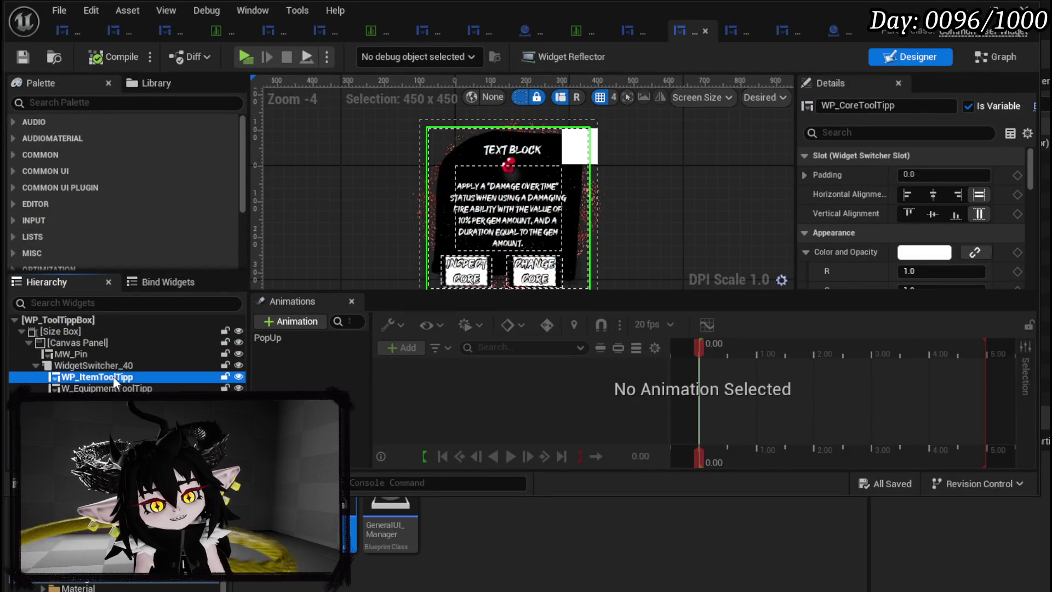
scroll(926, 239, down, 5)
scroll(925, 239, down, 10)
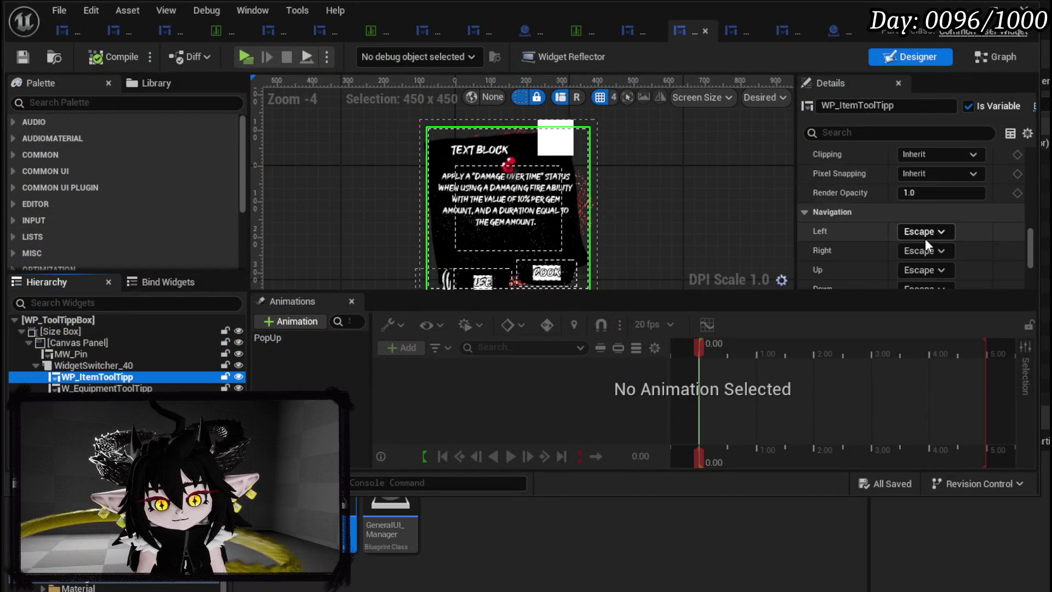
scroll(926, 242, up, 12)
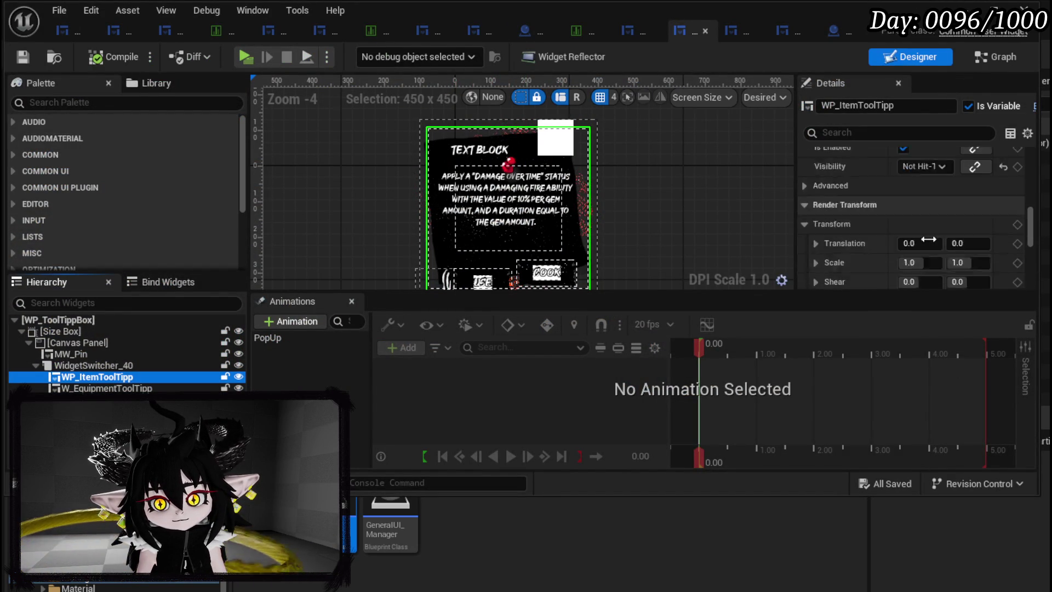
scroll(932, 239, up, 4)
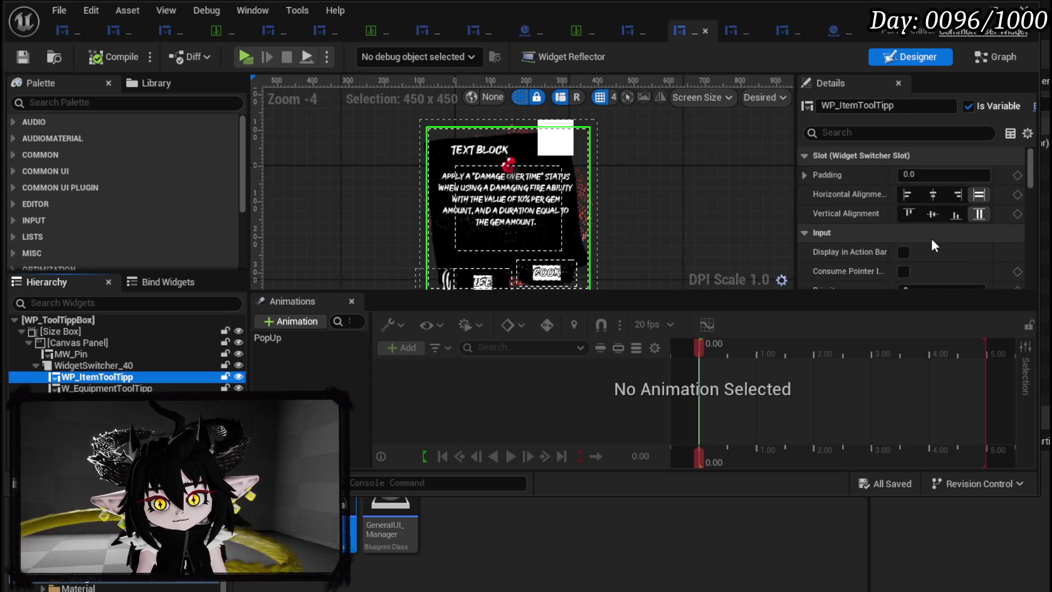
scroll(931, 239, down, 3)
scroll(971, 187, down, 8)
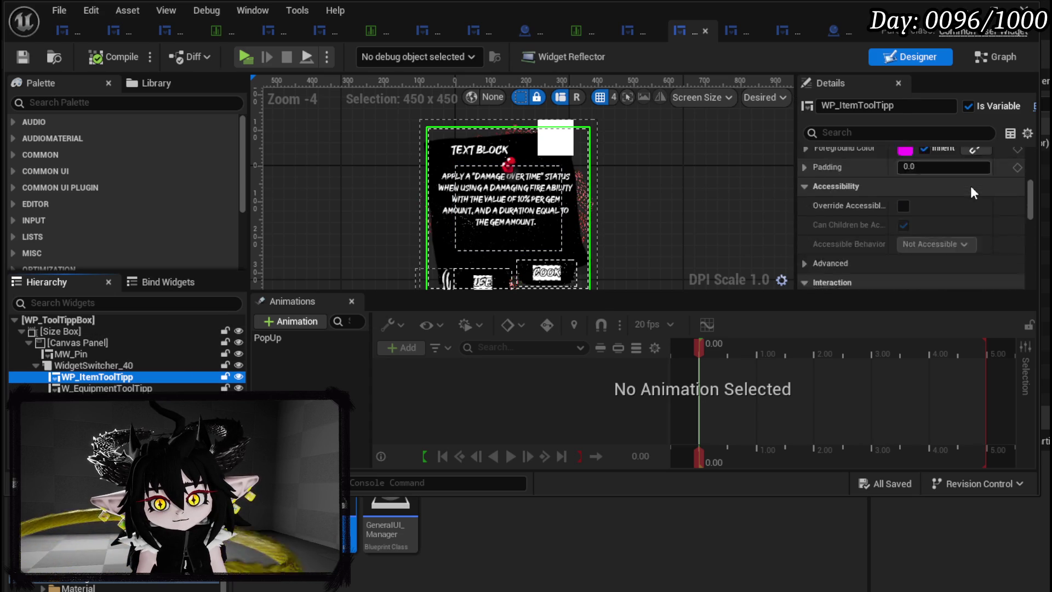
click(734, 33)
Set the base tooltip's default text to 'Missing Data', then compile and save
click(917, 56)
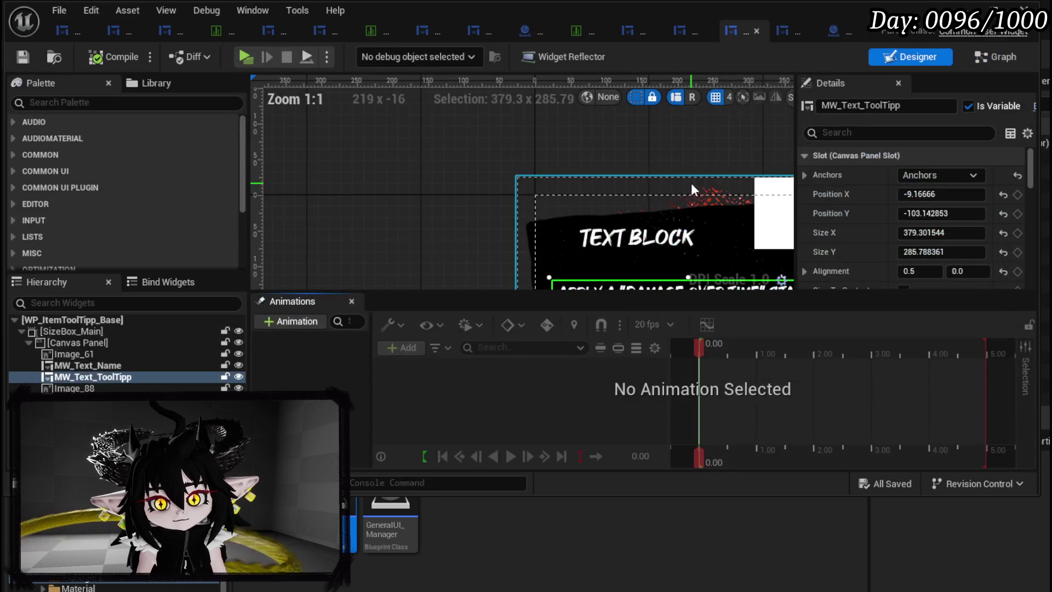
scroll(582, 172, down, 3)
scroll(944, 196, down, 15)
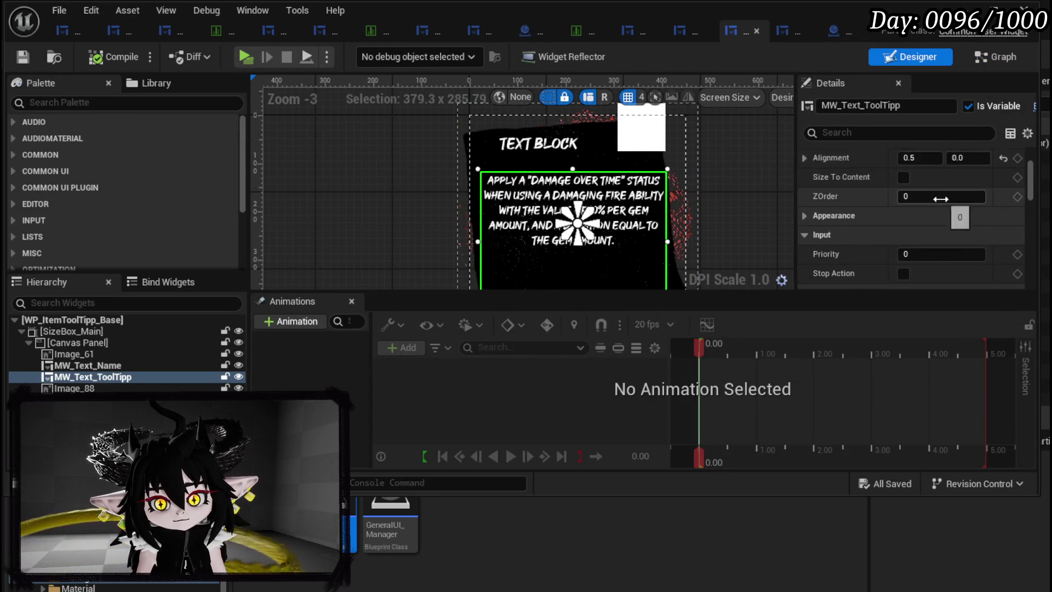
scroll(949, 194, up, 10)
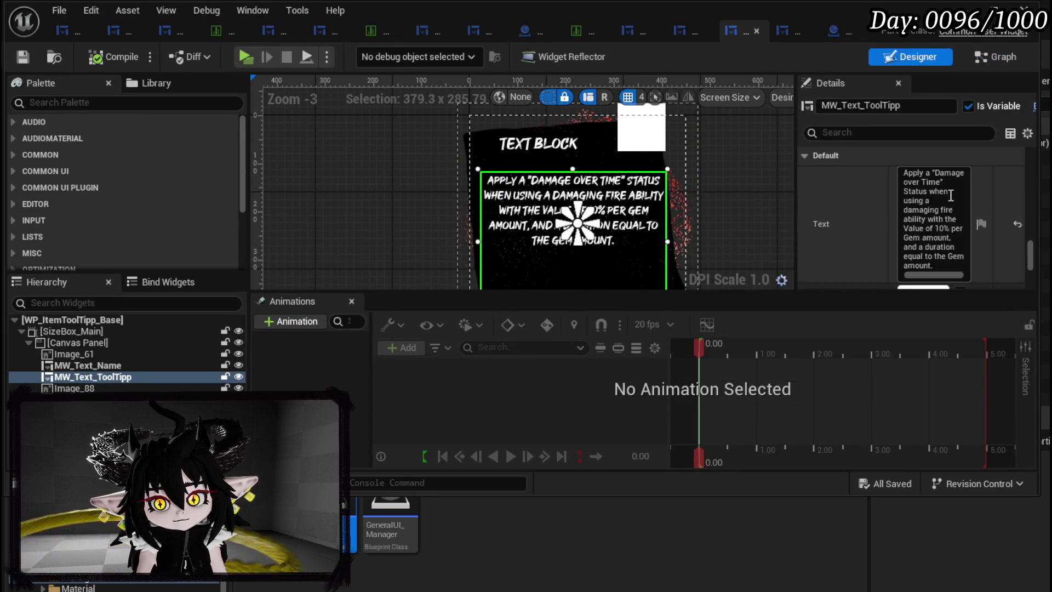
drag(933, 265, 878, 157)
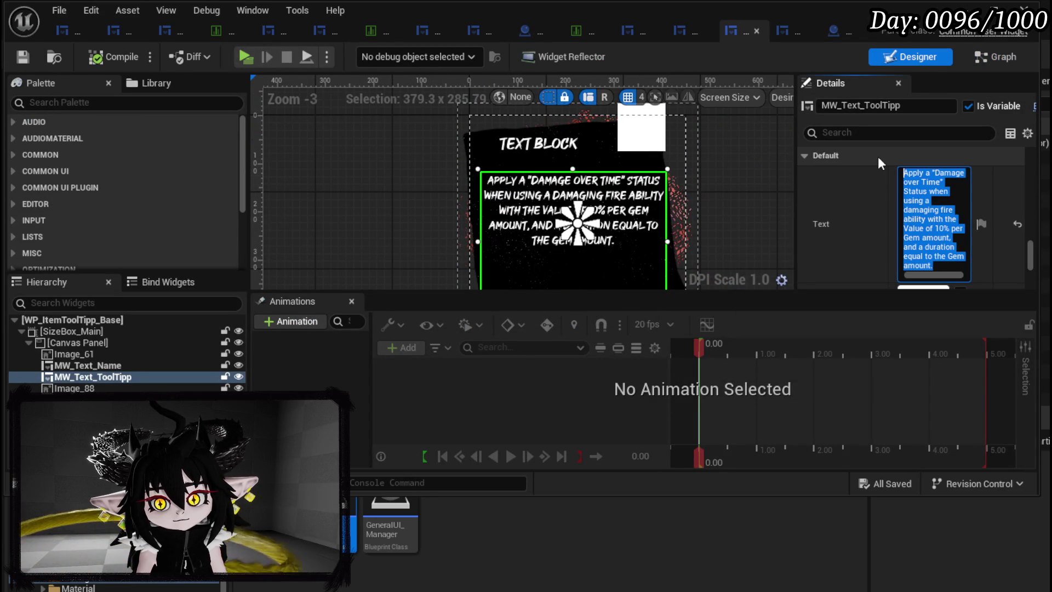
text(Mssing Data)
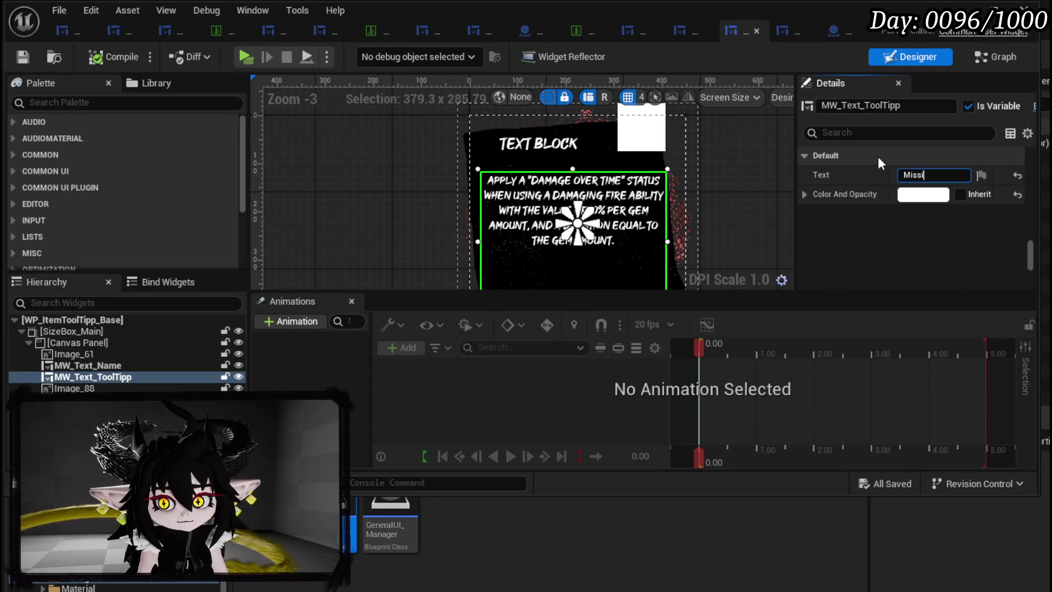
key(Return)
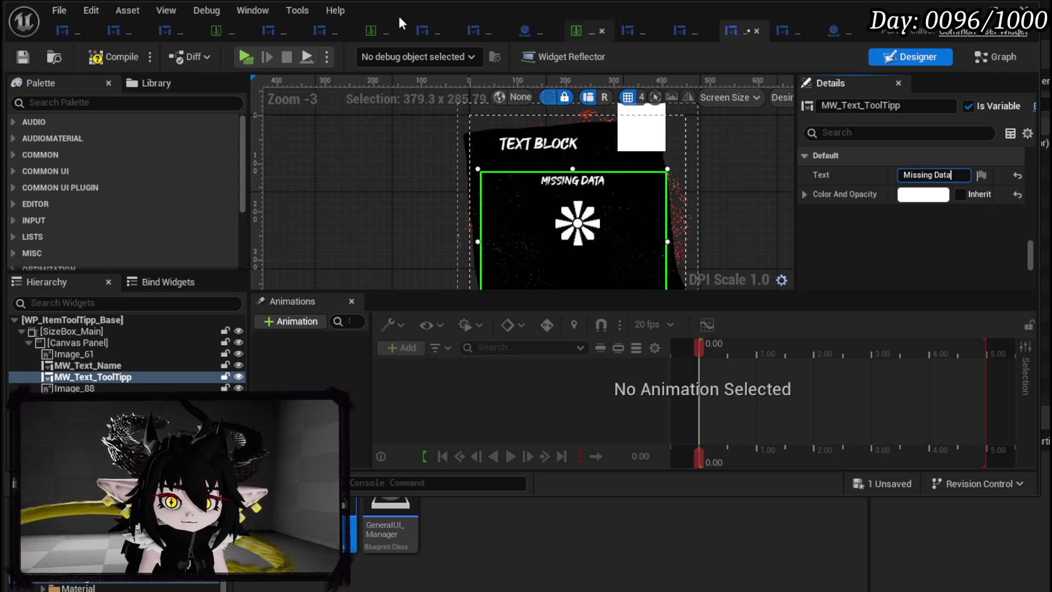
click(118, 60)
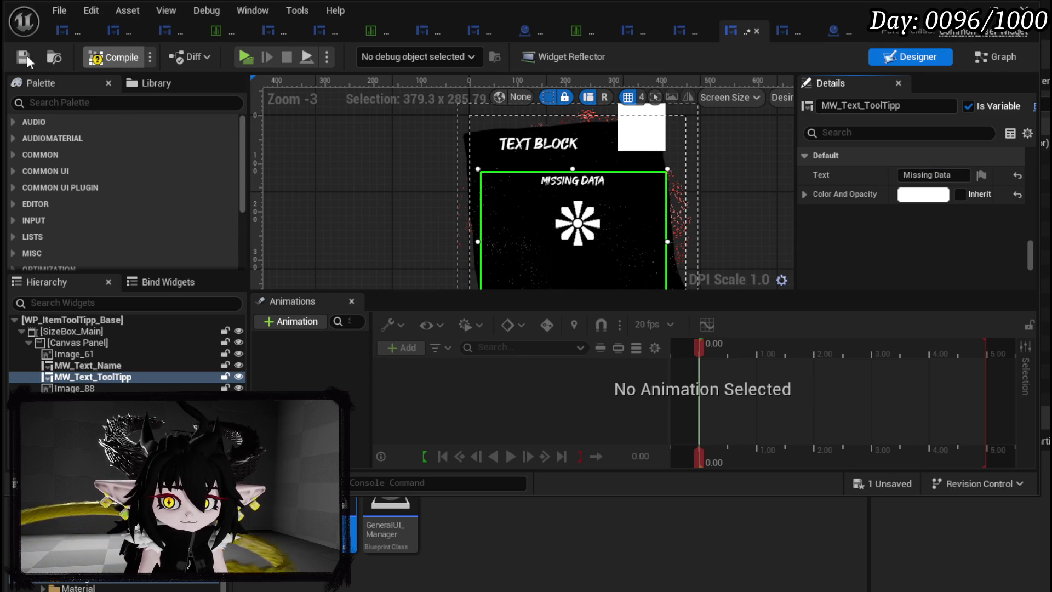
click(25, 55)
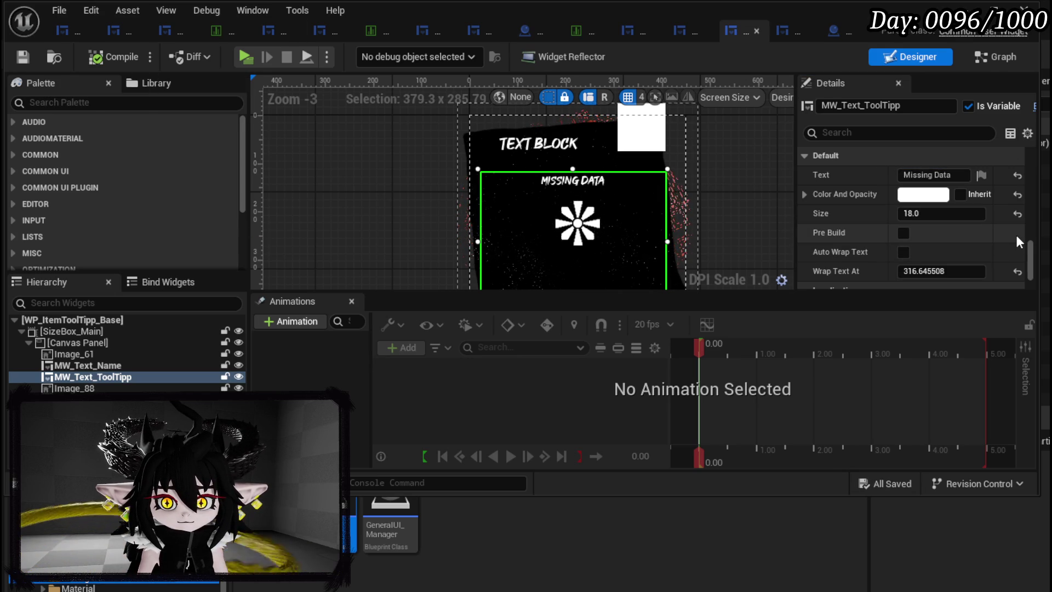
Look over the full tooltip card layout, then switch to the MW_Text widget
scroll(407, 209, down, 1)
mouse_move(406, 209)
mouse_down()
mouse_move(388, 153)
mouse_move(392, 182)
mouse_up()
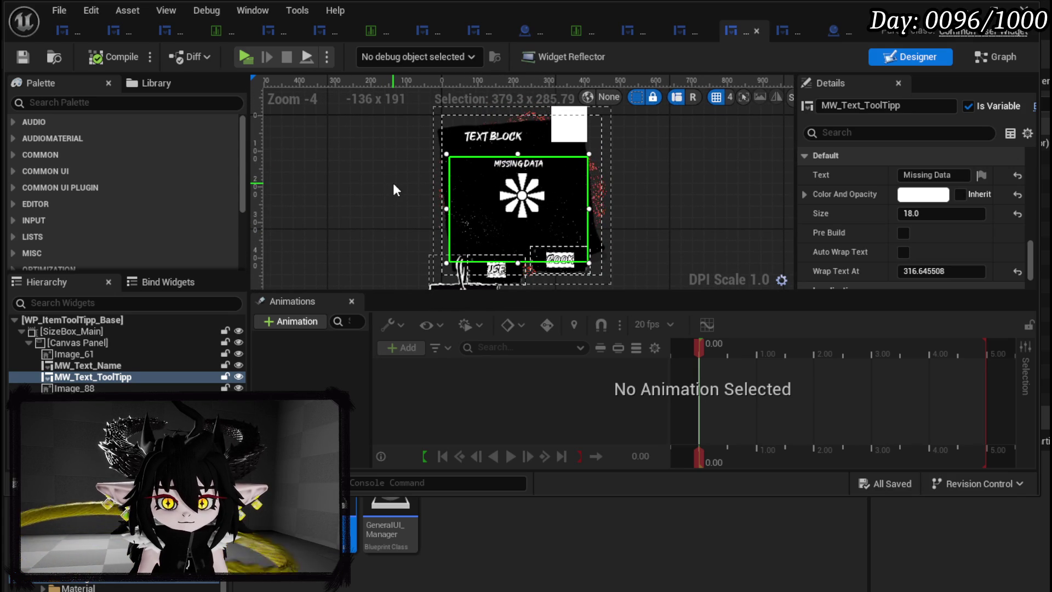
click(1035, 108)
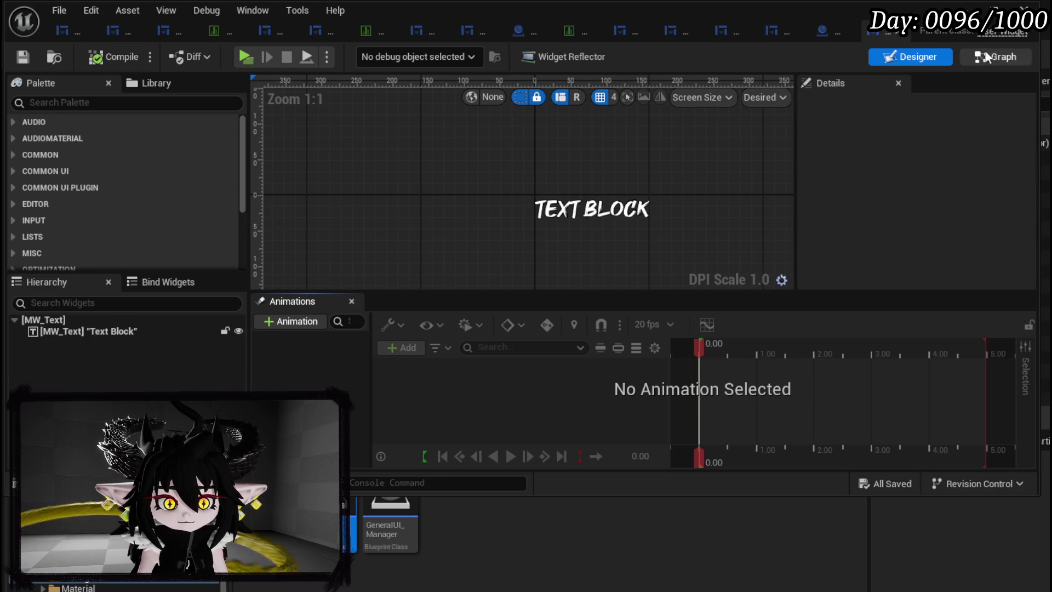
Review MW_Text's SetText logic and the PreBuild variable's settings in the EventGraph
click(1001, 60)
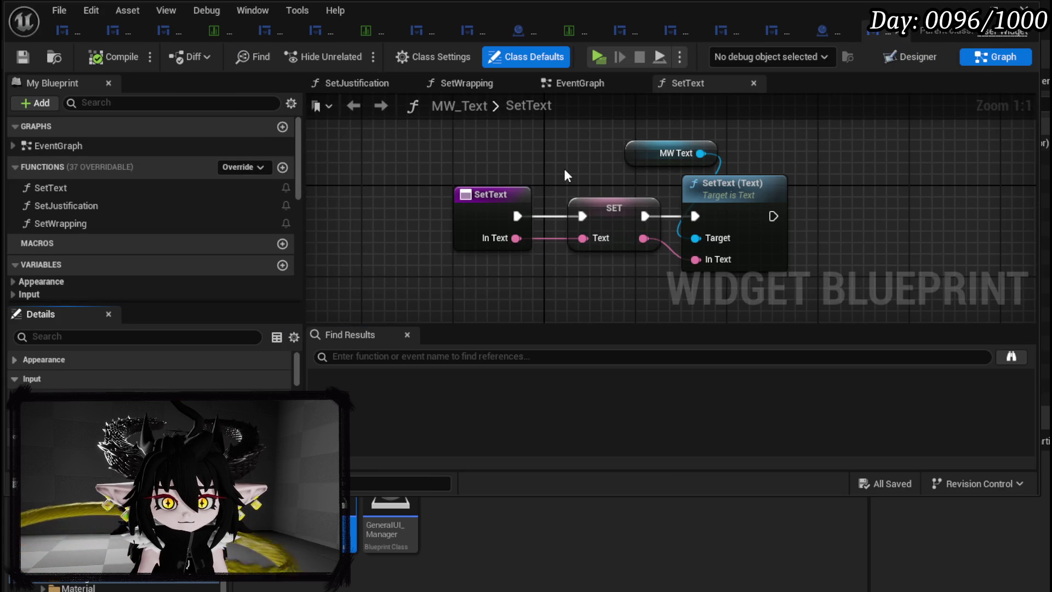
scroll(236, 217, down, 5)
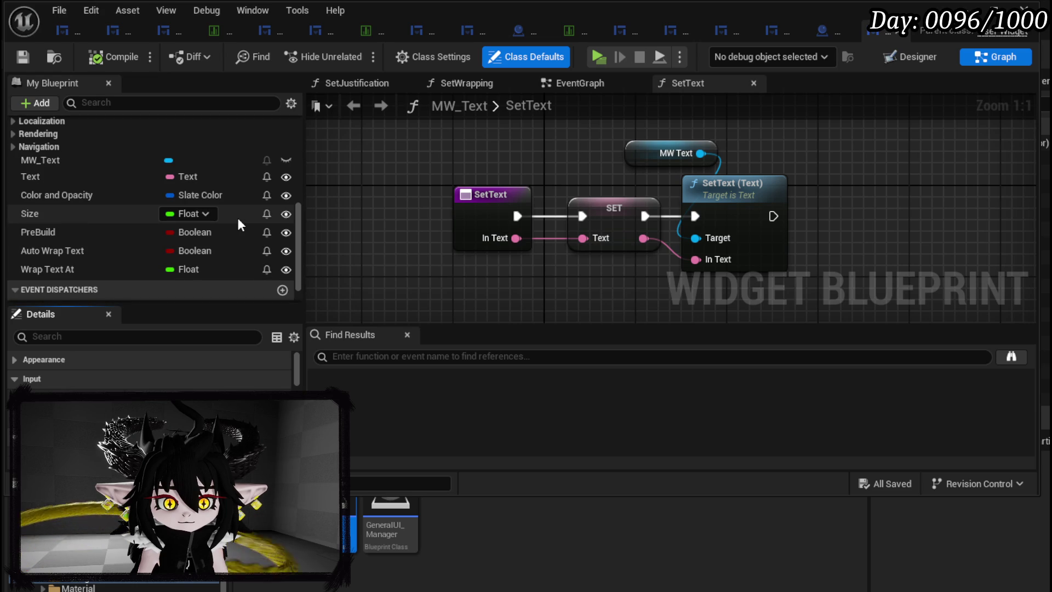
click(578, 85)
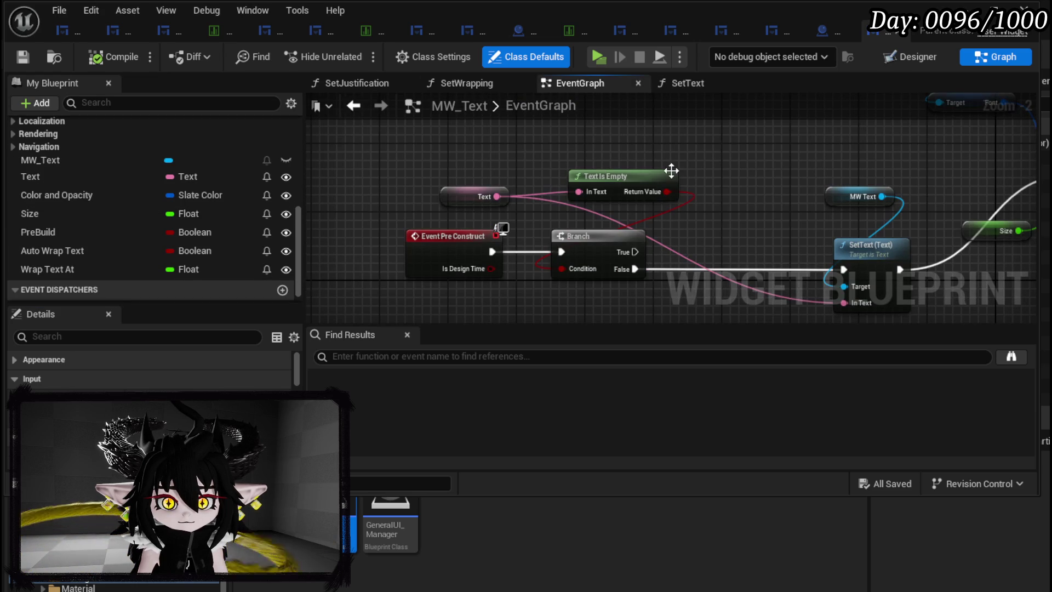
click(94, 235)
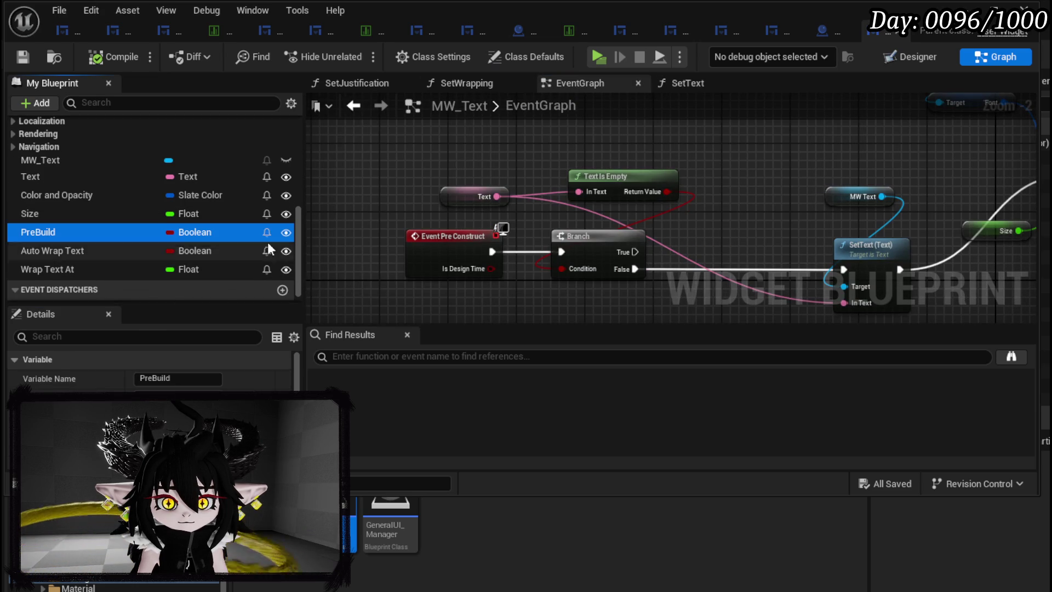
scroll(454, 213, down, 2)
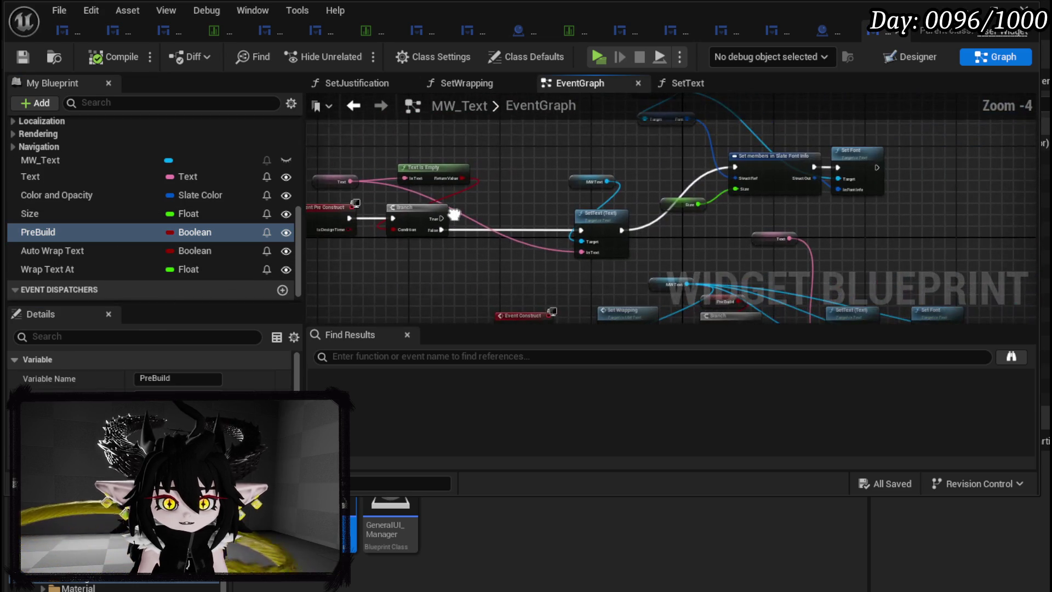
scroll(454, 213, up, 3)
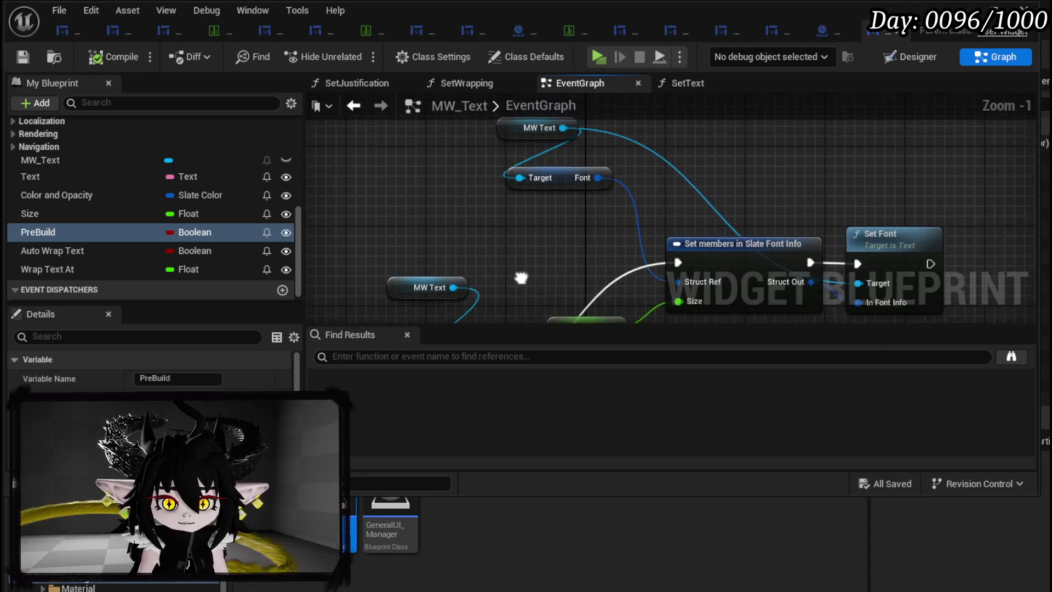
Wire the Branch False exec pin directly to the Slate Font Info Set members node
mouse_move(513, 251)
mouse_down()
mouse_move(503, 233)
mouse_move(904, 159)
mouse_up()
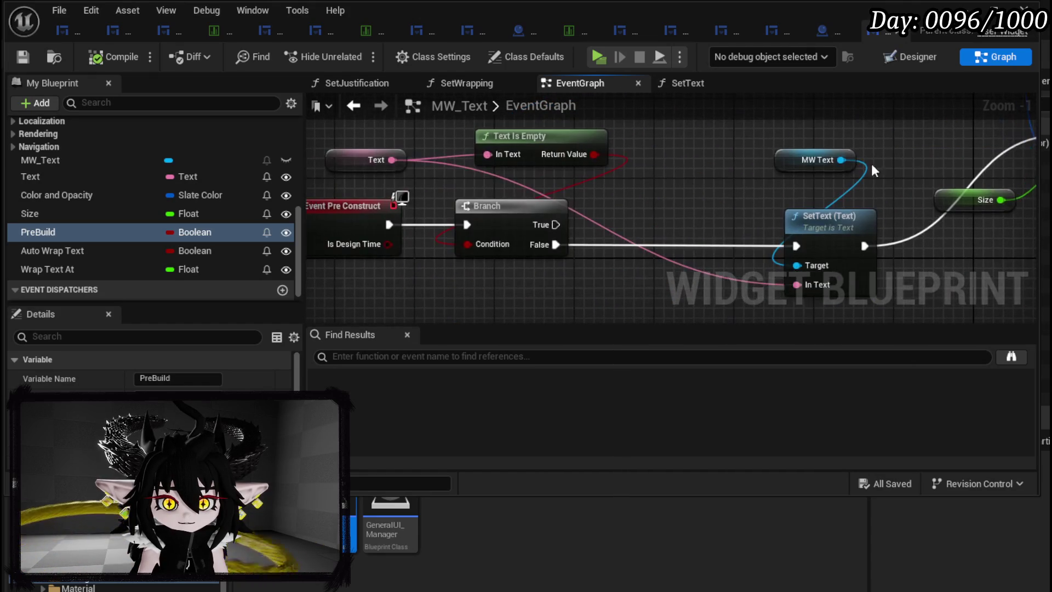
drag(740, 129, 880, 282)
drag(624, 217, 497, 215)
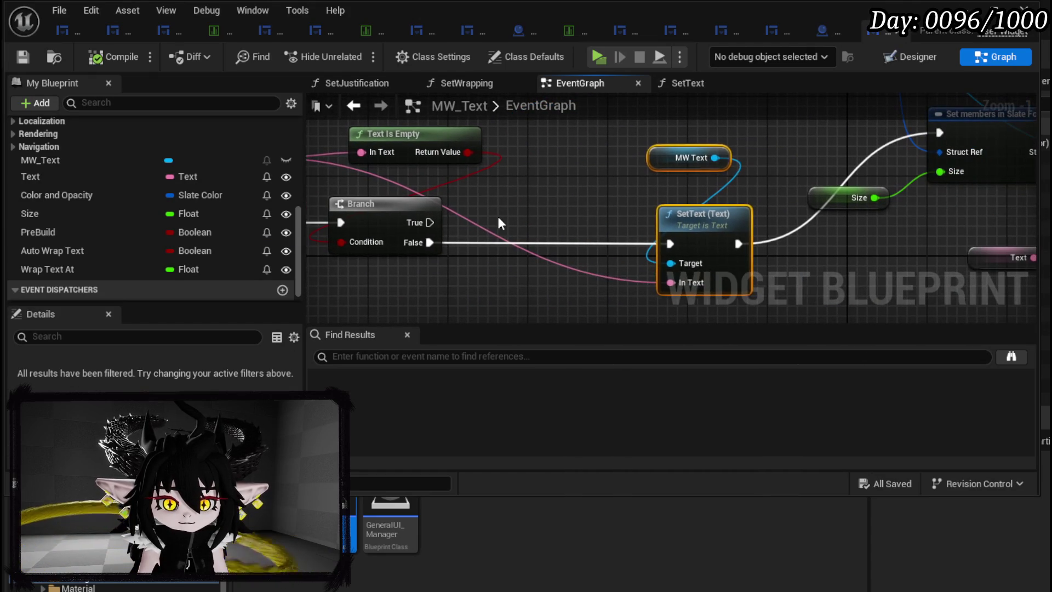
click(498, 215)
mouse_move(429, 242)
mouse_down()
mouse_move(892, 123)
mouse_move(938, 133)
mouse_up()
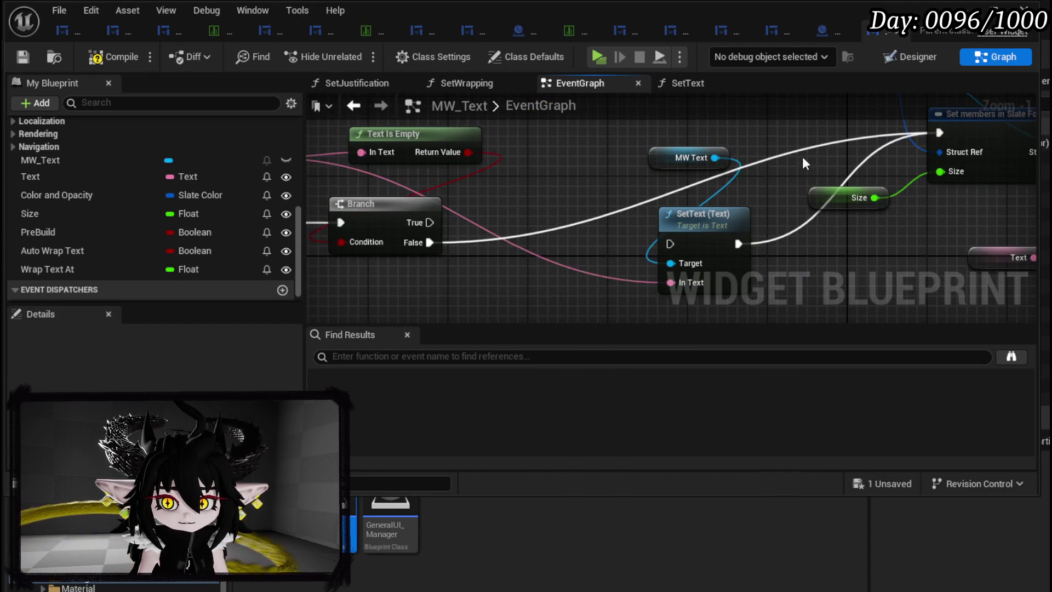
scroll(837, 150, down, 2)
click(685, 148)
mouse_move(729, 208)
mouse_down()
mouse_move(573, 145)
mouse_move(681, 173)
mouse_move(951, 190)
mouse_move(784, 172)
mouse_move(948, 205)
mouse_up()
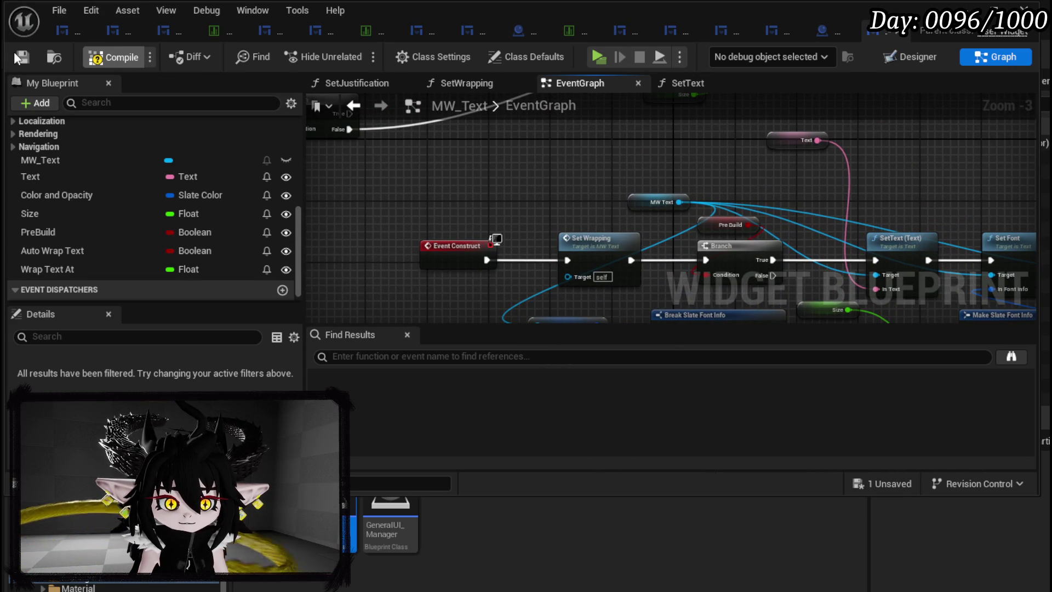
Save MW_Text, check the Text Block's properties in Designer, and close the editor
click(16, 53)
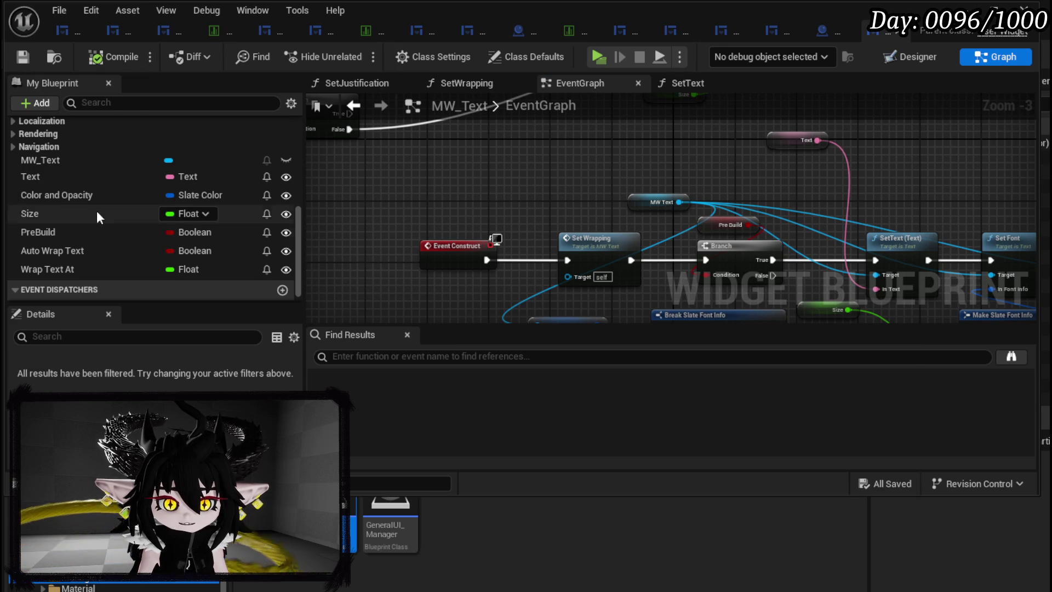
click(916, 61)
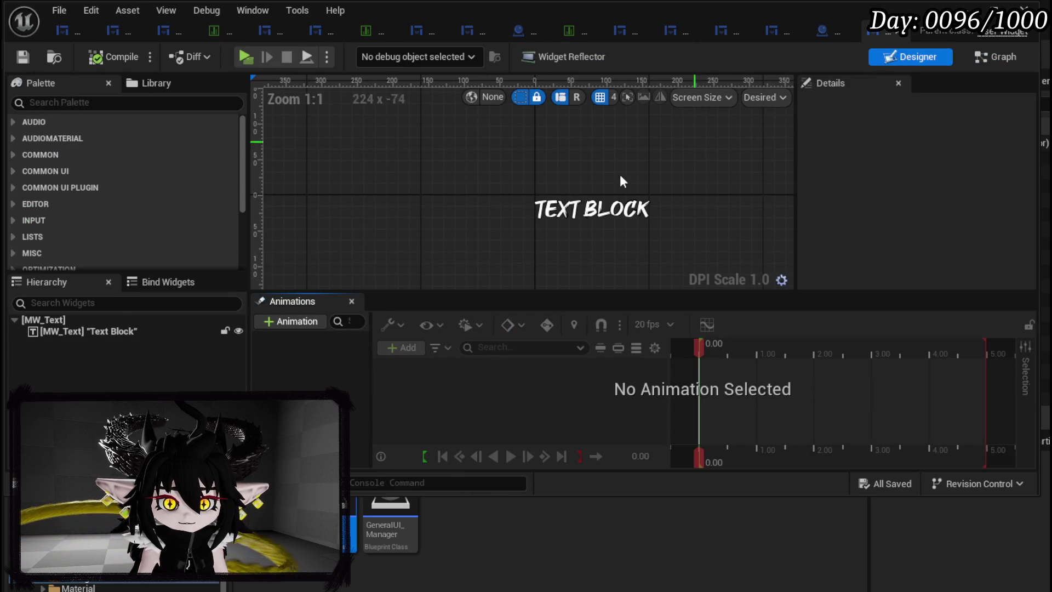
click(86, 332)
scroll(886, 186, down, 10)
scroll(886, 188, down, 20)
scroll(886, 182, down, 2)
scroll(886, 182, up, 15)
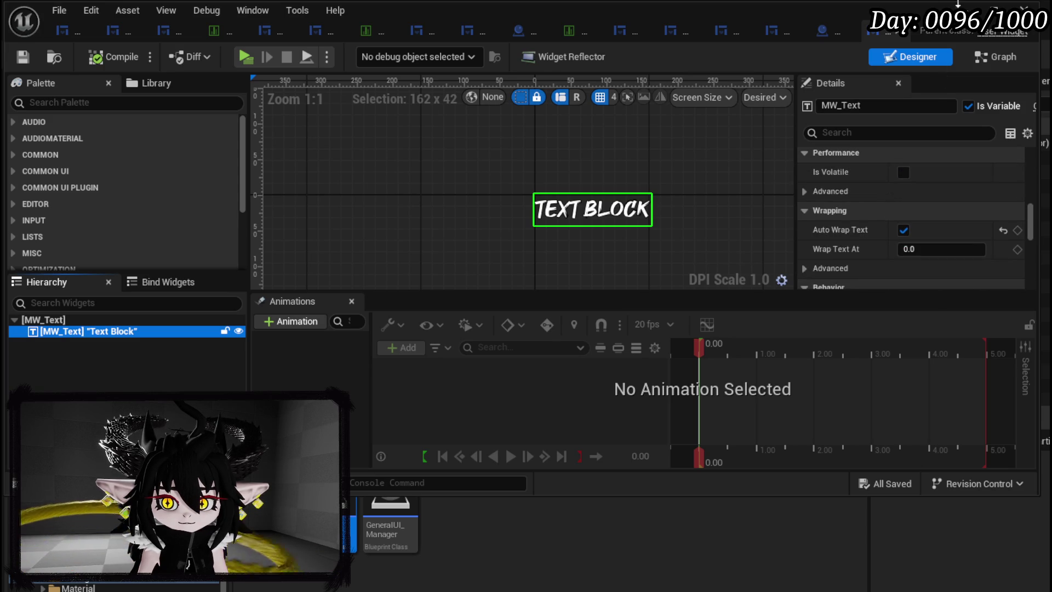
click(960, 5)
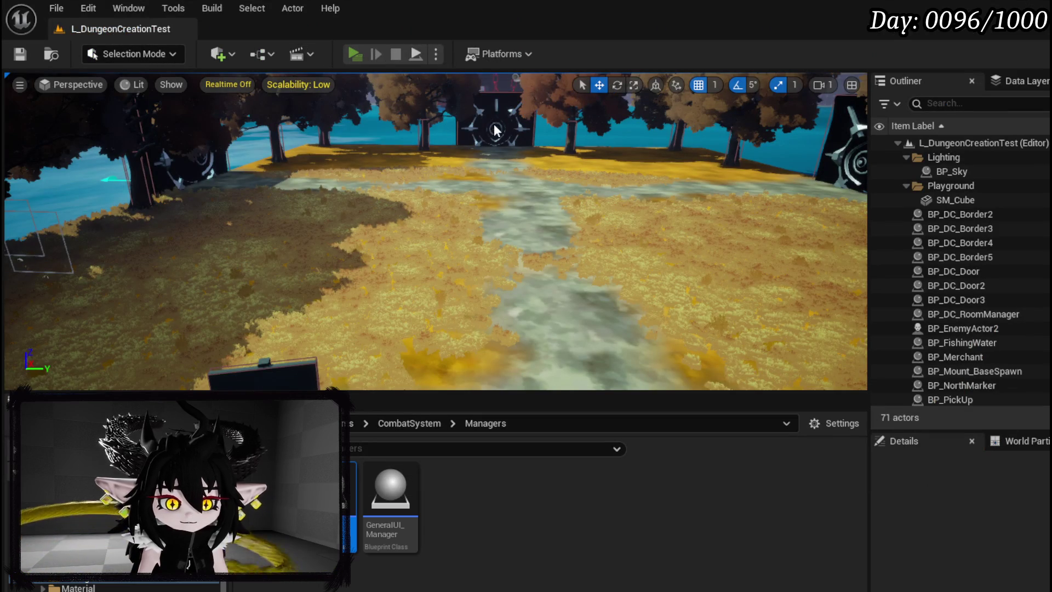
Launch a standalone playtest and view the book menu's Exploration page
key(alt+p)
key(Tab)
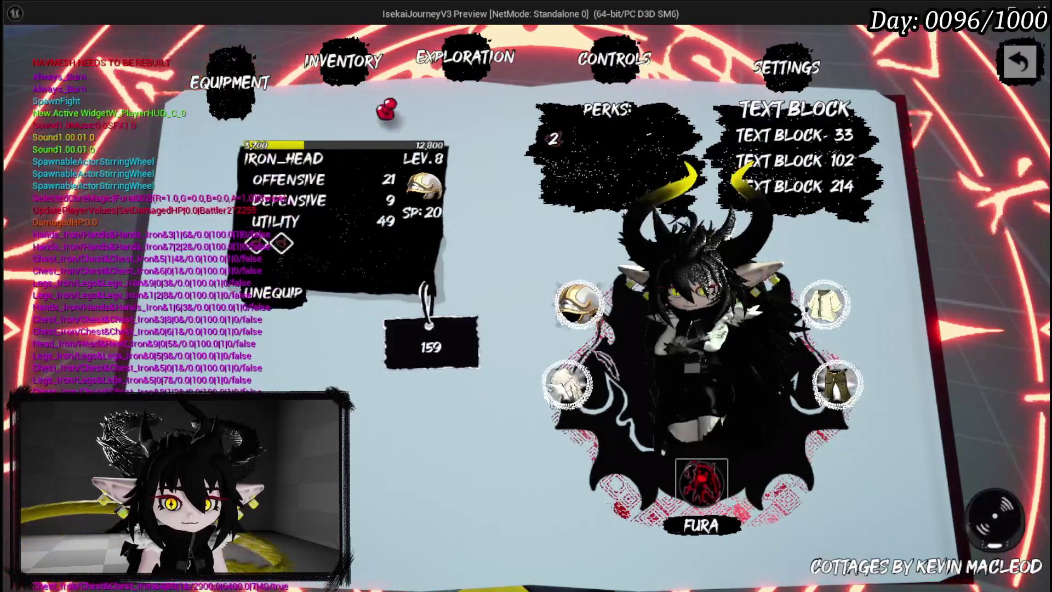
click(466, 57)
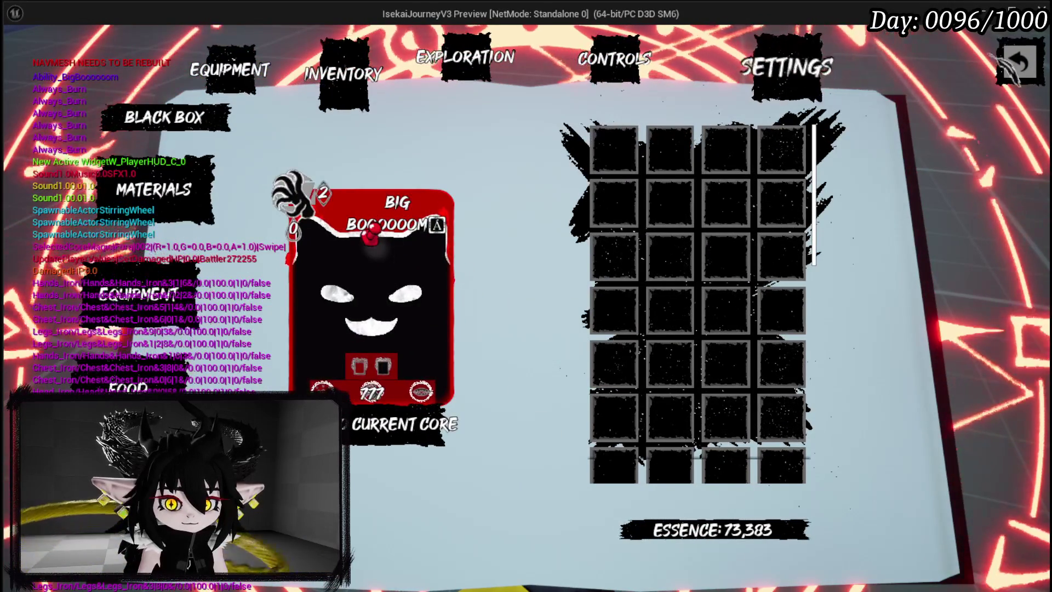
key(Escape)
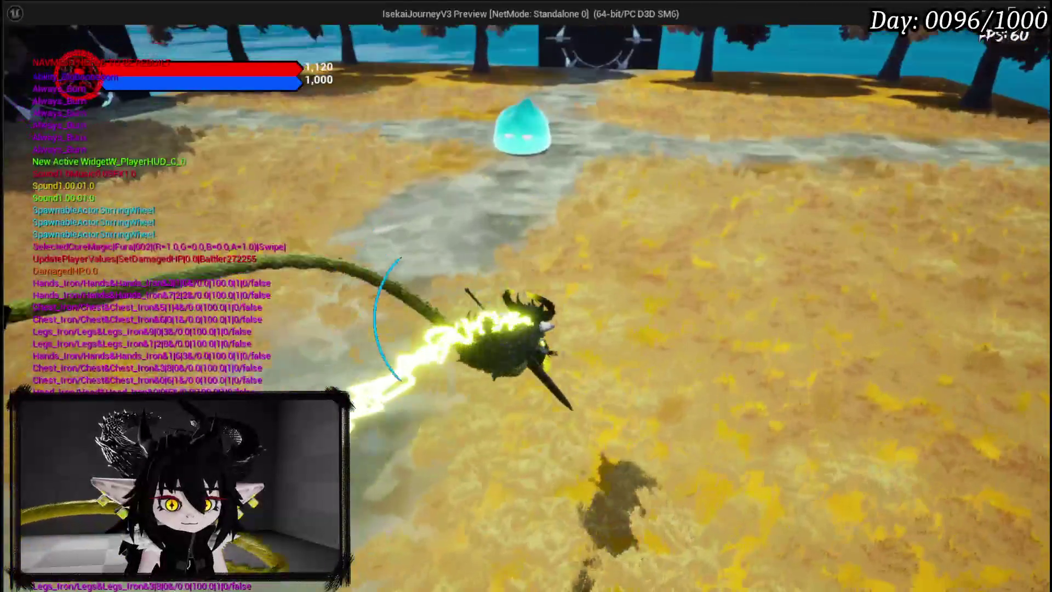
Engage the water slime and defeat it with a tail attack, Blood Rush and Swipe
key(w)
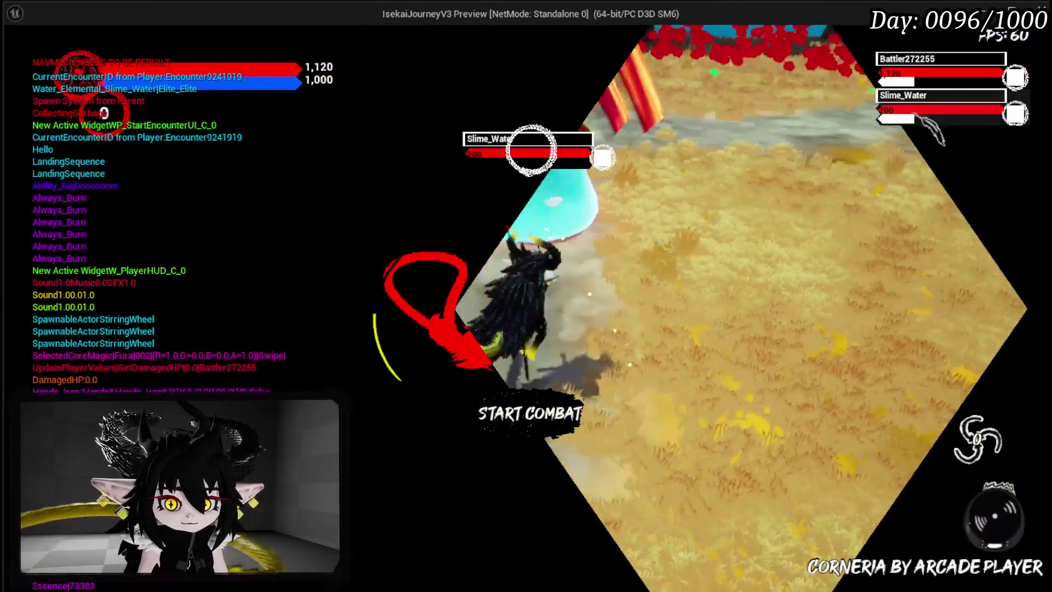
key(s)
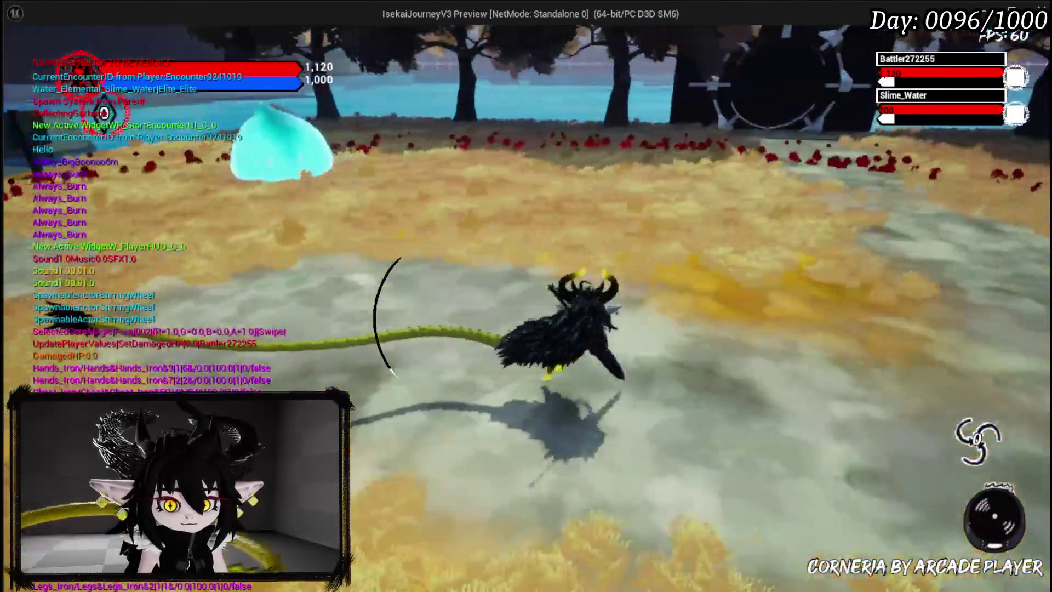
key(e)
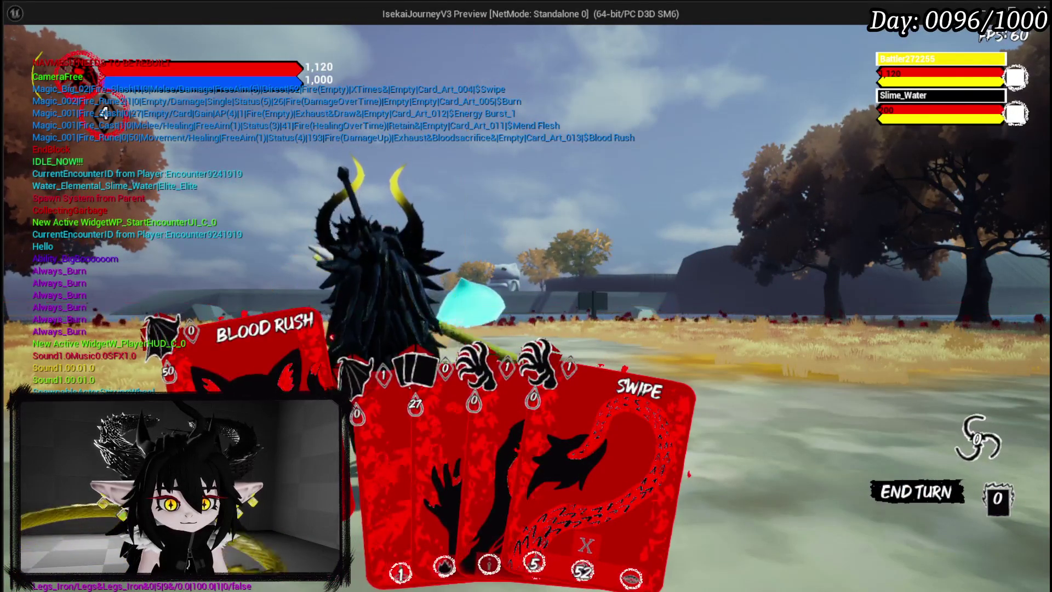
click(263, 351)
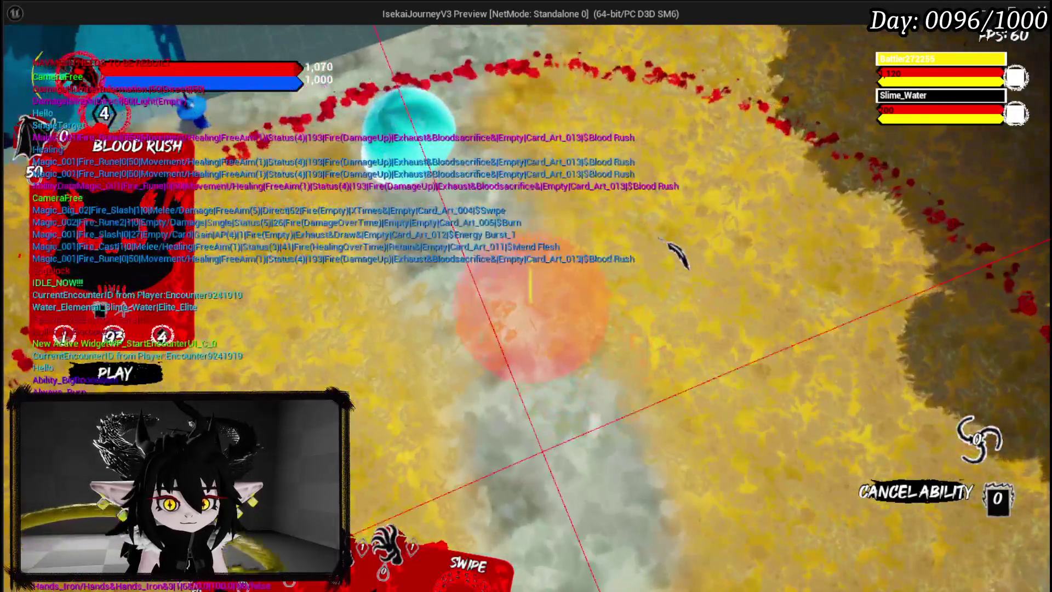
click(657, 300)
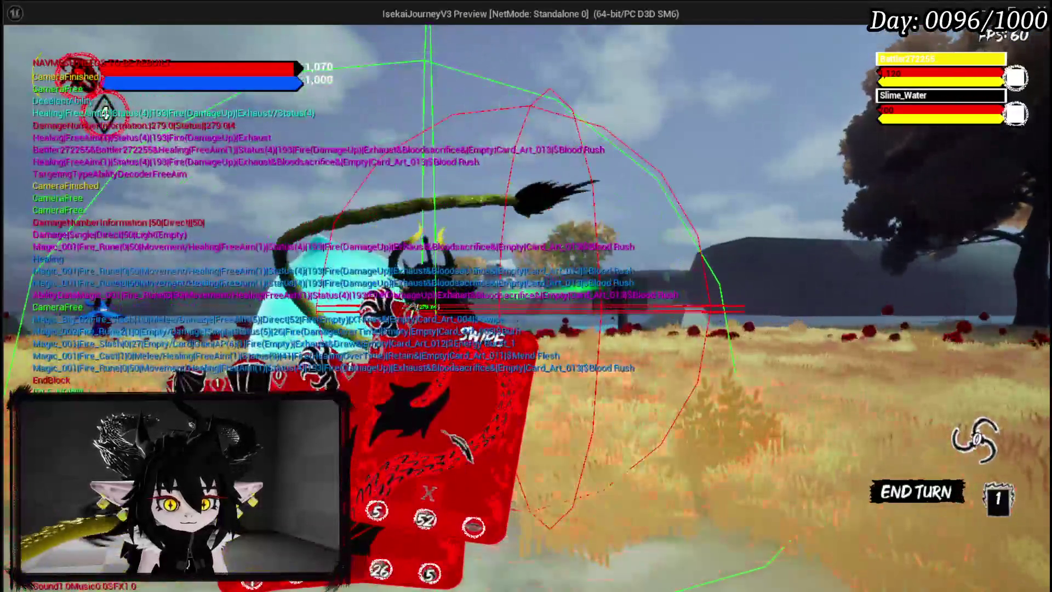
click(428, 428)
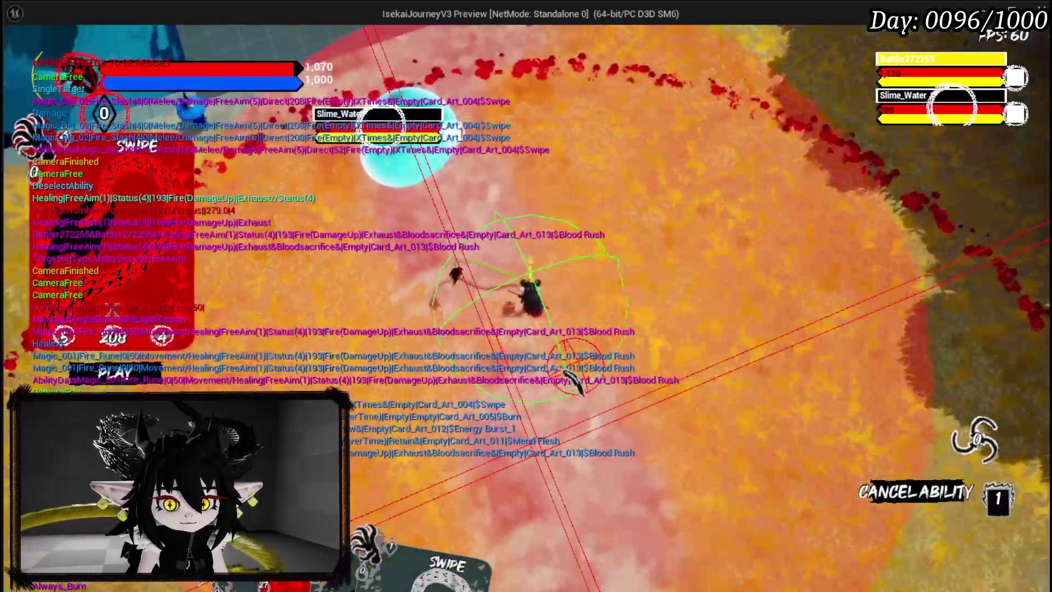
click(570, 376)
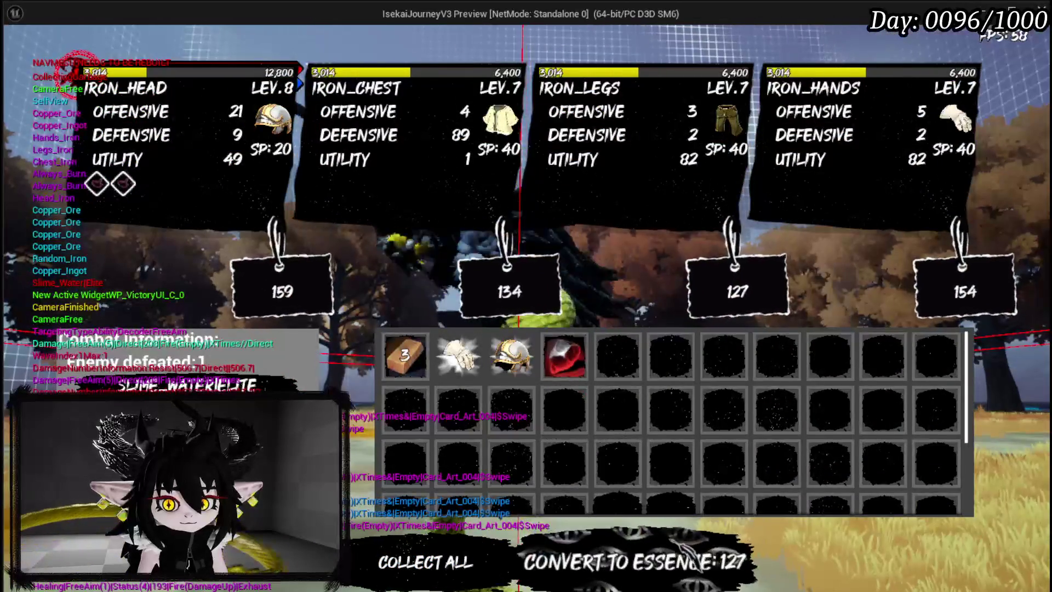
Close the loot screen, walk across the platform to the signpost, and review the achievement list
click(674, 558)
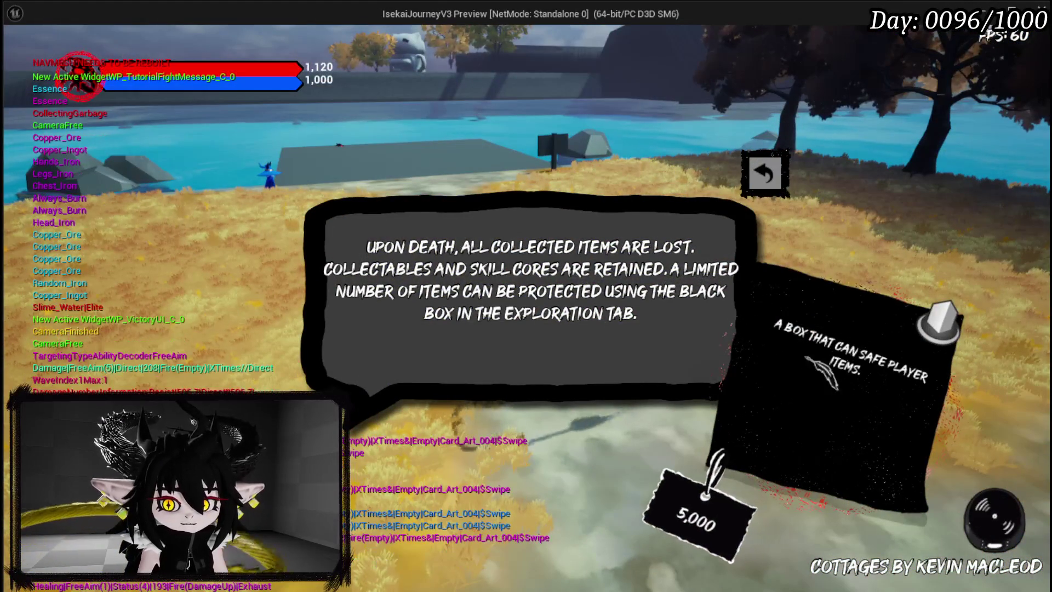
key(w)
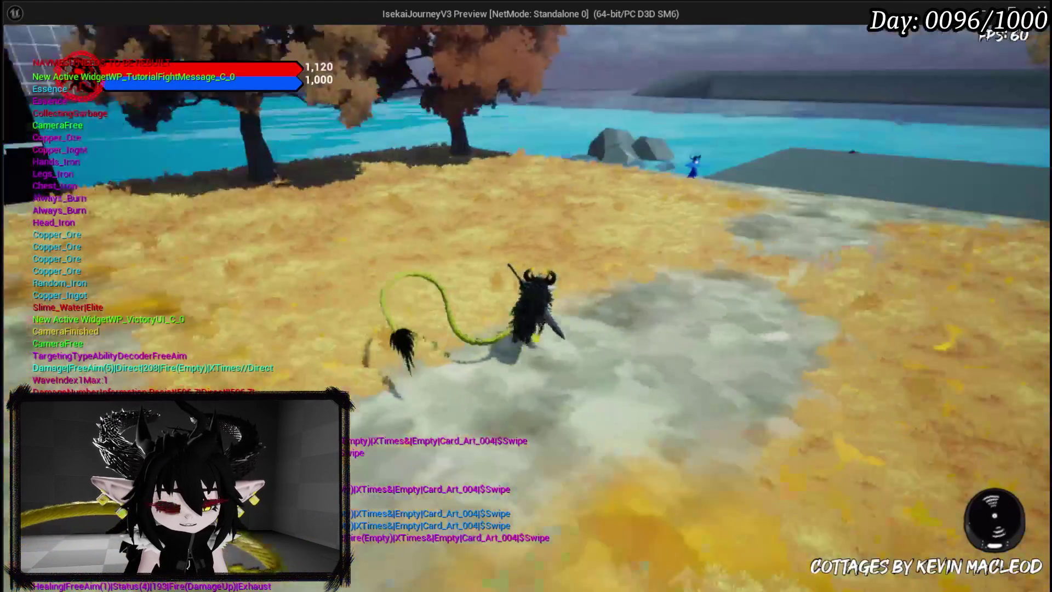
key(w)
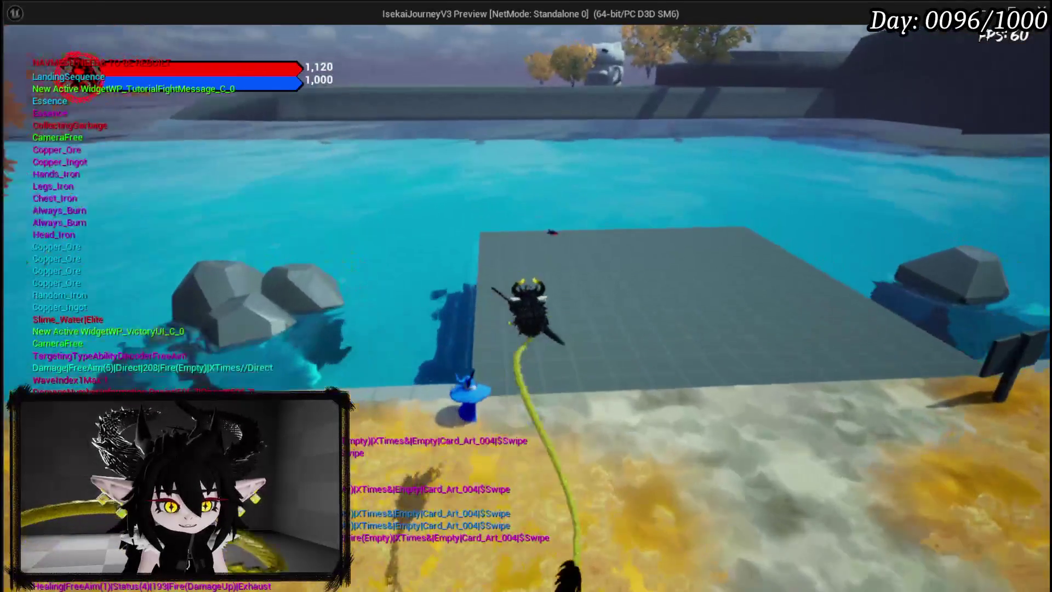
key(w)
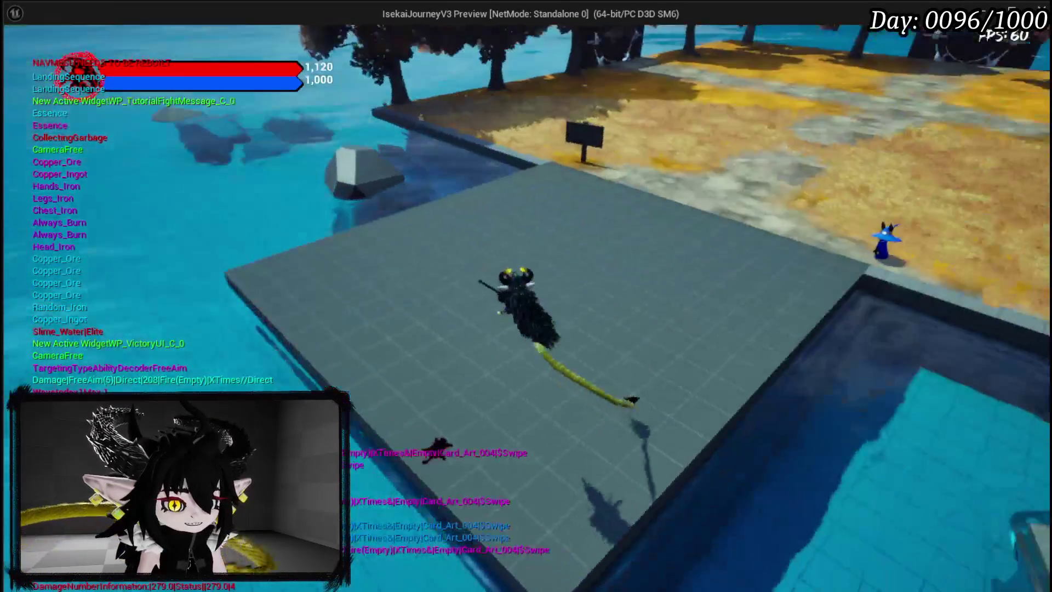
key(w)
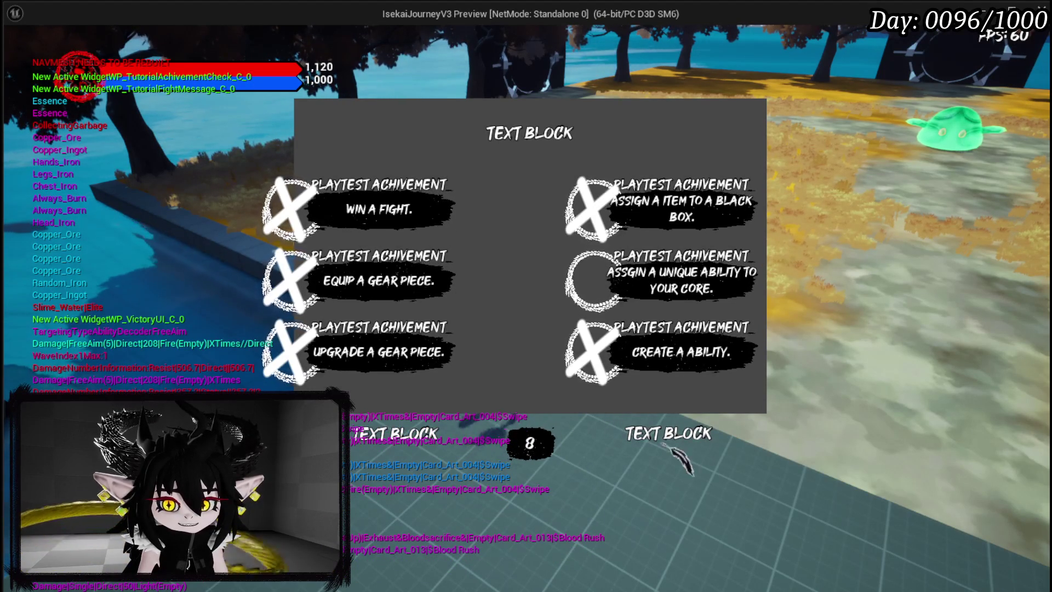
key(Escape)
key(w)
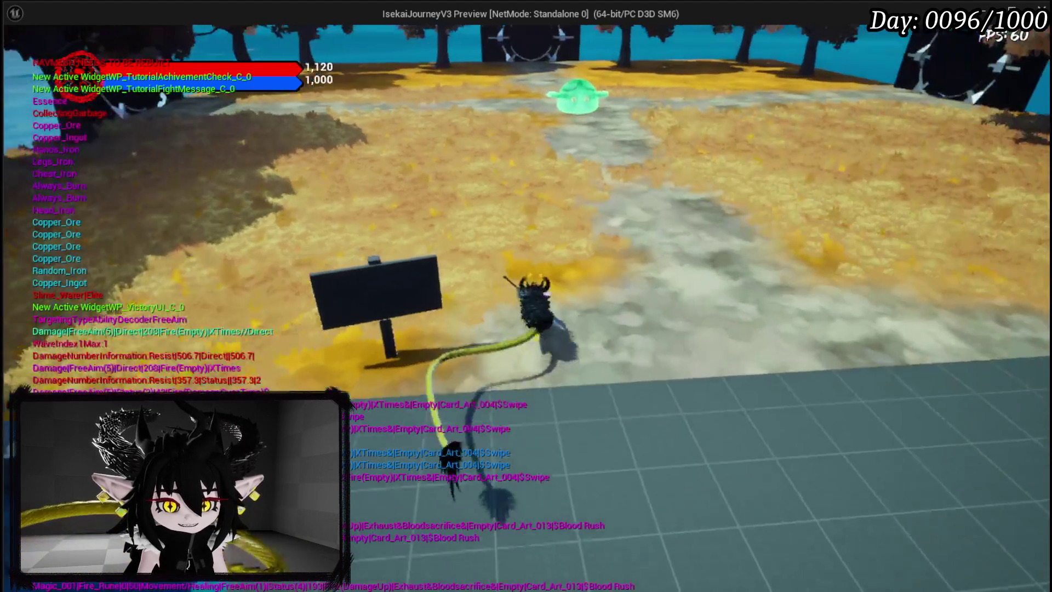
Read the stat descriptions on the book's Equipment page, then resume play
key(Escape)
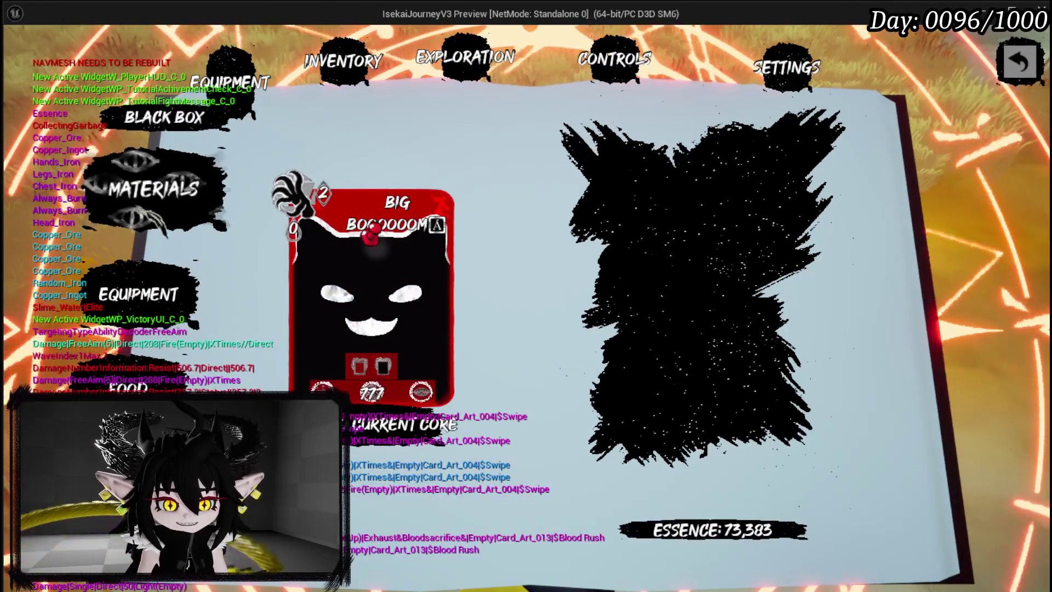
click(255, 86)
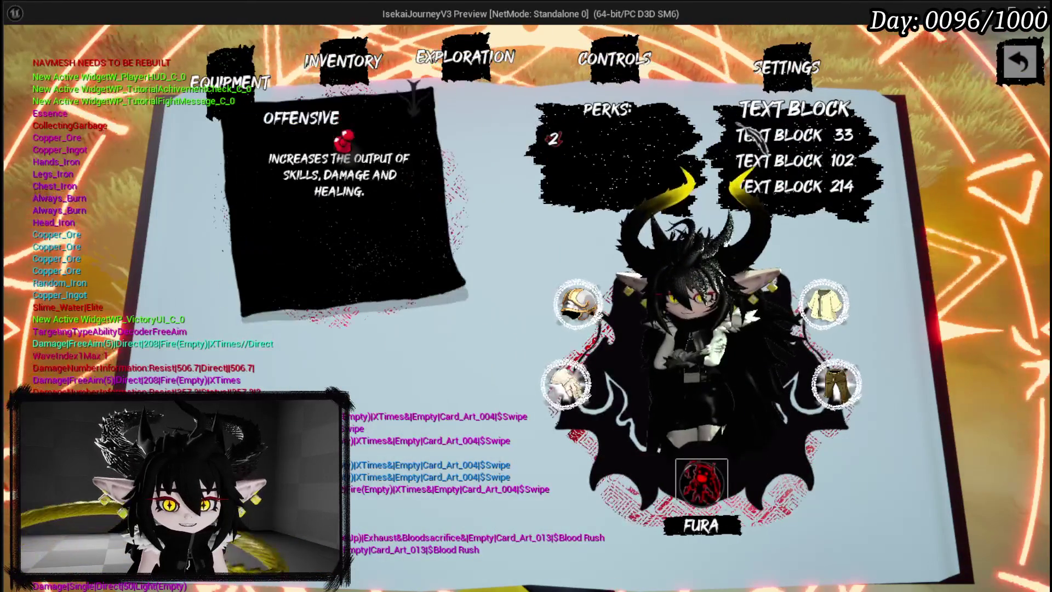
mouse_move(272, 223)
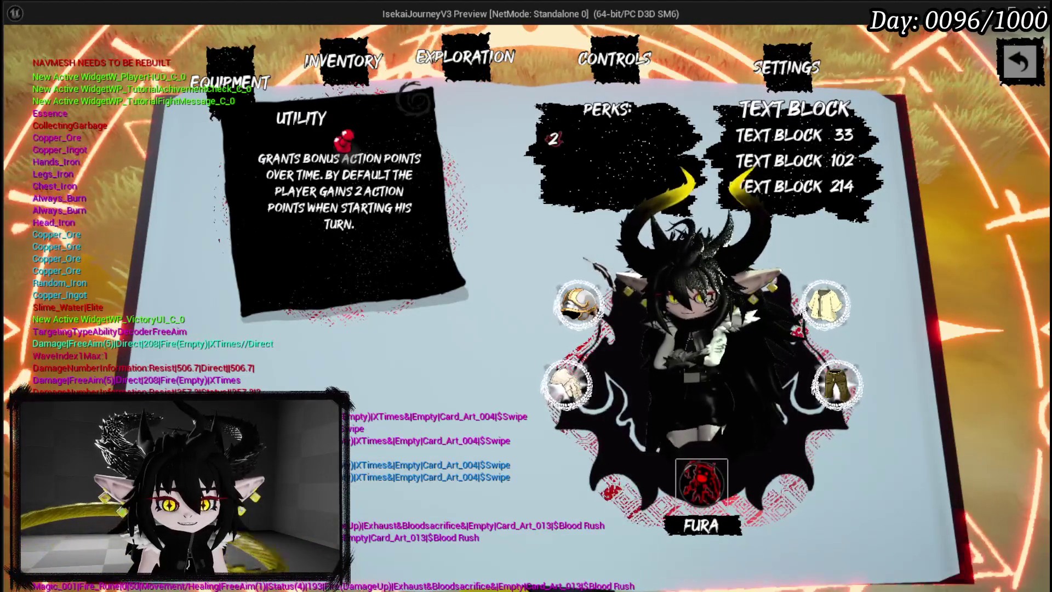
key(Escape)
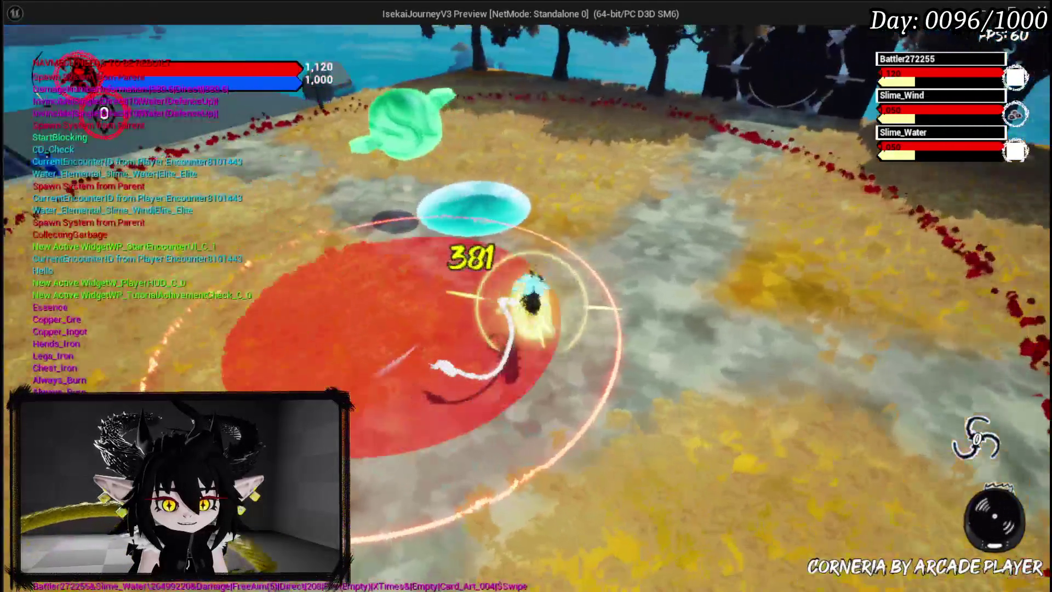
Fight the wind and water slimes, finishing them by dragging the Swipe card onto them
key(w)
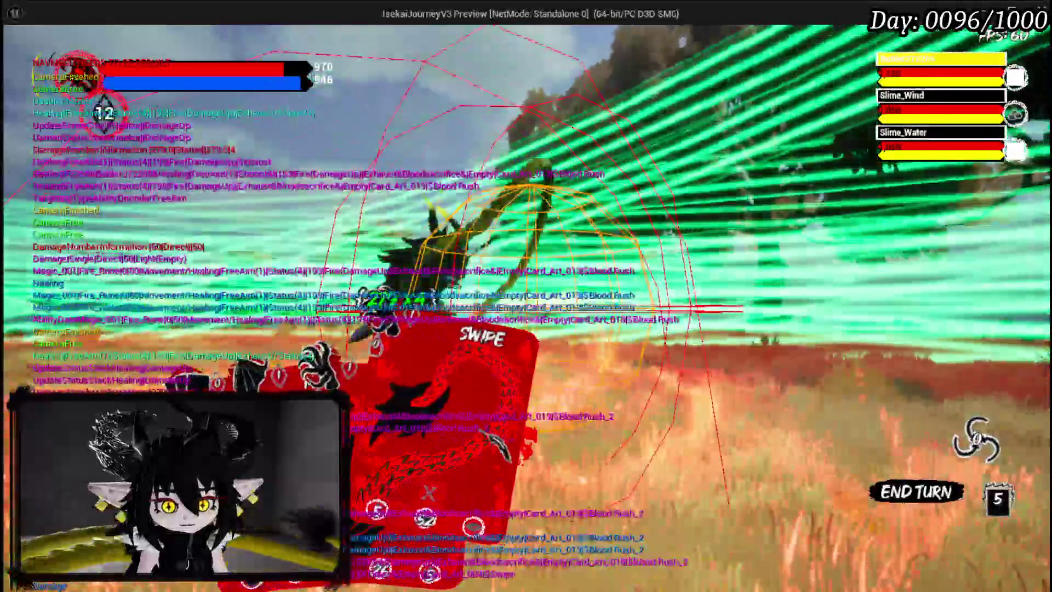
drag(444, 384, 572, 419)
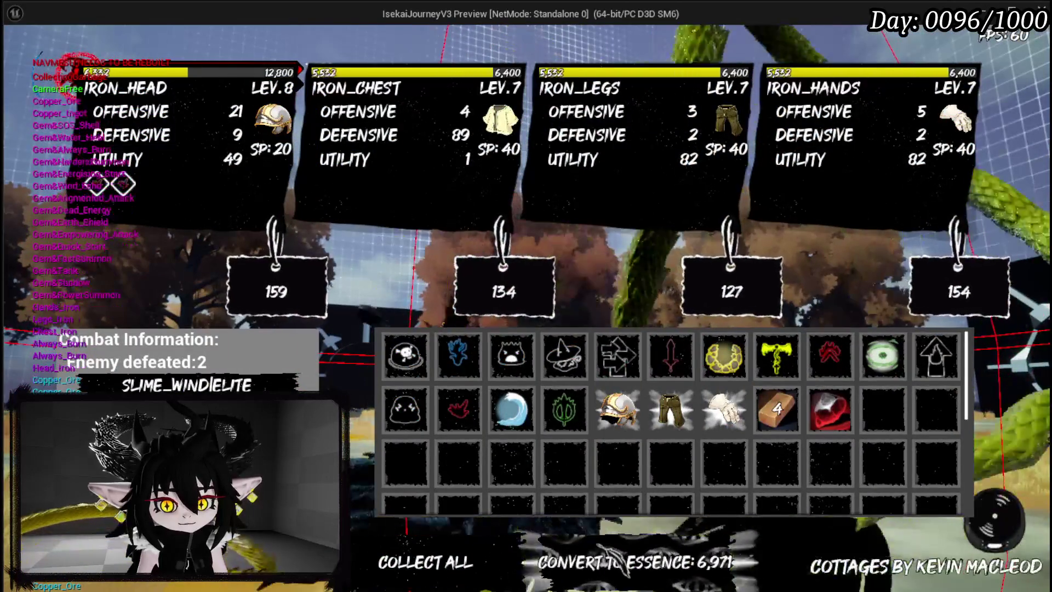
Collect all rewards, respawn after dying in the next fight, then stop the playtest
click(430, 561)
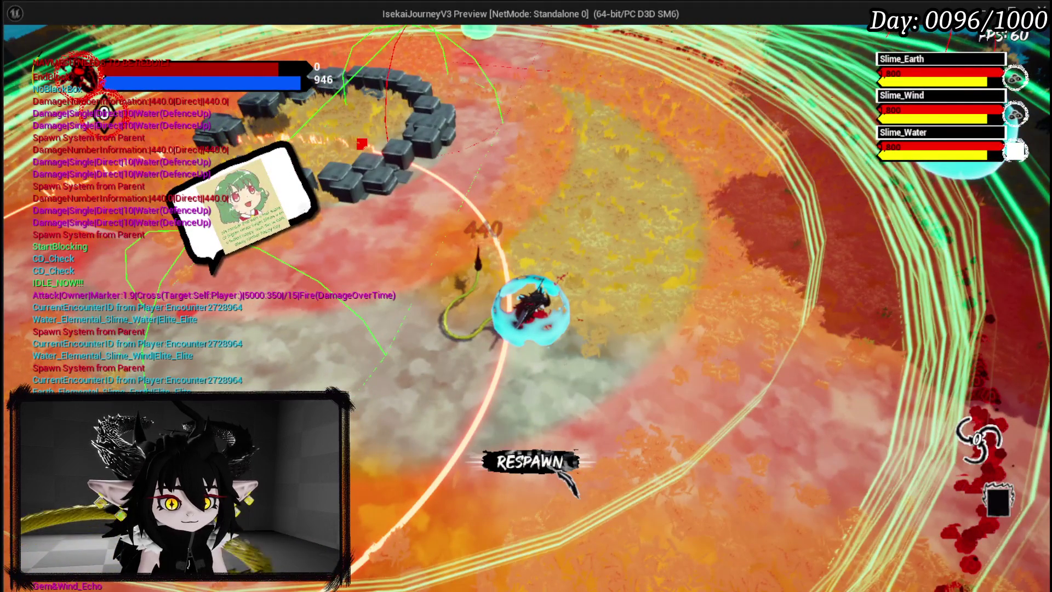
click(560, 470)
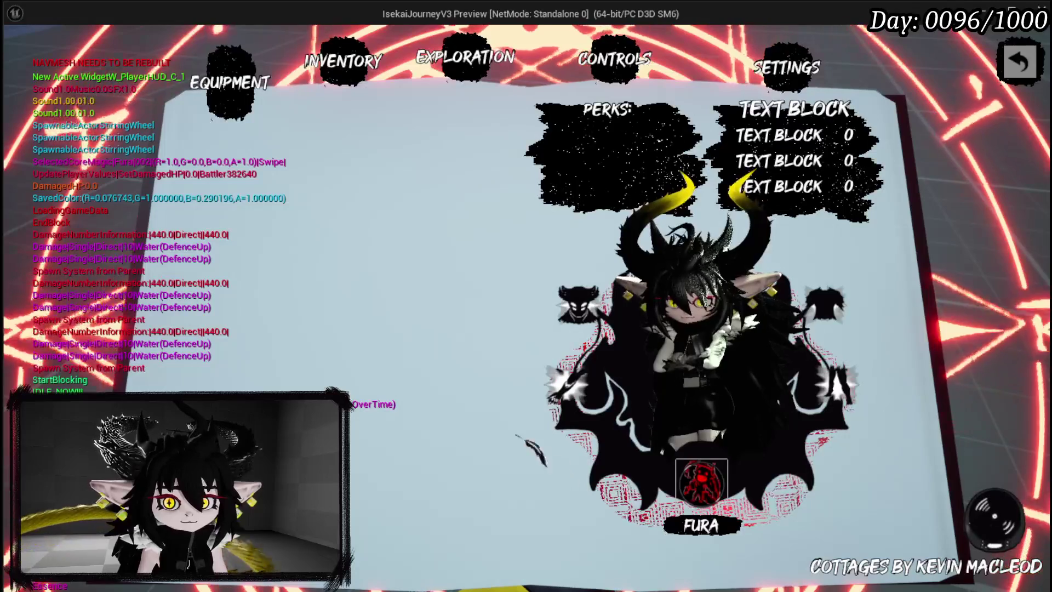
key(Escape)
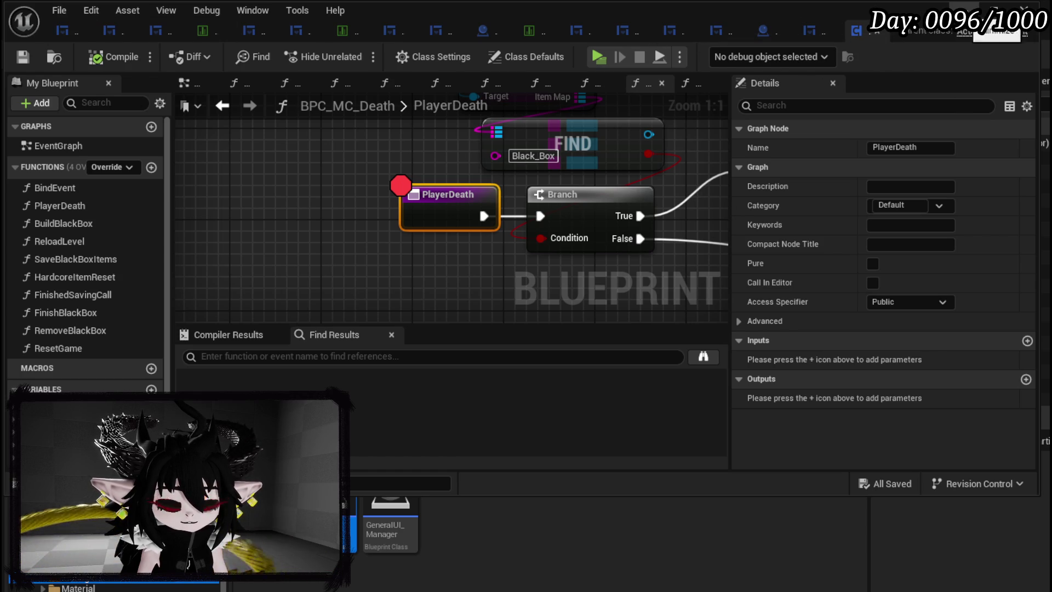
Leave the BPC_MC_Death Blueprint window for the L_DungeonCreationTest level editor
key(alt+Tab)
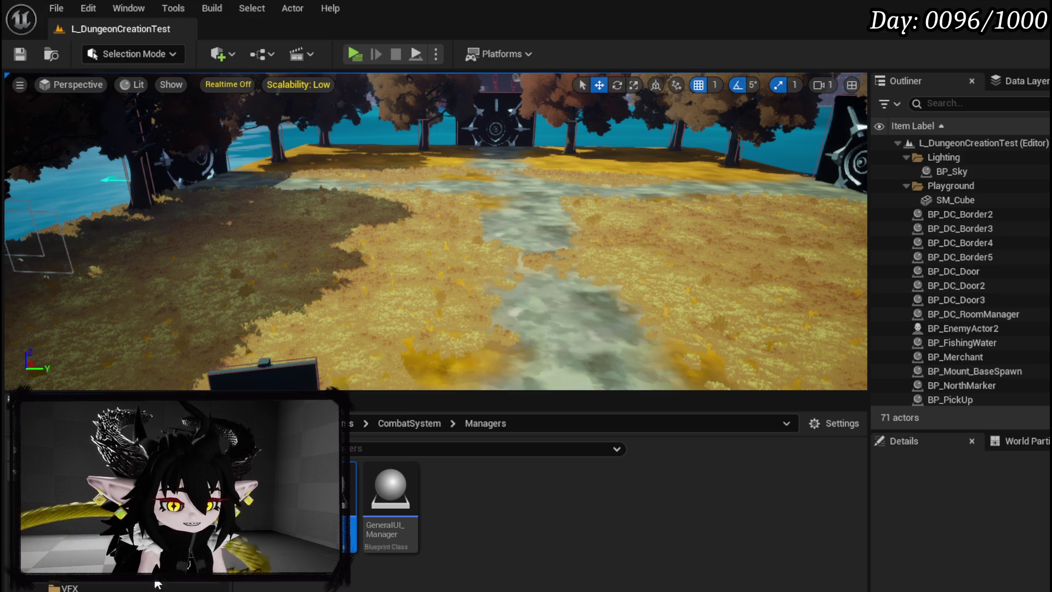
Open the PlayerStats HUD widget from PlayerValuesSystem UI and go into the WP_StatBox panel
scroll(158, 586, up, 3)
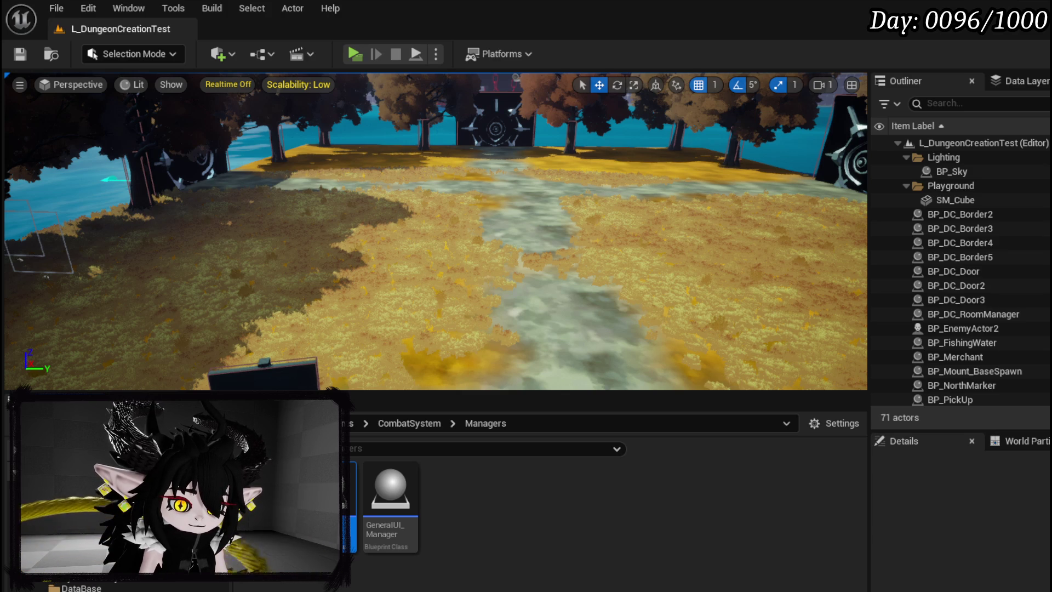
click(98, 520)
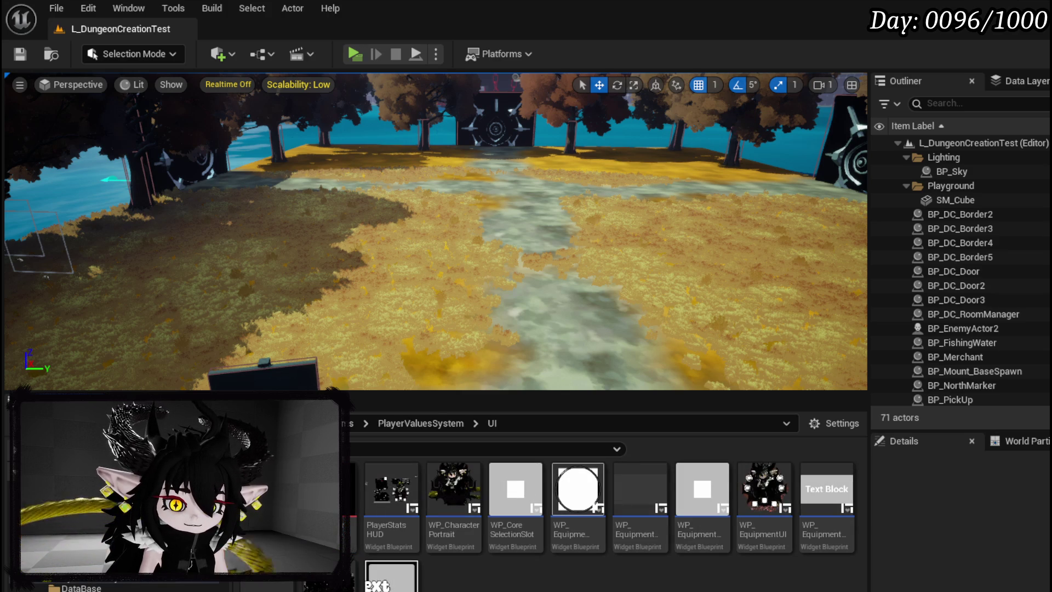
double_click(392, 494)
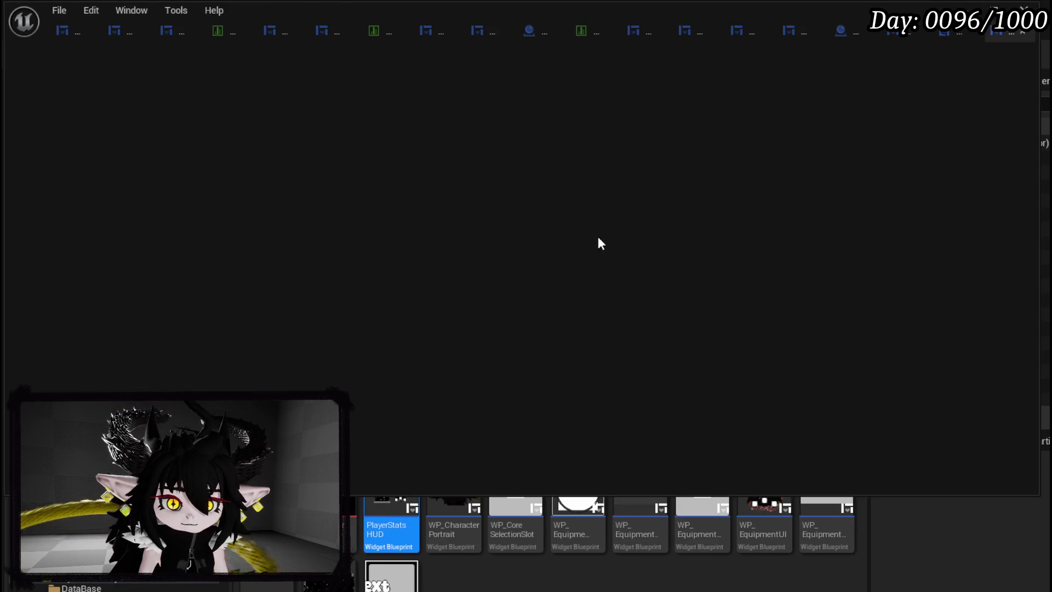
scroll(612, 172, up, 7)
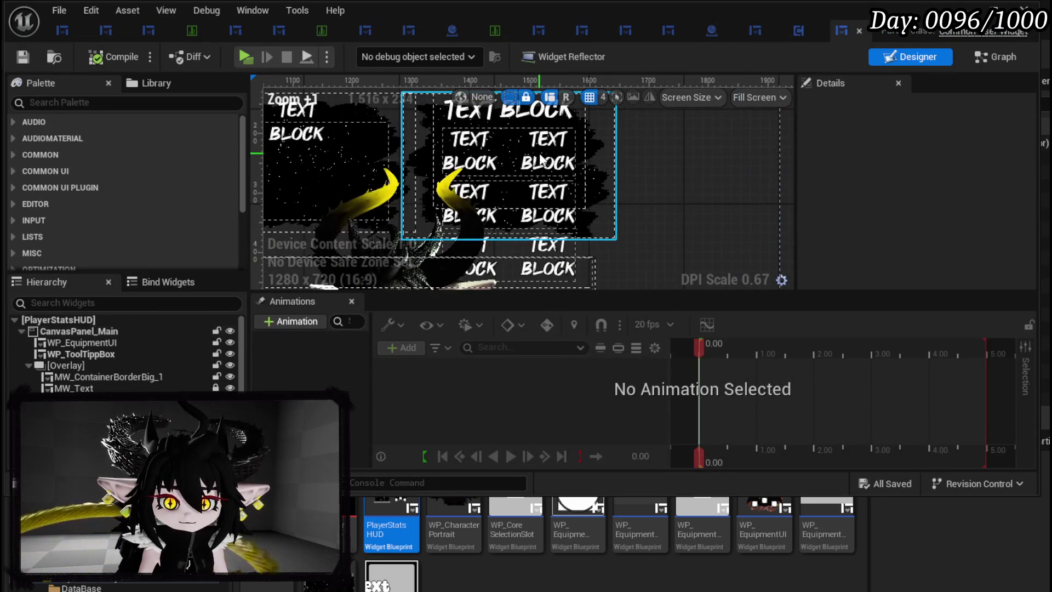
click(541, 160)
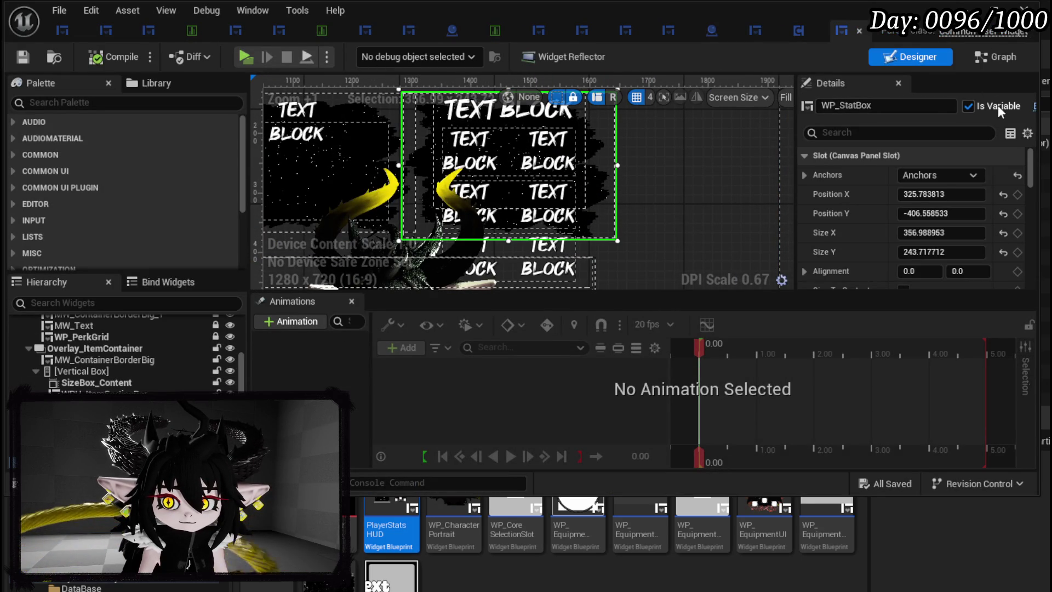
scroll(915, 166, down, 10)
scroll(909, 192, down, 10)
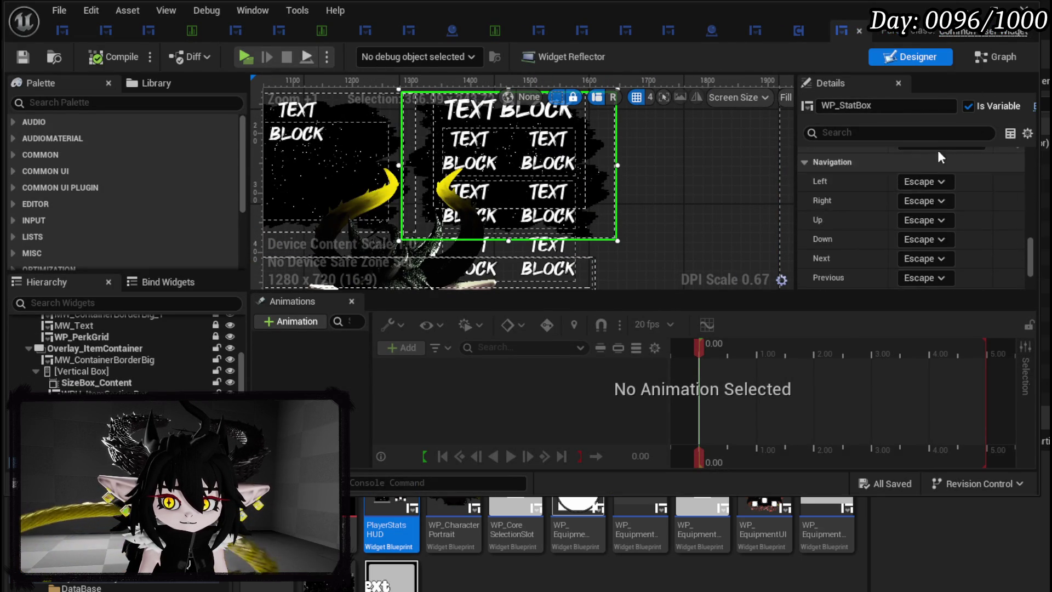
scroll(932, 156, up, 4)
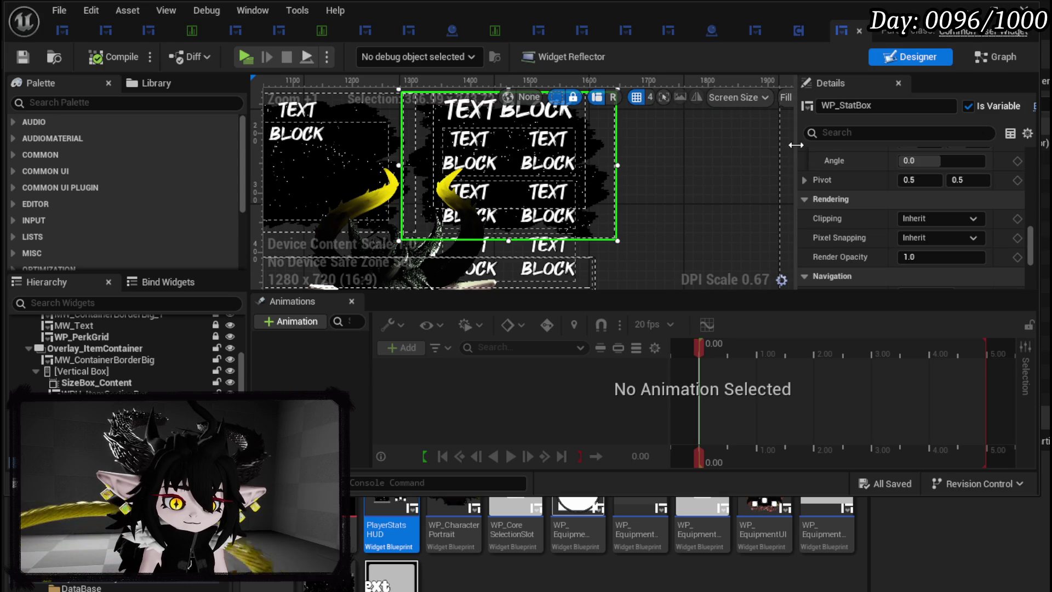
drag(796, 144, 733, 145)
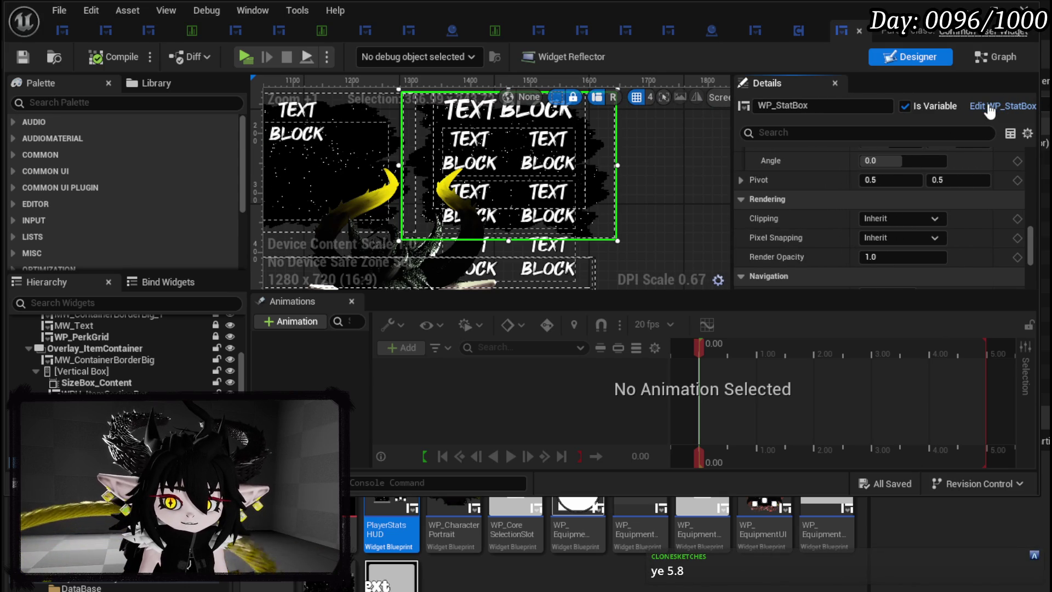
click(990, 110)
Select the Offensive stat text block and toggle its Pre Build setting
scroll(452, 138, up, 5)
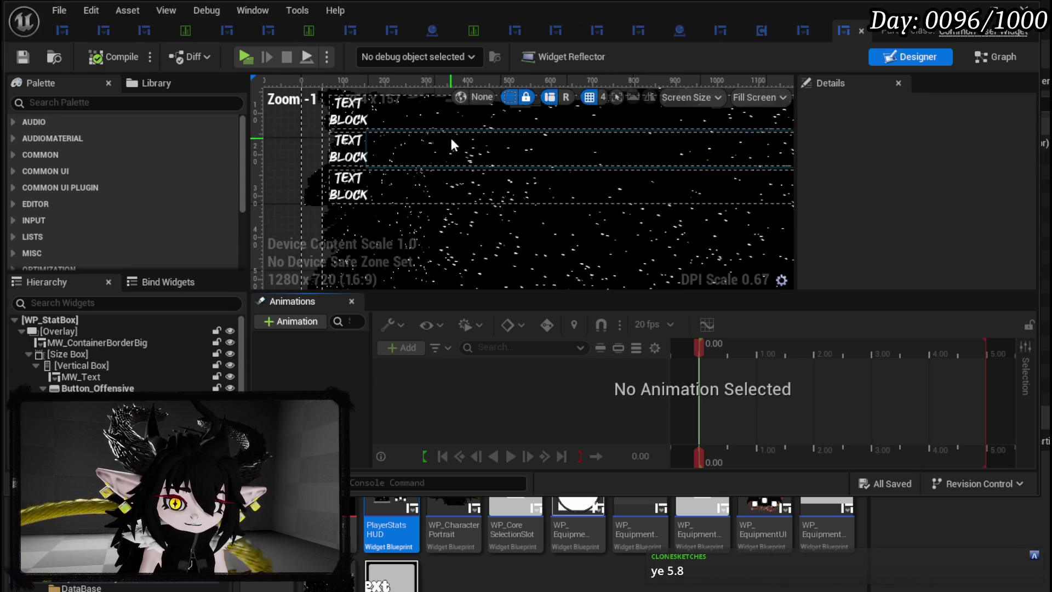
click(348, 110)
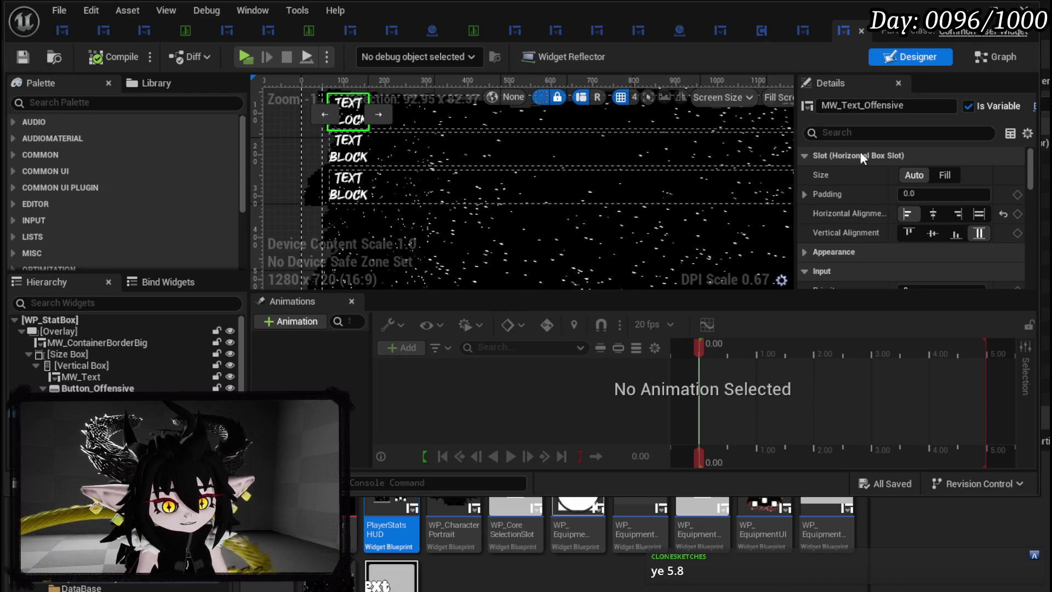
scroll(955, 178, down, 5)
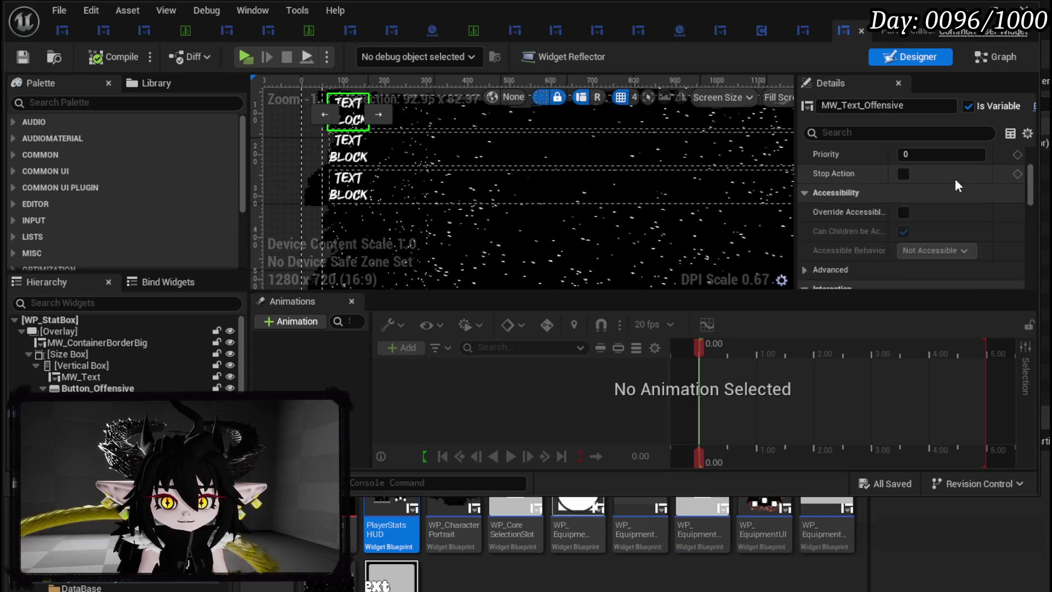
scroll(955, 183, down, 15)
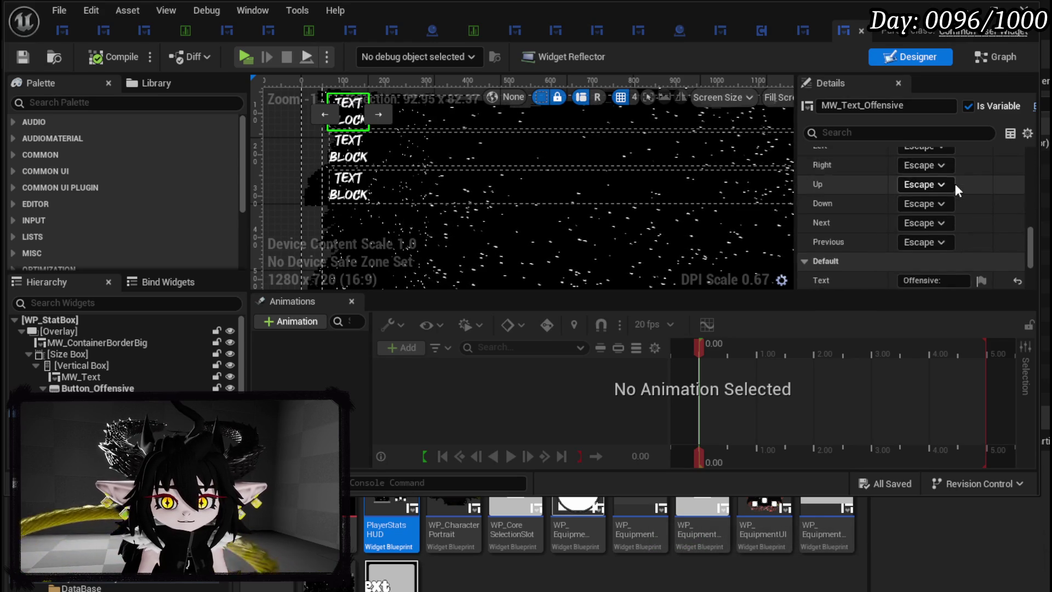
scroll(955, 183, up, 4)
scroll(955, 183, down, 3)
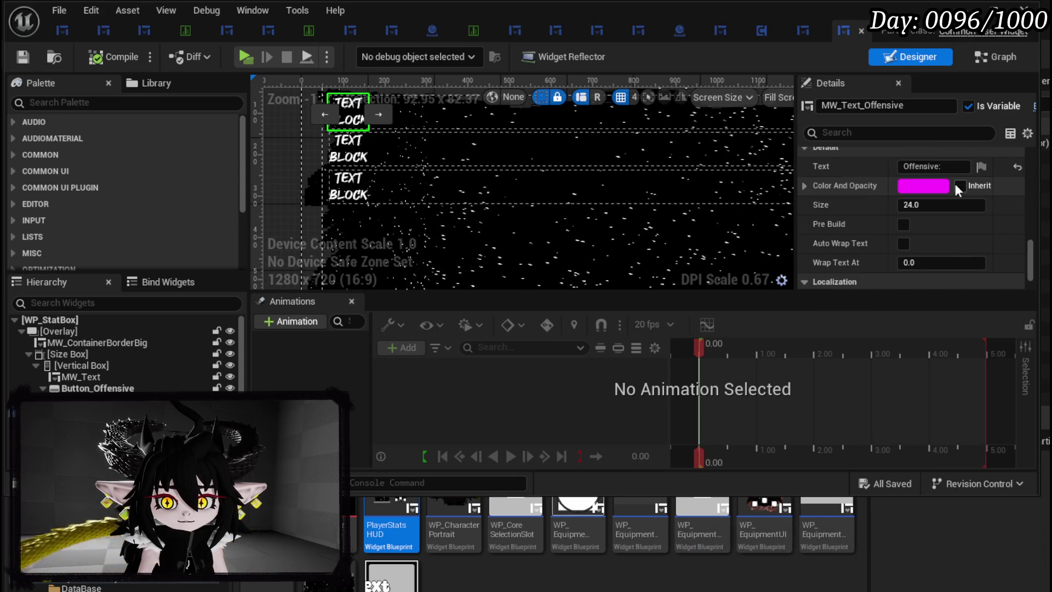
double_click(905, 224)
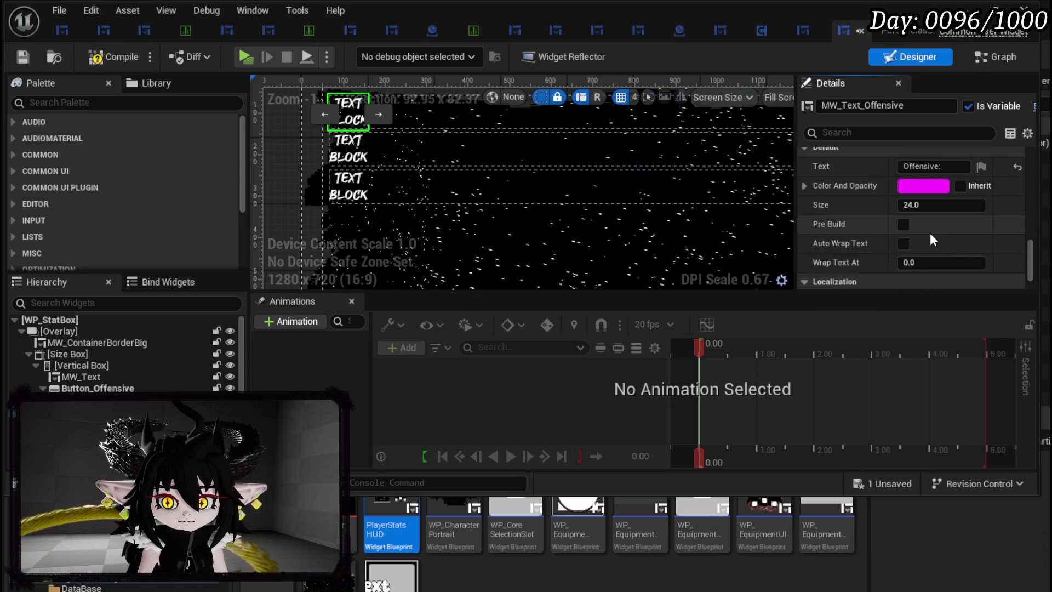
click(902, 225)
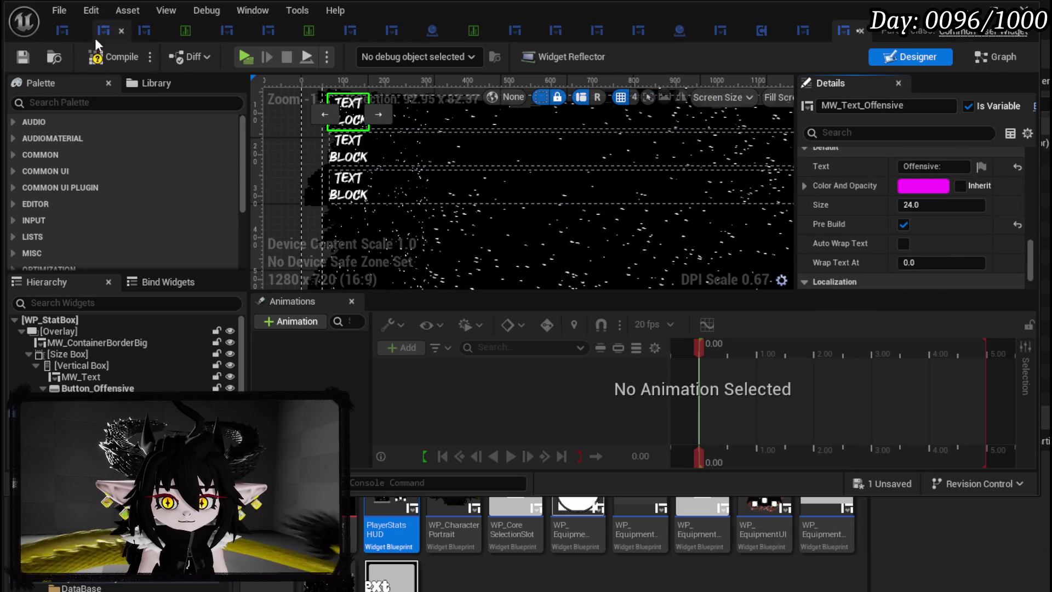
Compile, switch Pre Build off for the Offensive text, save WP_StatBox, and bring up MW_Text
click(121, 61)
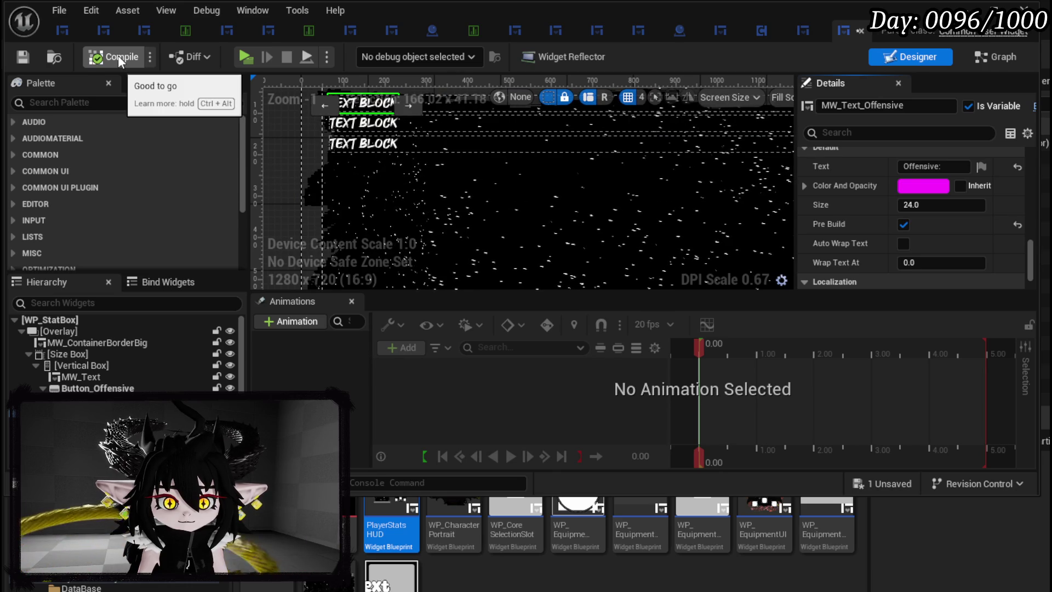
click(903, 226)
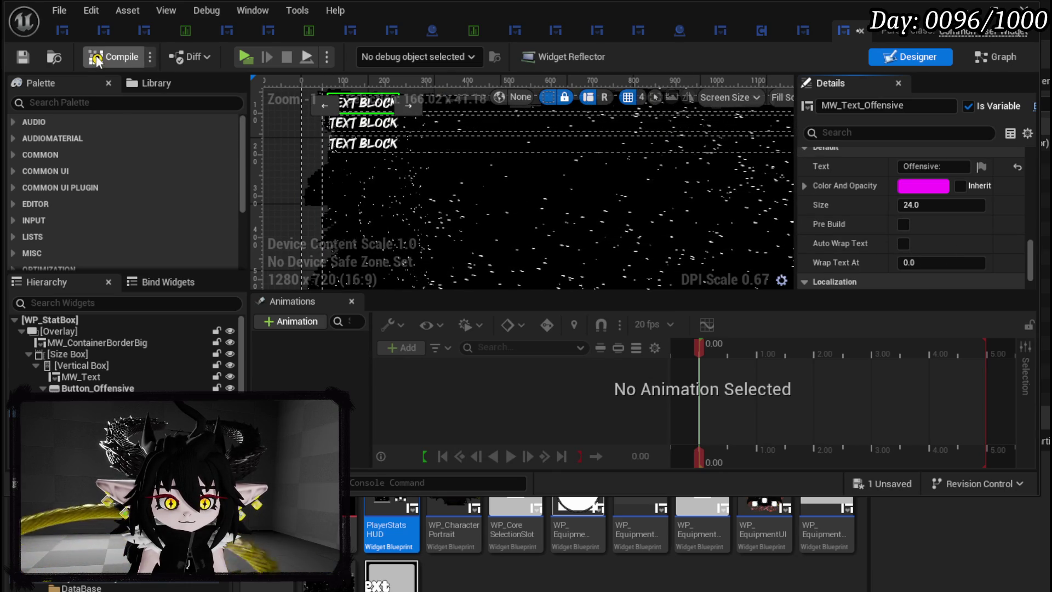
click(22, 57)
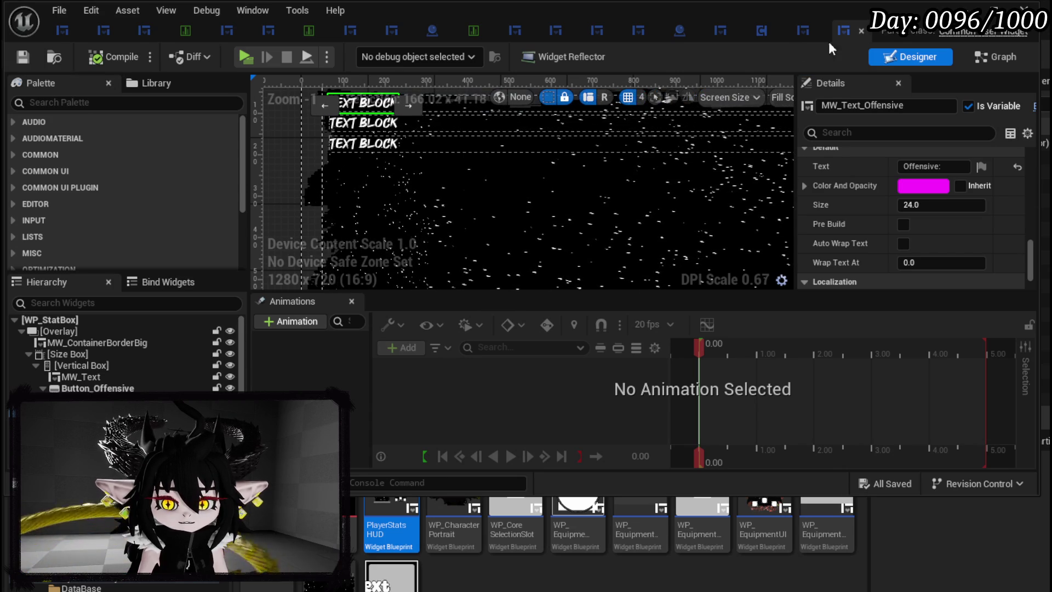
click(718, 35)
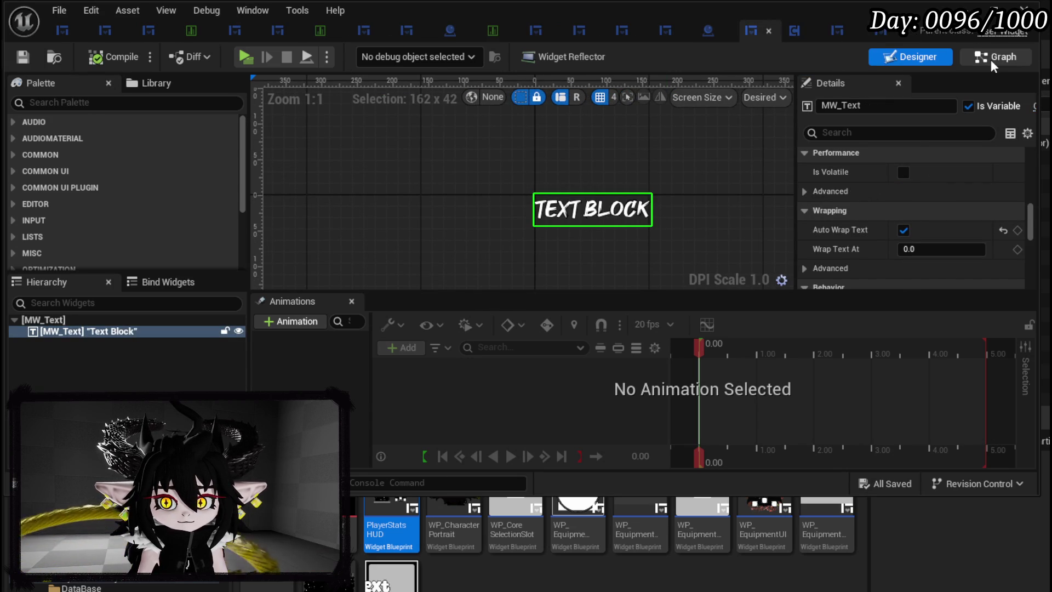
In the MW_Text graph, move Pre Construct and Branch up and Text Is Empty lower
click(993, 59)
scroll(607, 193, down, 2)
scroll(603, 249, up, 2)
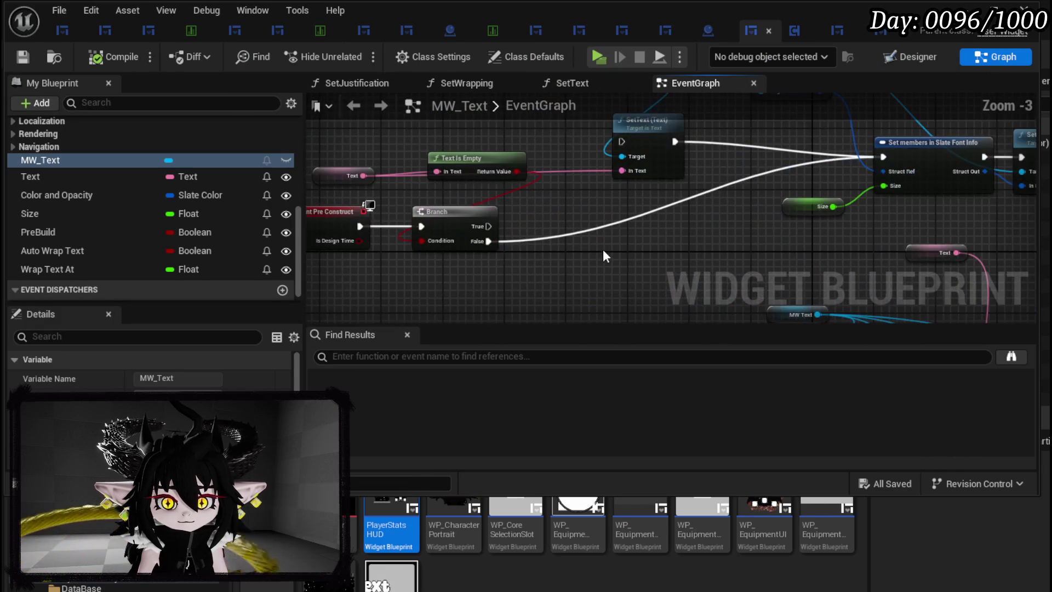
drag(558, 252, 624, 272)
mouse_move(379, 218)
mouse_down()
mouse_move(508, 242)
mouse_move(520, 140)
mouse_up()
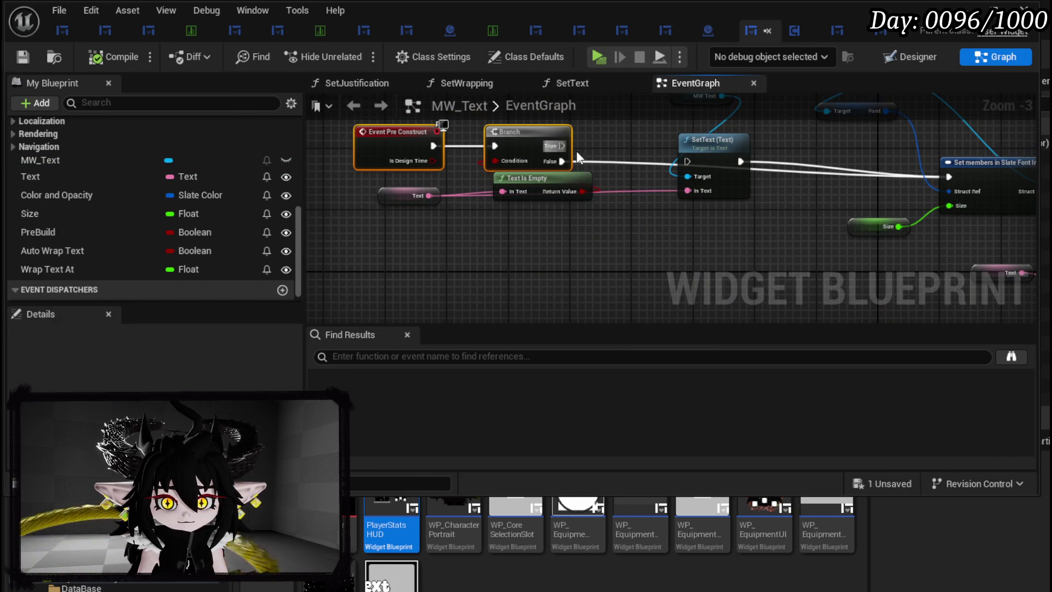
drag(570, 206, 419, 257)
drag(505, 222, 499, 271)
Wire the Branch False output into SetText, compile and save, and return to the dungeon level
mouse_move(541, 187)
mouse_down()
mouse_move(627, 201)
mouse_move(665, 188)
mouse_up()
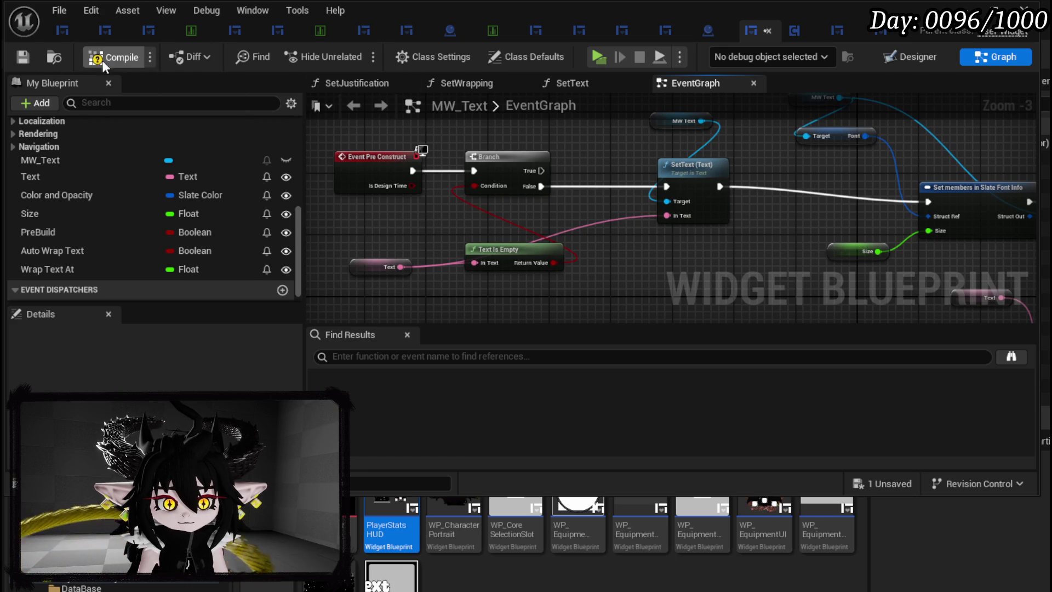
click(21, 58)
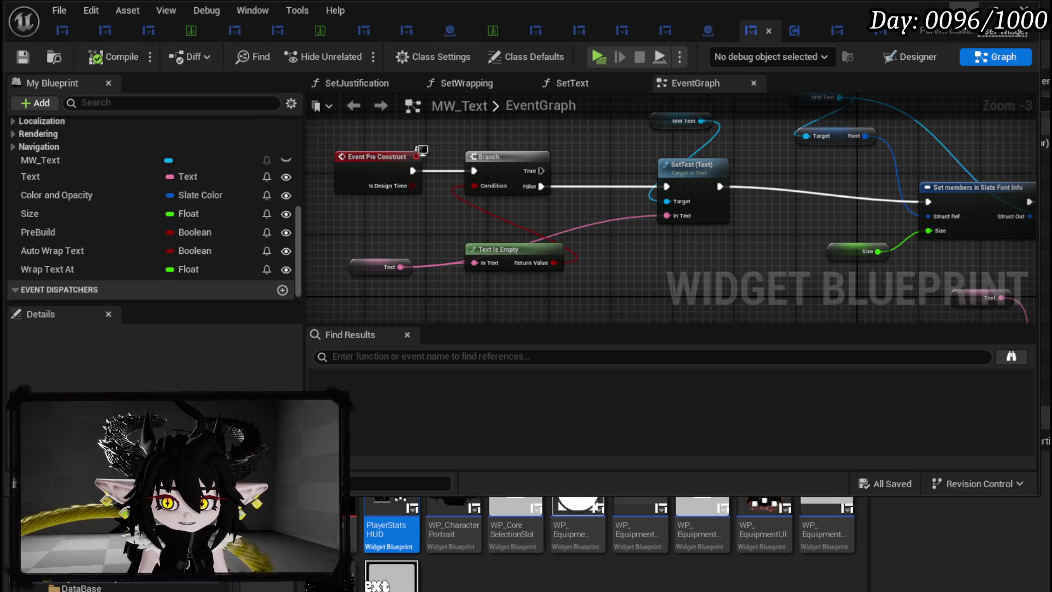
click(967, 30)
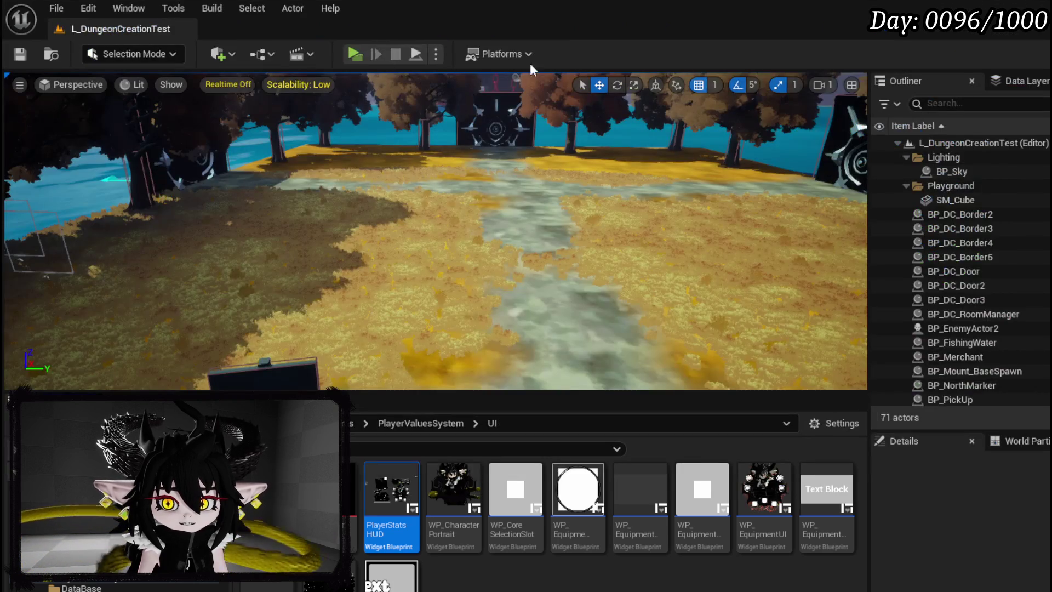
Playtest the level, check the EQUIPMENT page attributes, then head back out toward the cyan spirit
click(350, 57)
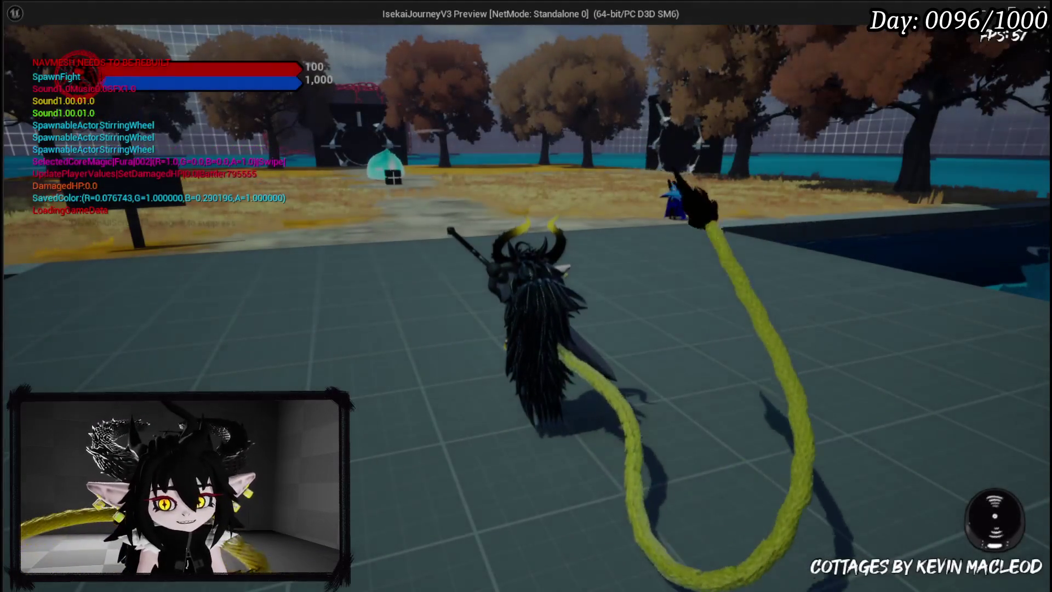
key(Escape)
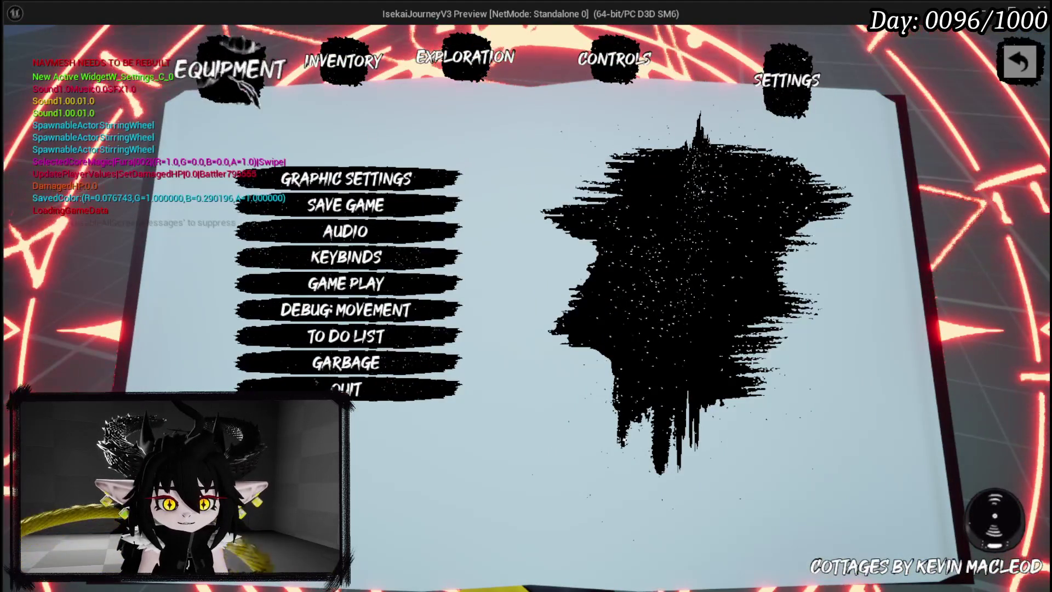
click(225, 77)
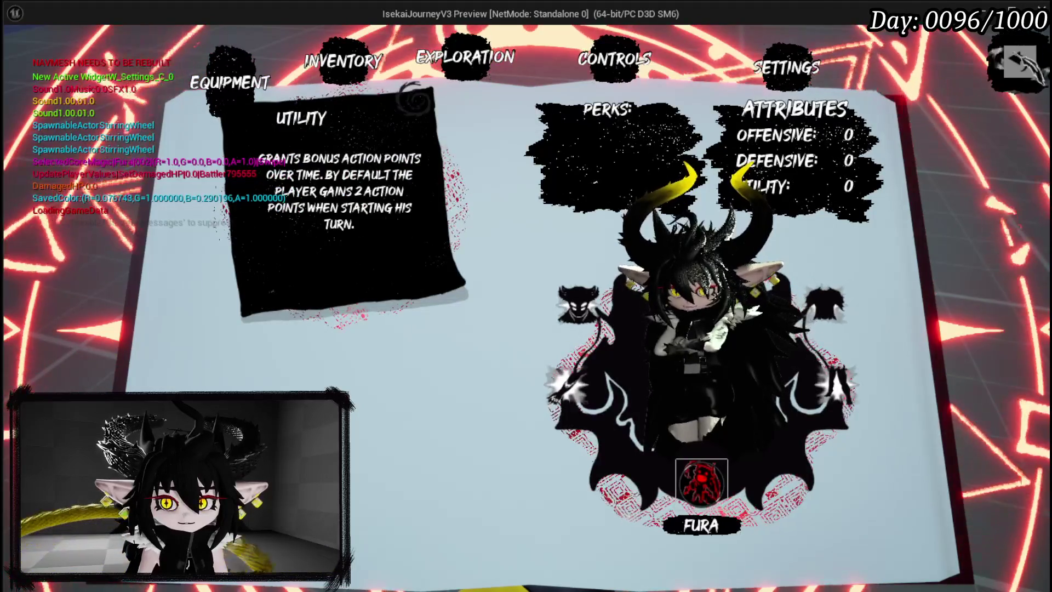
key(Escape)
key(w)
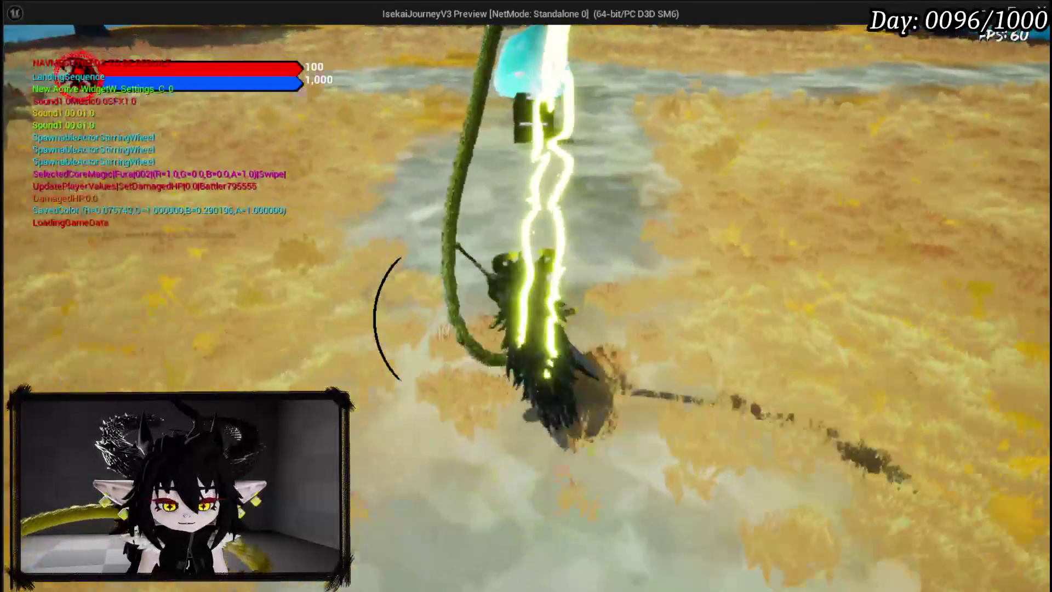
Open the loot container by the cyan spirit and take all of its contents
key(e)
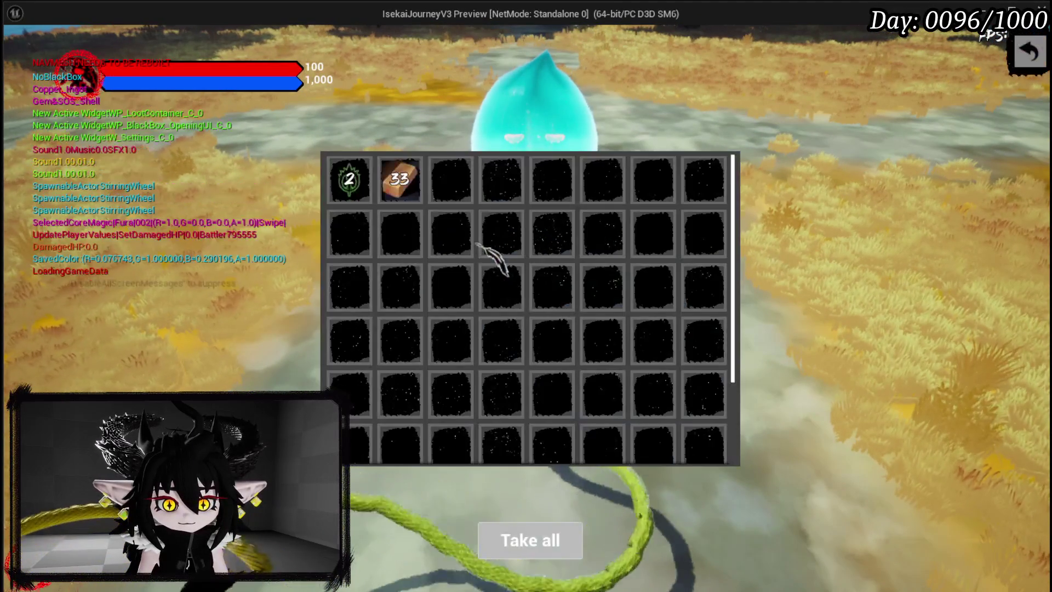
key(e)
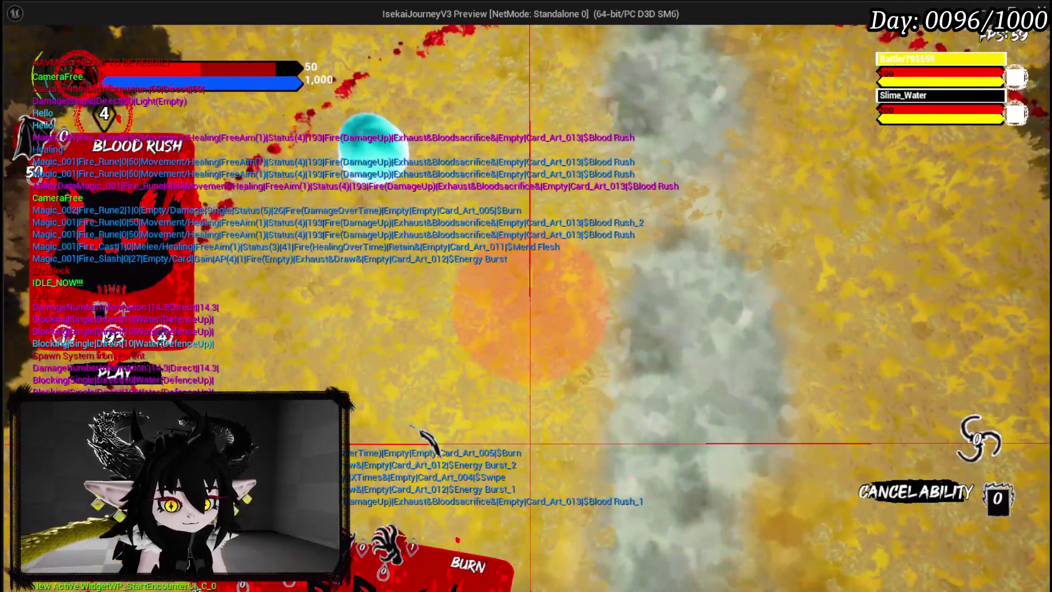
Cancel targeting, finish the water slime with Swipe, and collect Iron Hands and all remaining loot
click(423, 434)
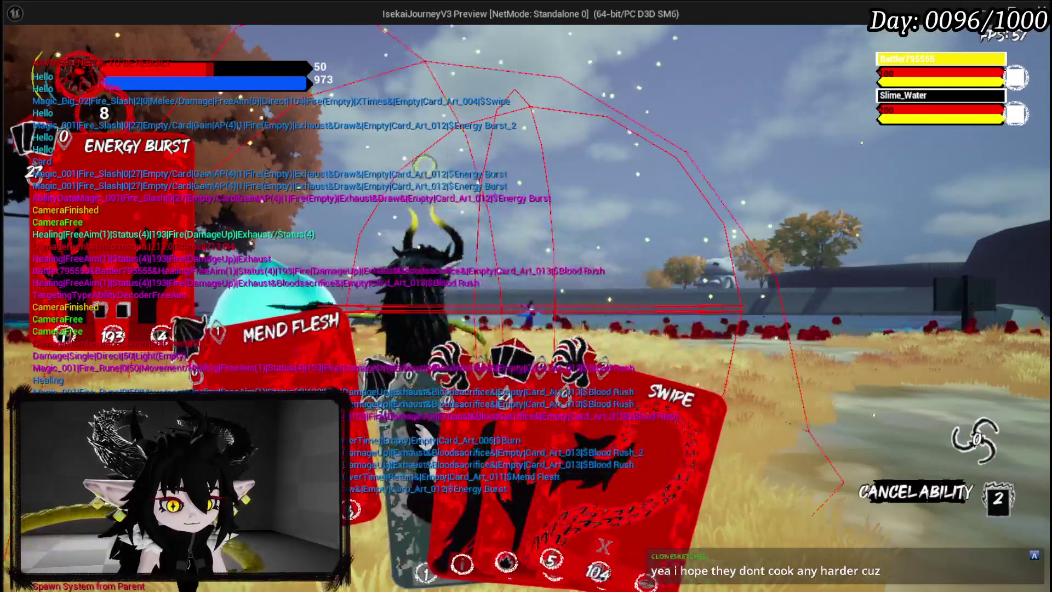
click(603, 466)
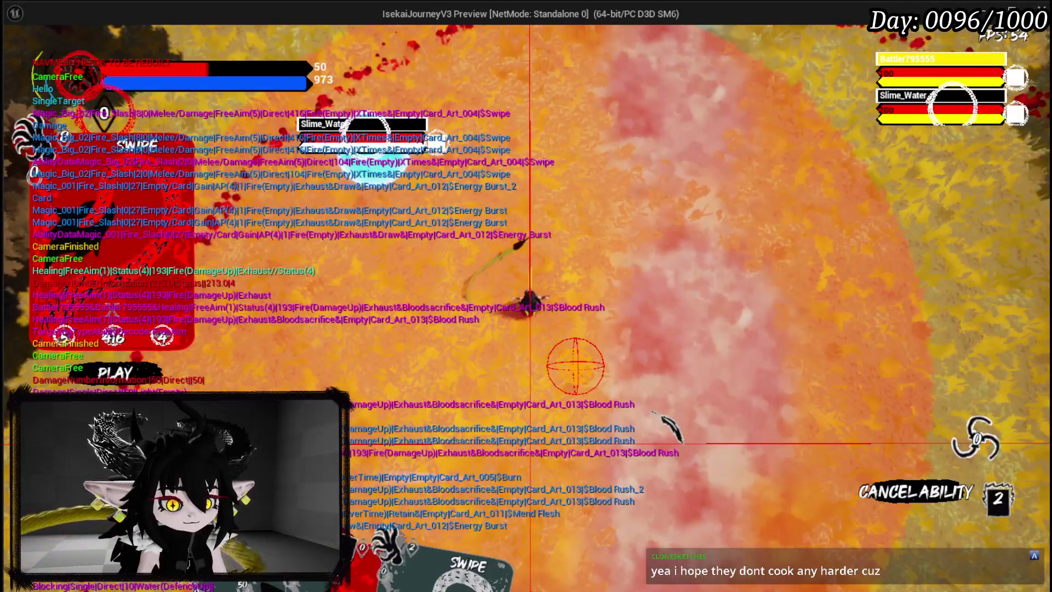
click(667, 425)
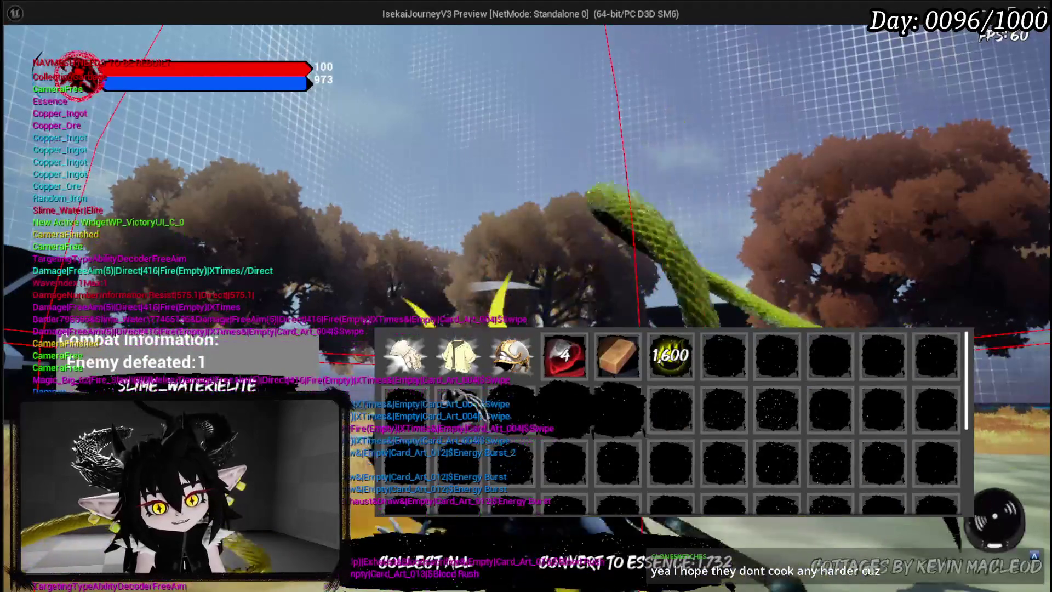
mouse_move(424, 362)
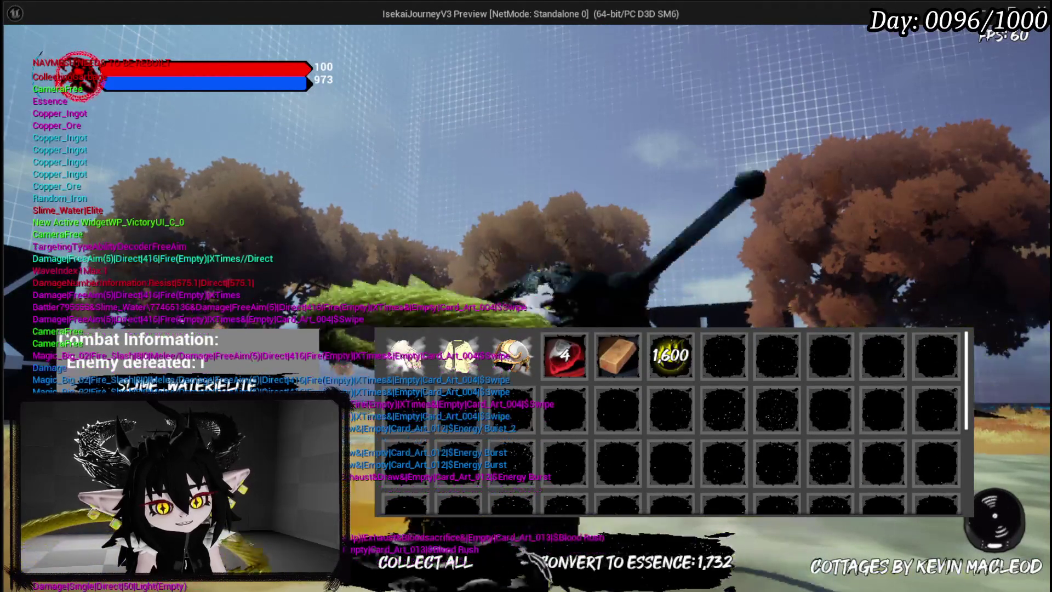
click(461, 558)
click(461, 558)
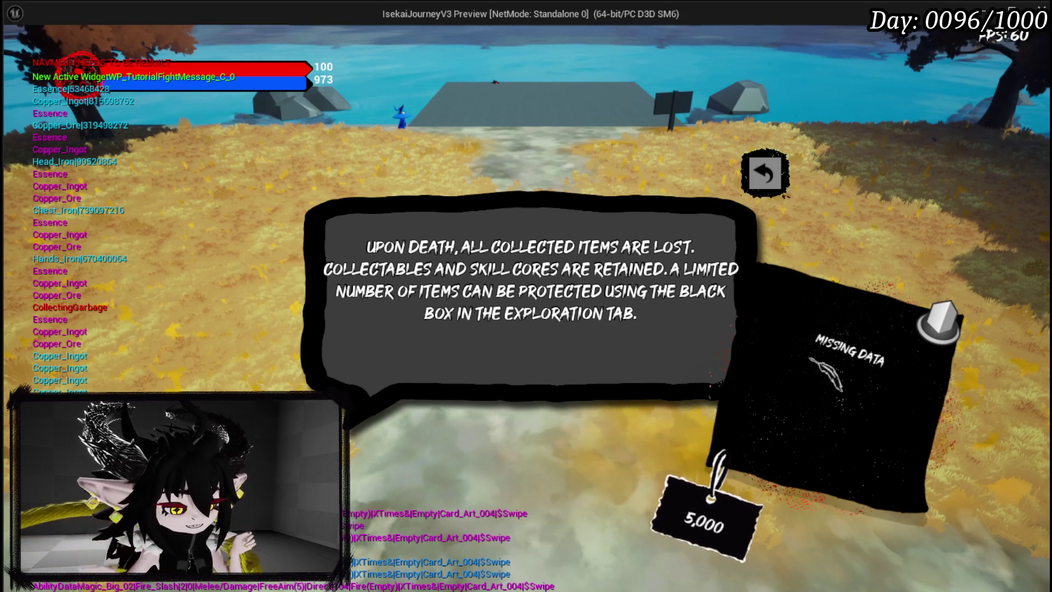
Release the game window and stop the playtest session
key(alt+Tab)
key(Escape)
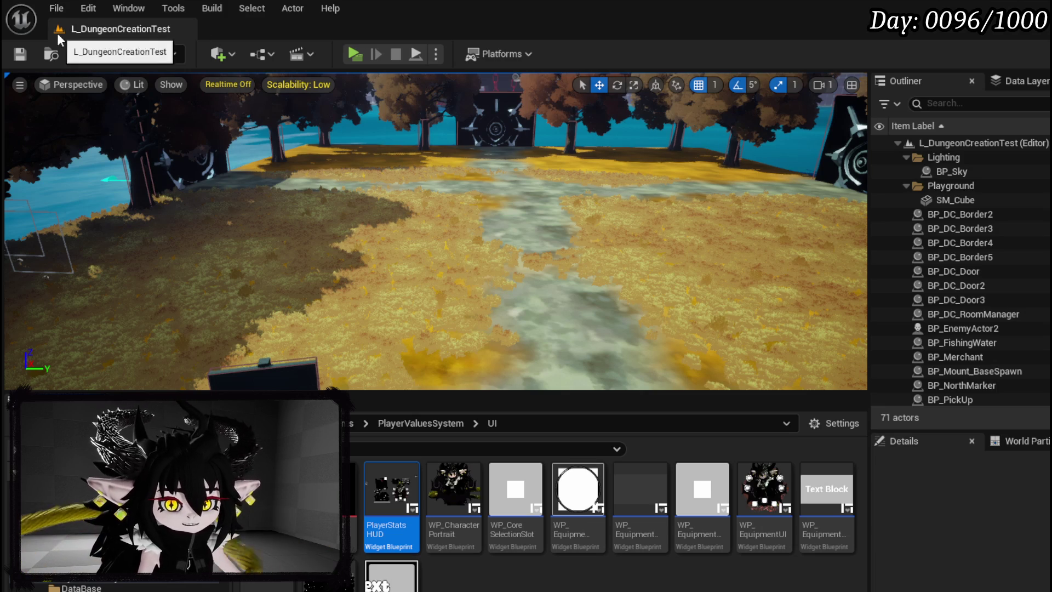
Save L_DungeonCreationTest, then reframe the viewport along the path toward the trees, lake and gate
click(19, 54)
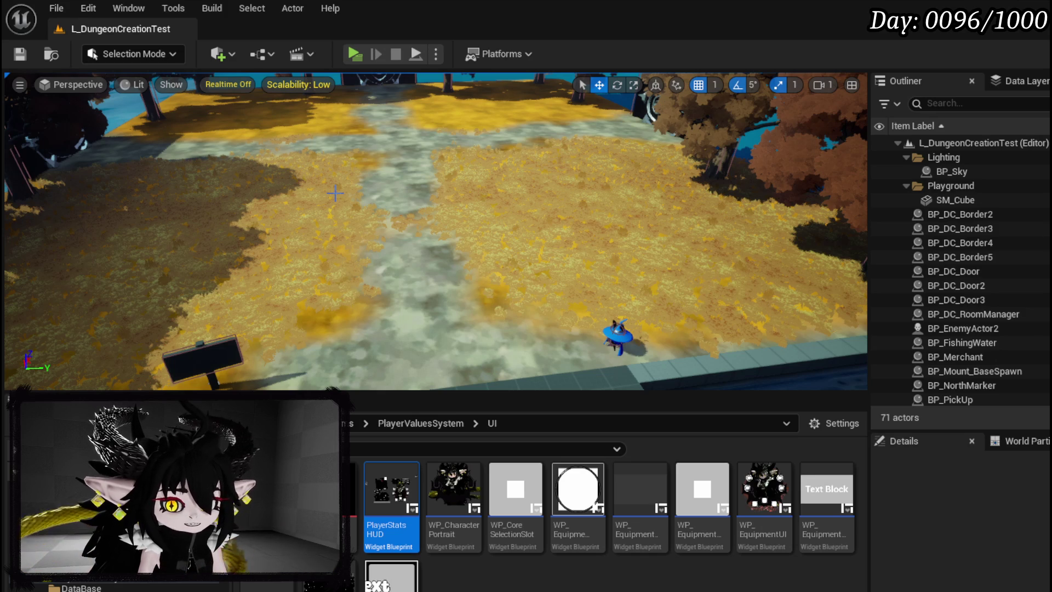
click(20, 54)
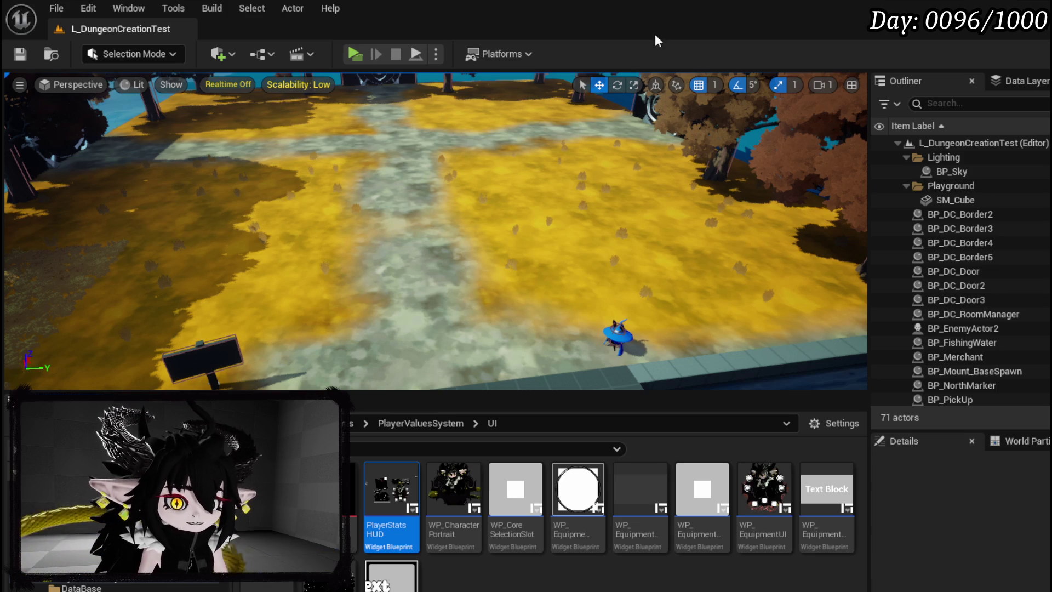
mouse_move(392, 186)
mouse_down()
mouse_move(392, 76)
mouse_move(172, 77)
mouse_up()
drag(399, 113, 398, 146)
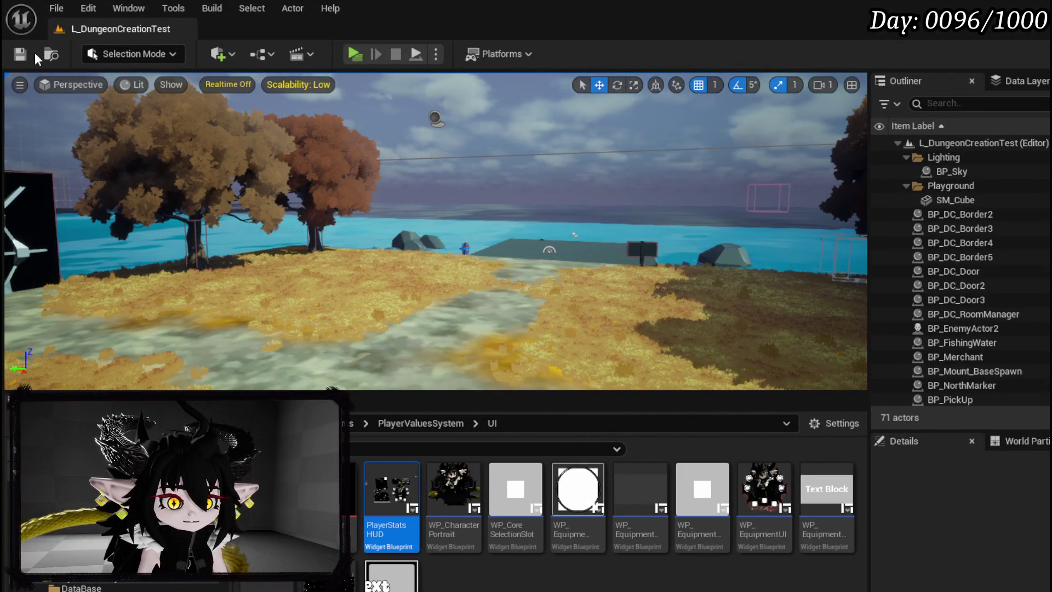
Save all modified packages, turn the view to centre the lake and path, and save the level again
key(ctrl+s)
mouse_move(436, 230)
mouse_down()
mouse_move(436, 198)
mouse_move(351, 197)
mouse_move(347, 173)
mouse_up()
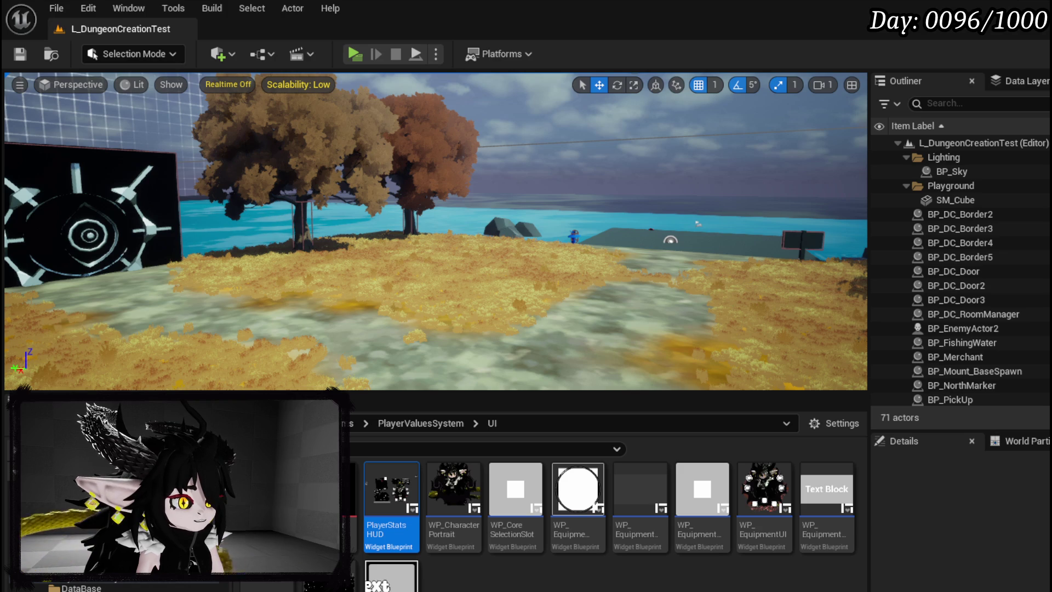
drag(436, 230, 457, 230)
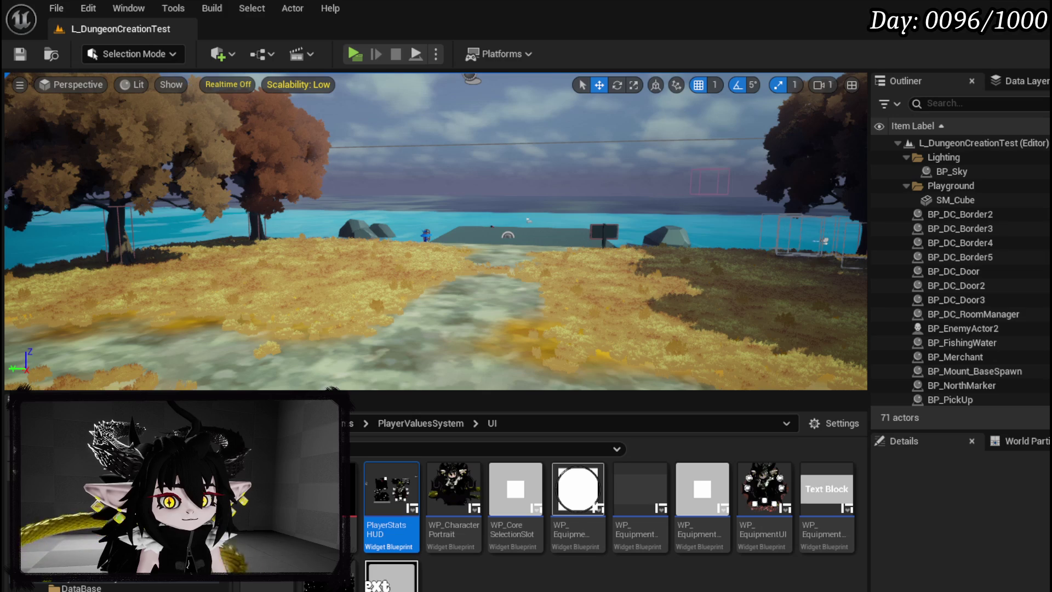
click(19, 54)
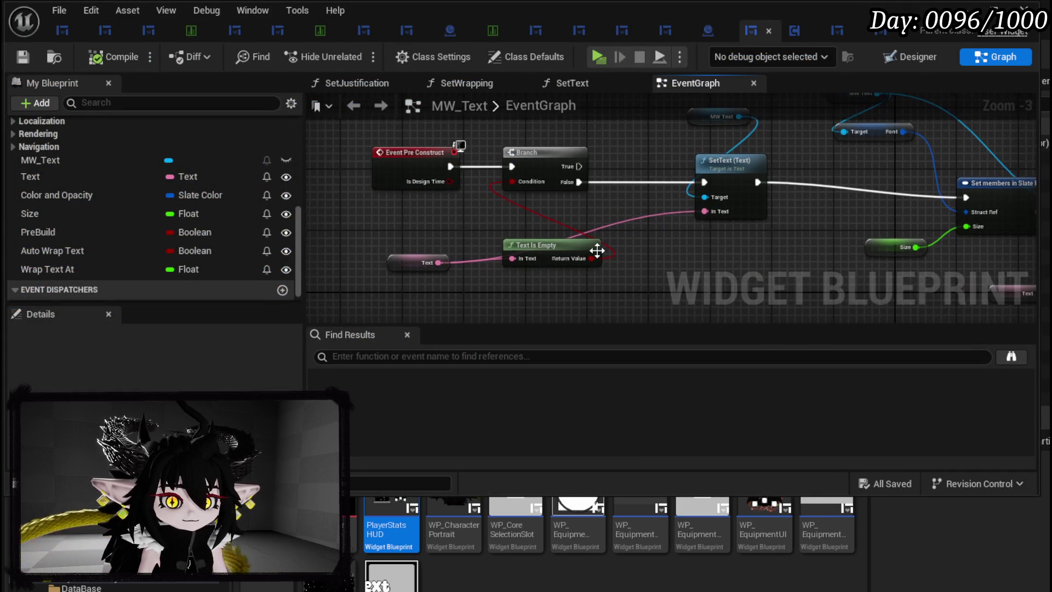
Move SetText (Text) ahead of Pre Build and Branch so it runs directly after Set Wrapping
click(408, 262)
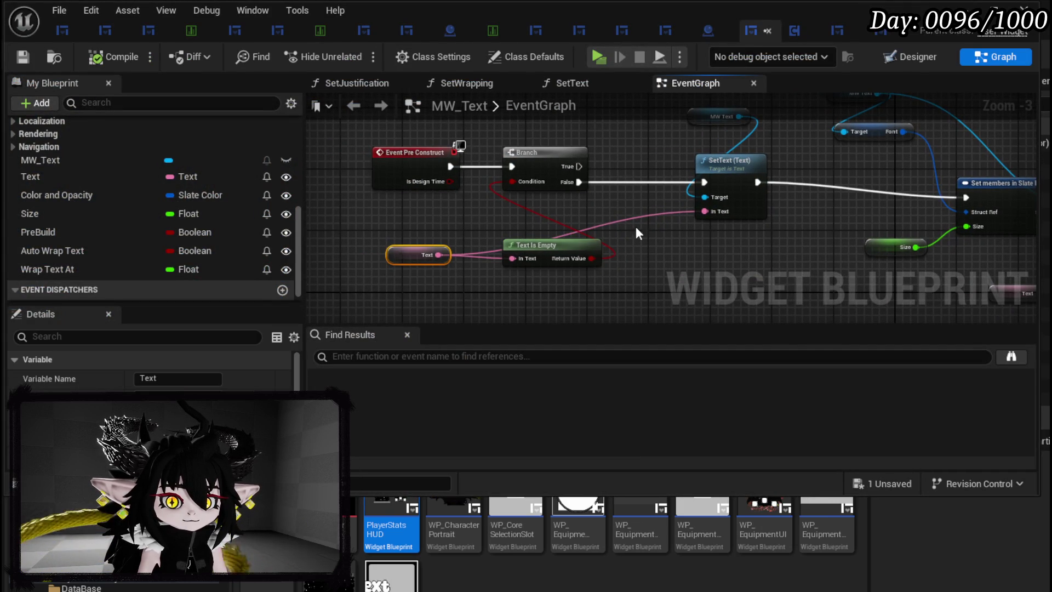
scroll(510, 188, down, 3)
scroll(509, 187, up, 3)
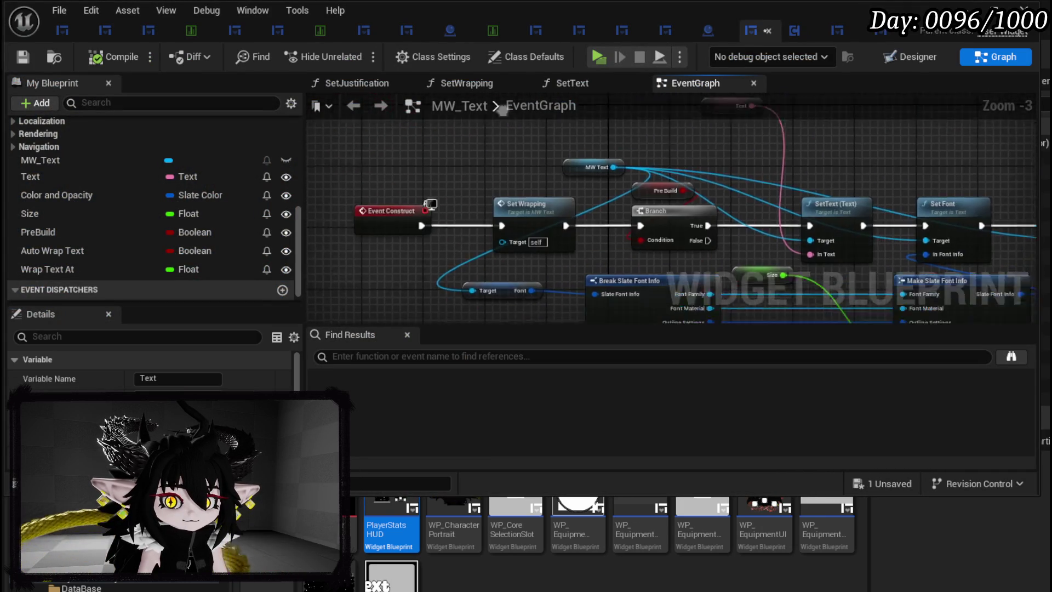
mouse_move(470, 95)
mouse_down()
mouse_move(431, 100)
mouse_move(432, 144)
mouse_up()
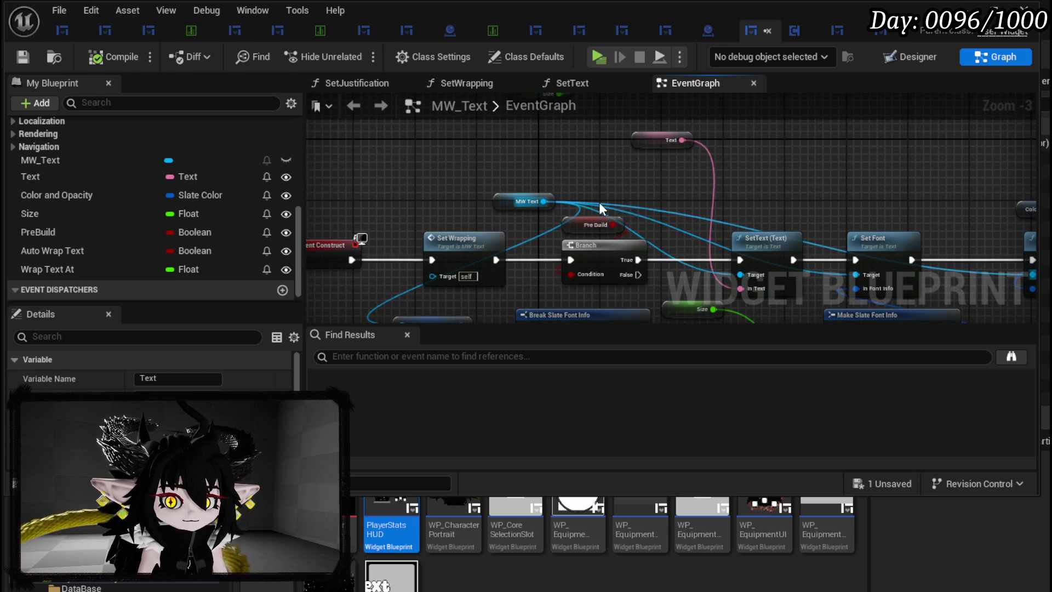
mouse_move(477, 237)
mouse_down()
mouse_move(592, 212)
mouse_move(546, 211)
mouse_up()
click(721, 203)
mouse_move(721, 206)
mouse_down()
mouse_move(616, 207)
mouse_move(596, 219)
mouse_up()
drag(757, 229, 532, 229)
mouse_move(622, 205)
mouse_down()
mouse_move(576, 252)
mouse_move(696, 233)
mouse_up()
drag(436, 247, 506, 248)
drag(436, 243, 675, 247)
Connect Branch True to Set Font, shift the MW Text and SetText nodes down-left, then compile, save and close
drag(631, 215, 544, 210)
drag(667, 243, 769, 243)
drag(639, 210, 829, 269)
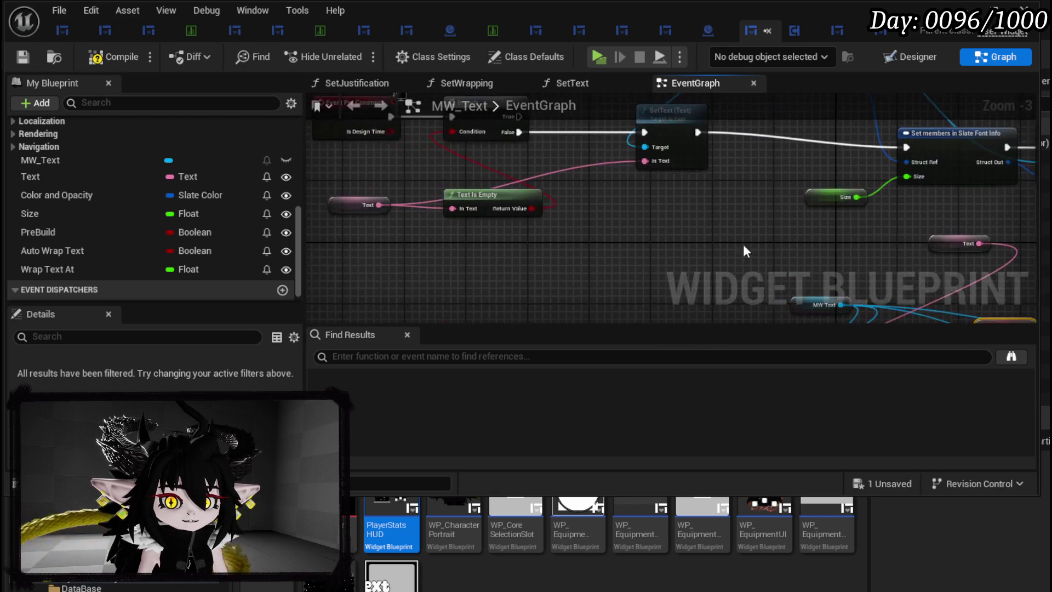
drag(563, 212, 559, 255)
mouse_move(584, 163)
mouse_down()
mouse_move(578, 178)
mouse_move(648, 120)
mouse_up()
mouse_move(648, 186)
mouse_down()
mouse_move(632, 264)
mouse_move(898, 219)
mouse_move(767, 214)
mouse_move(597, 286)
mouse_up()
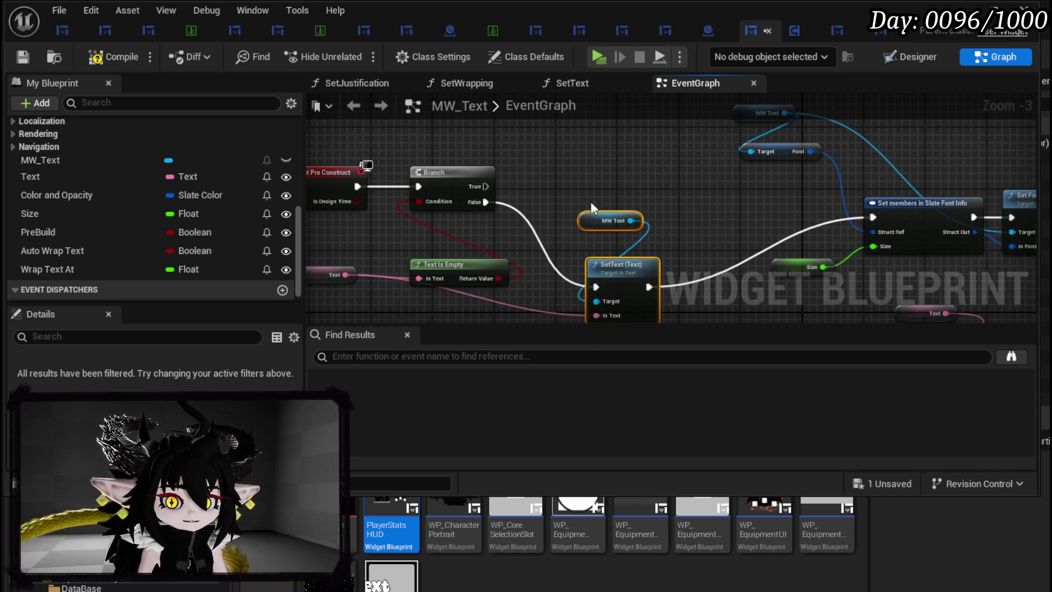
click(28, 56)
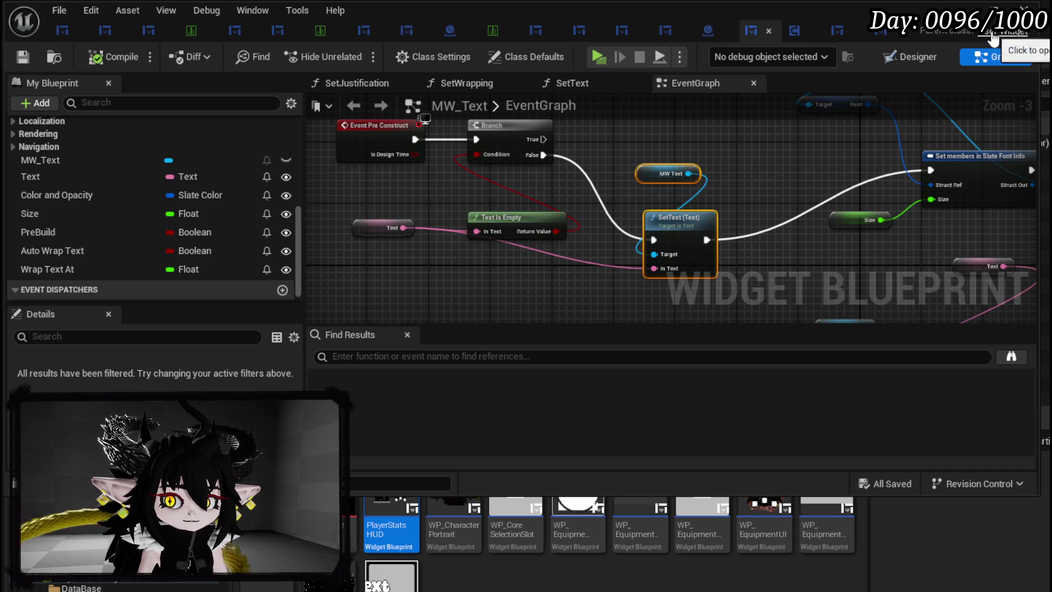
click(965, 7)
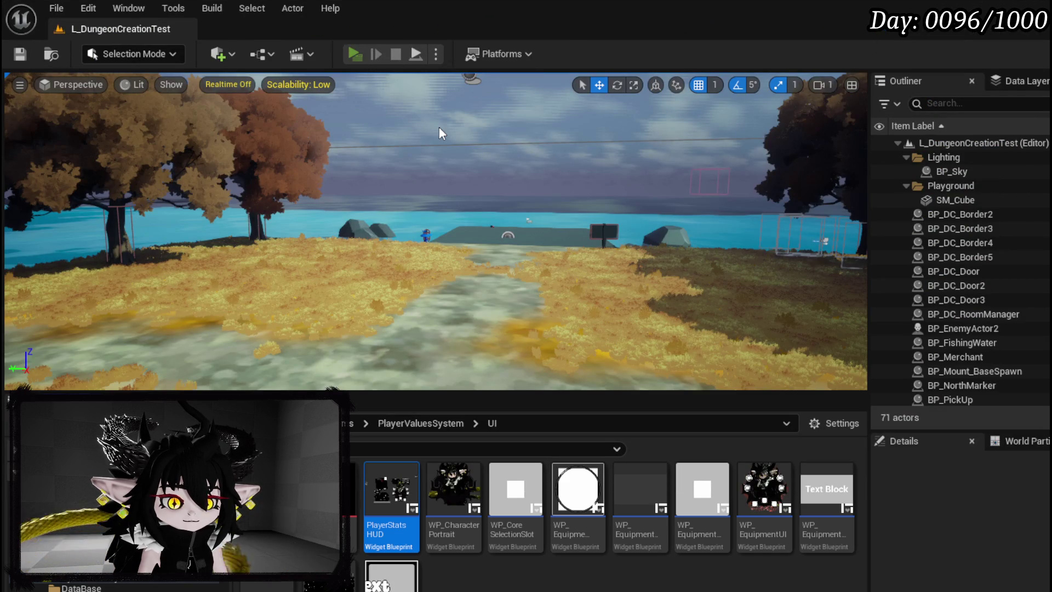
key(alt+p)
key(Escape)
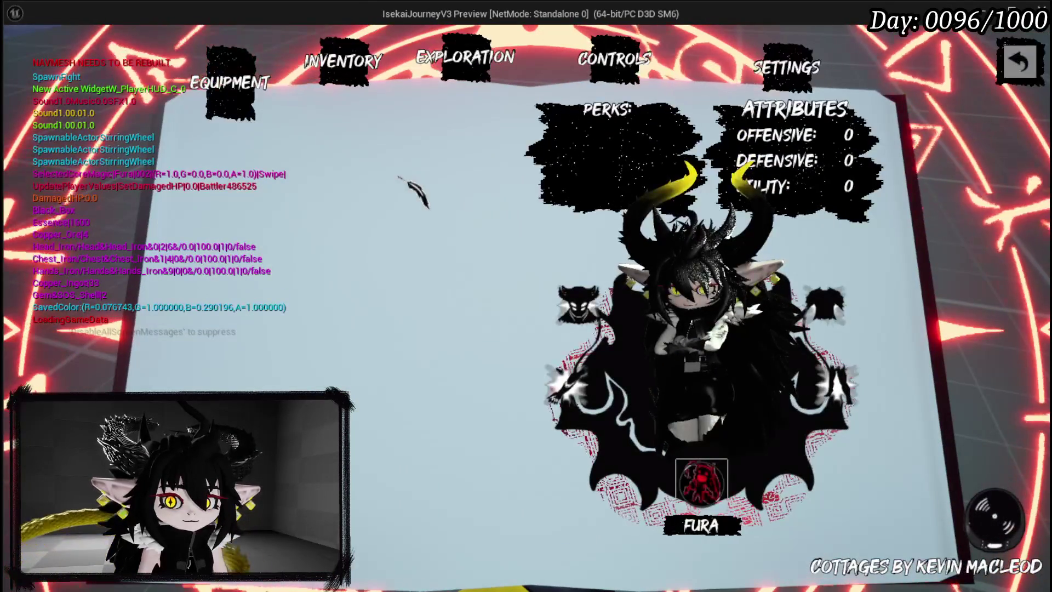
mouse_move(789, 123)
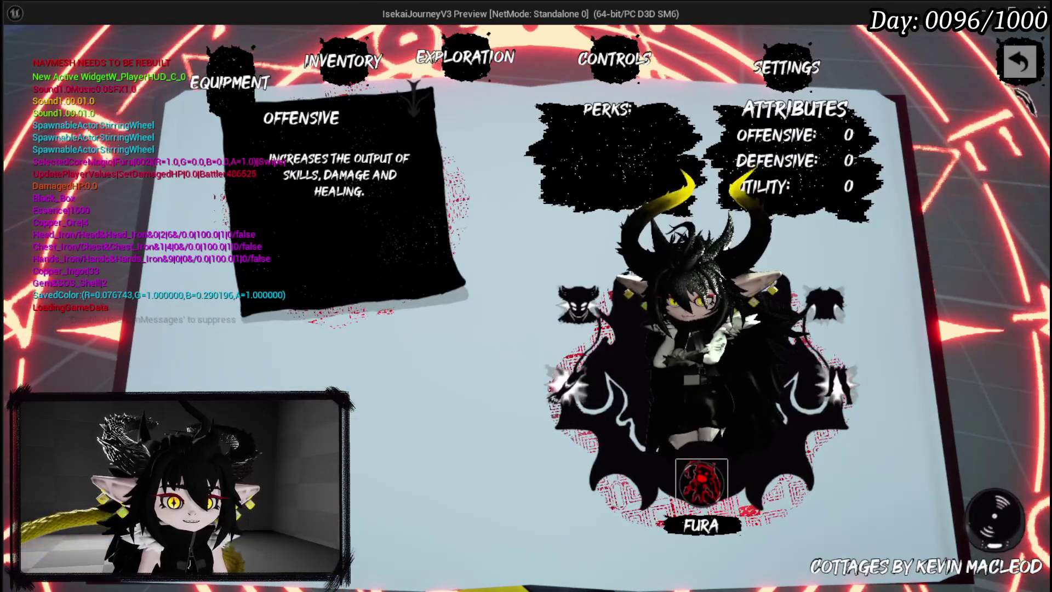
mouse_move(803, 162)
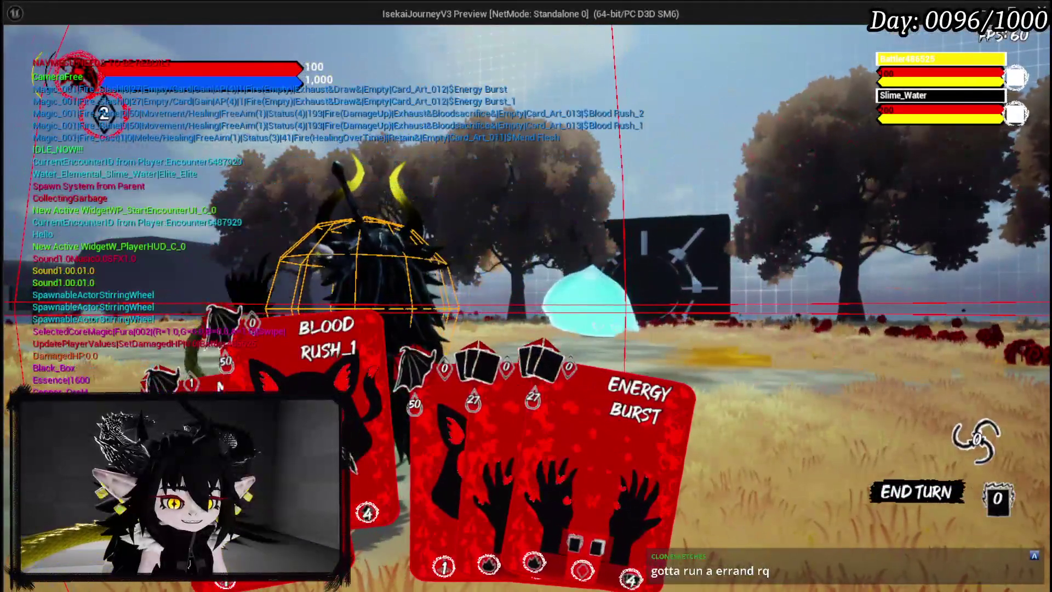
click(234, 500)
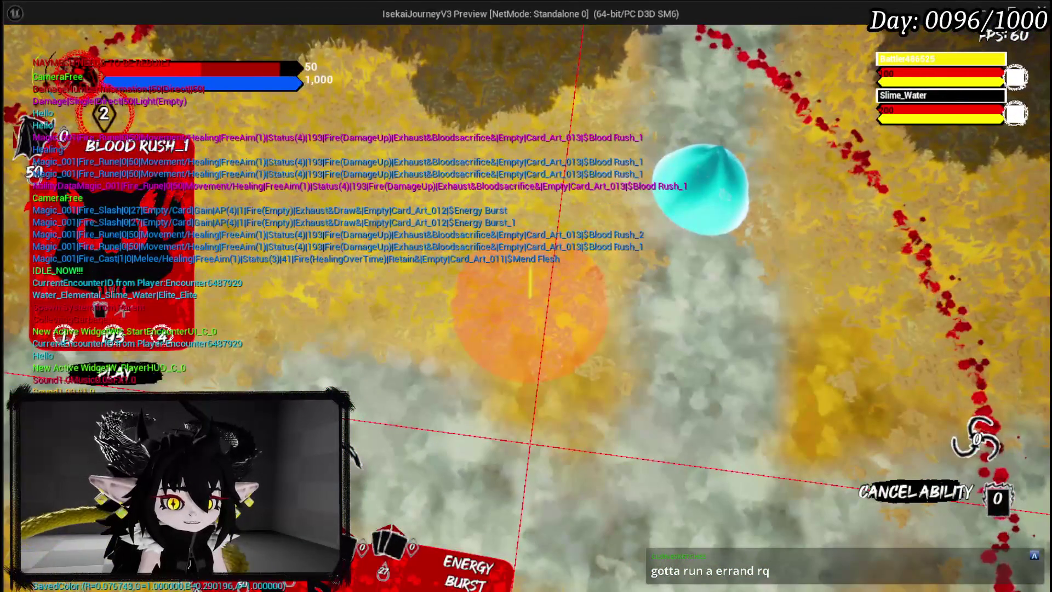
click(530, 442)
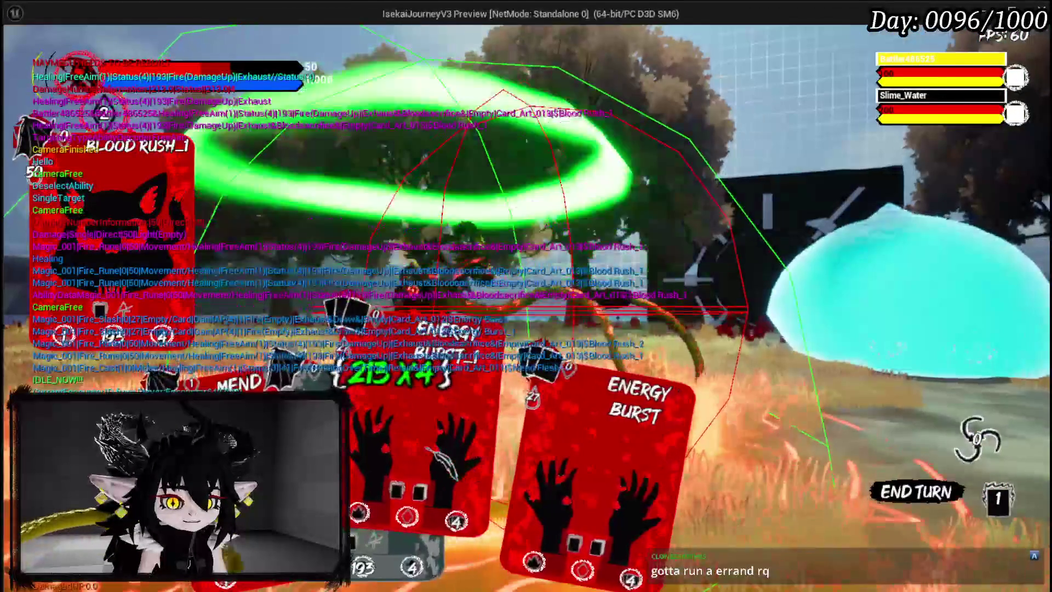
click(493, 403)
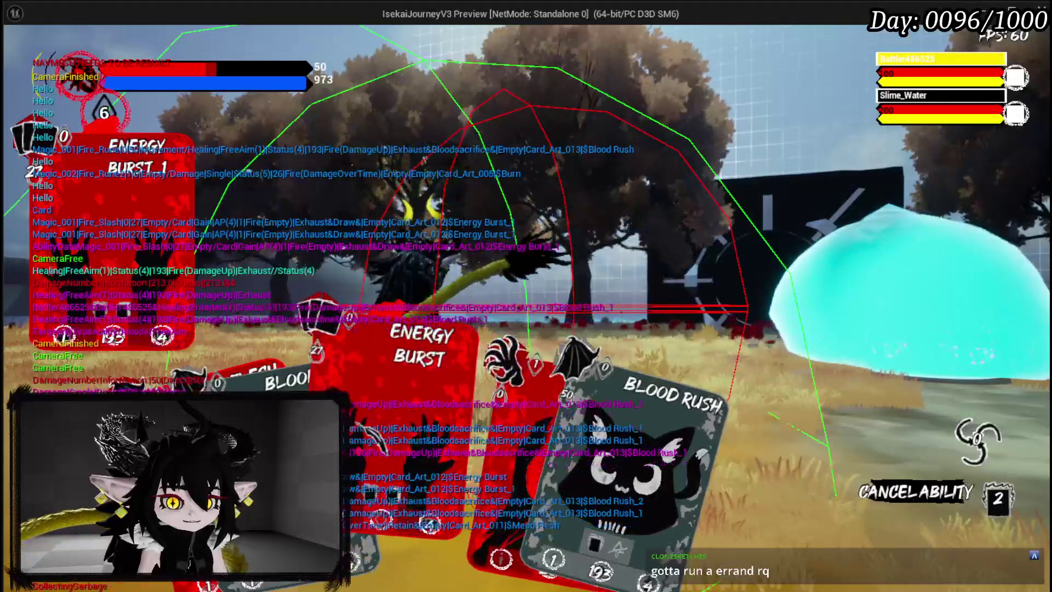
click(618, 421)
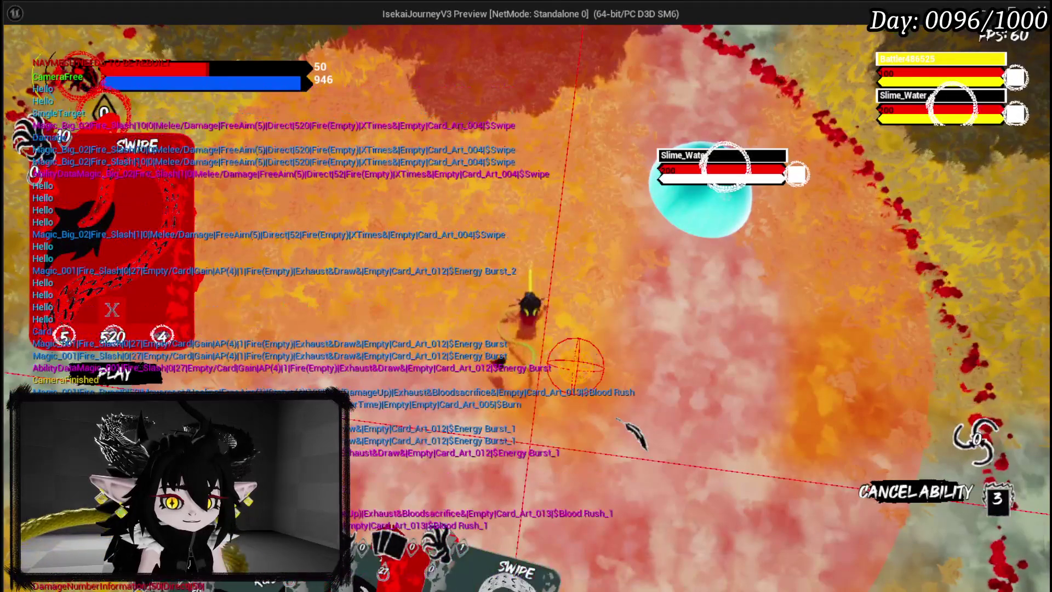
click(618, 420)
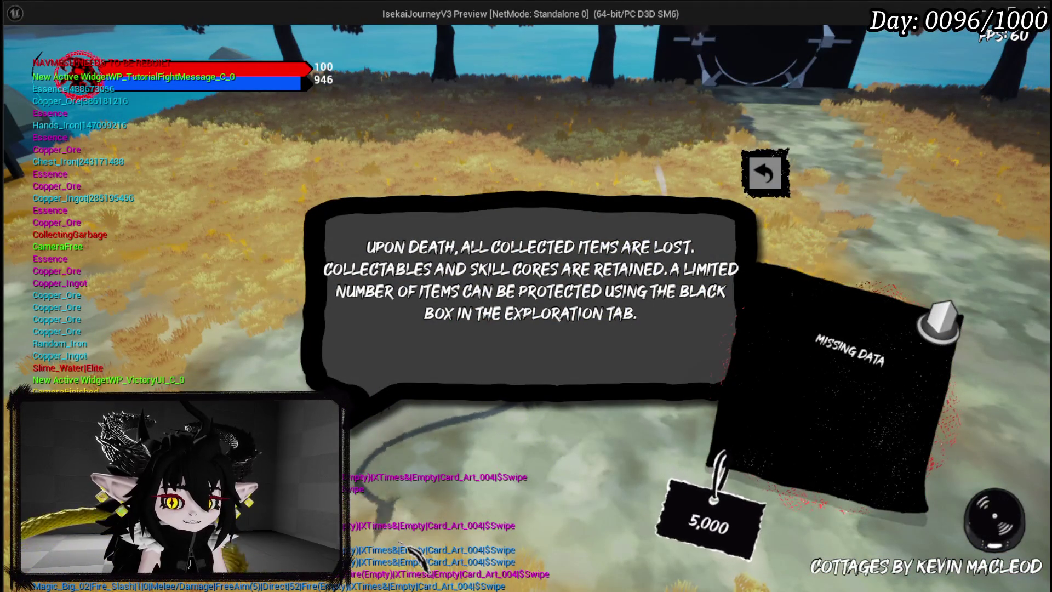
key(Escape)
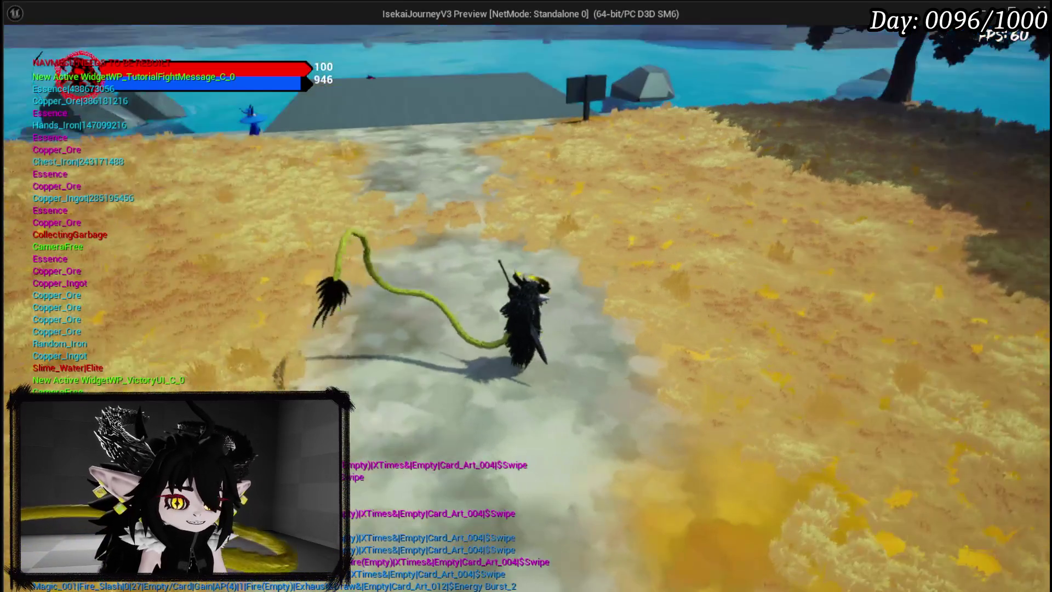
key(alt+Tab)
click(396, 54)
click(20, 54)
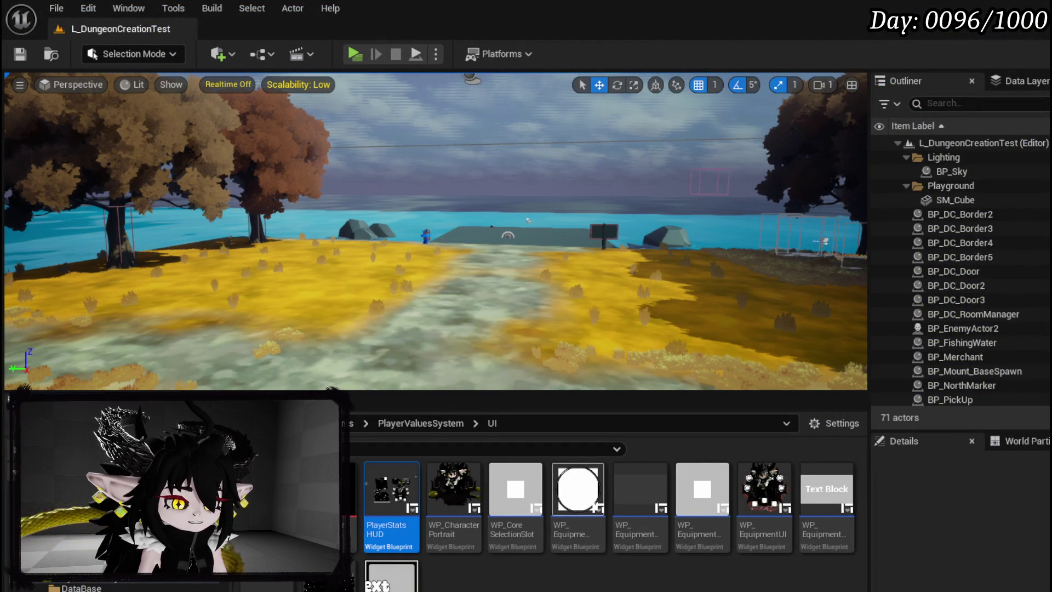
Wire Branch False straight into Set members in Slate Font Info, reposition Pre Construct and Branch, then close the editor
key(alt+Tab)
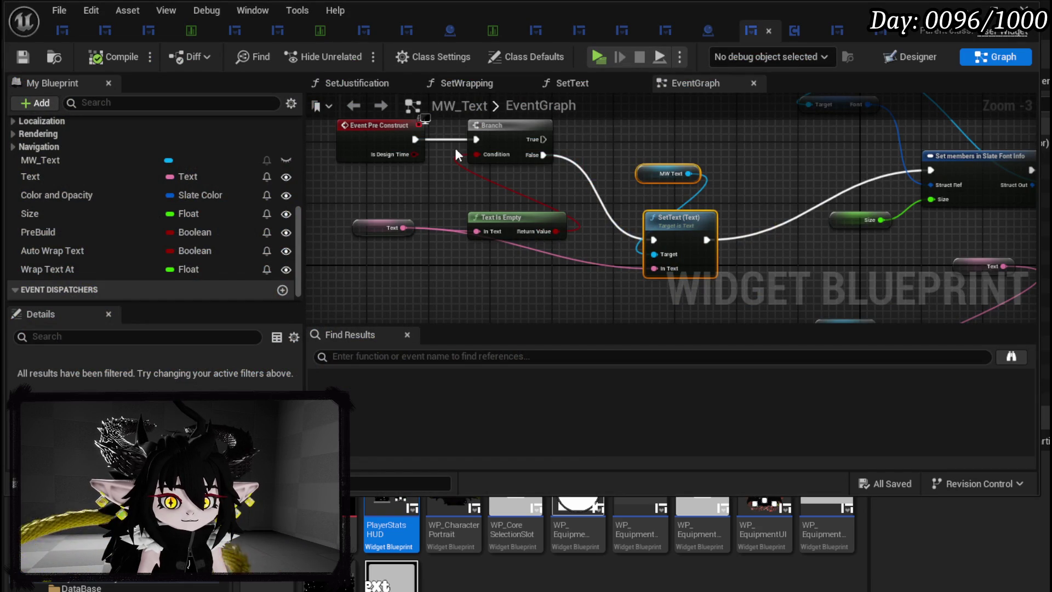
mouse_move(537, 155)
mouse_down()
mouse_move(974, 189)
mouse_move(926, 174)
mouse_move(929, 167)
mouse_up()
mouse_move(358, 193)
mouse_down()
mouse_move(553, 116)
mouse_move(508, 152)
mouse_up()
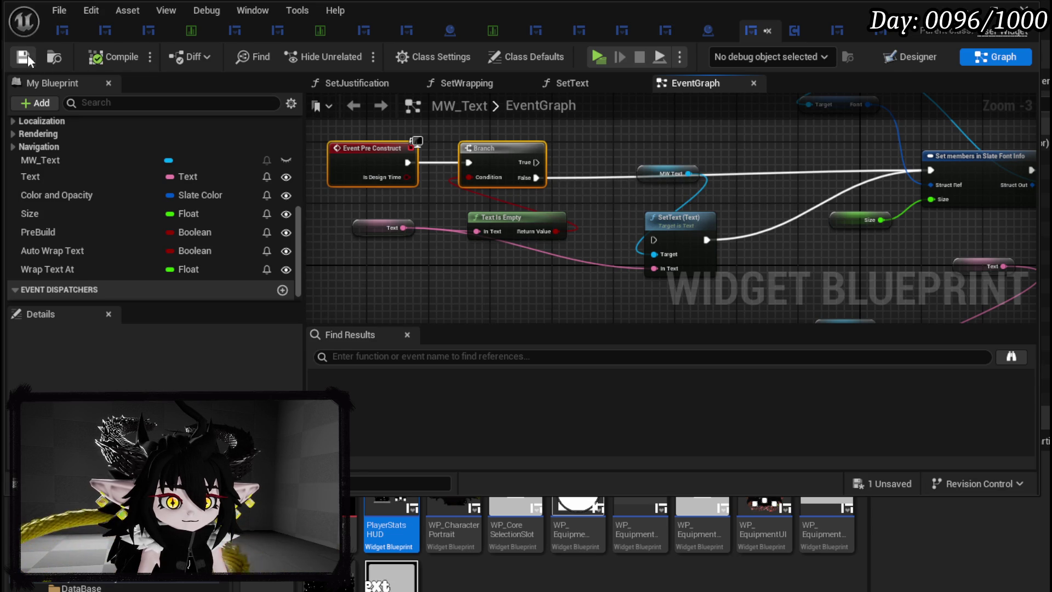
click(964, 7)
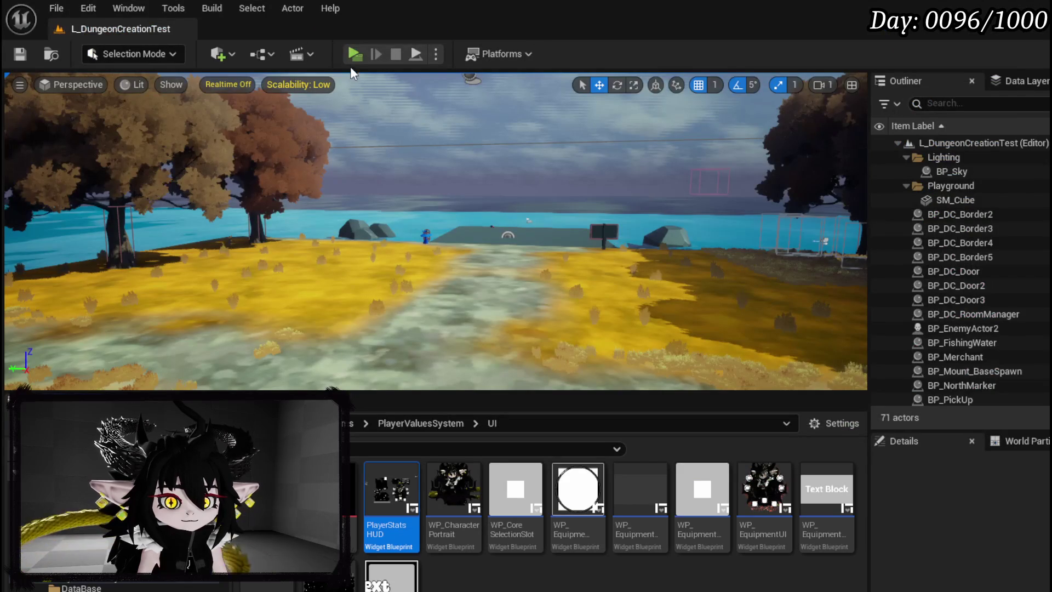
Launch a playtest and check the Materials items on the Inventory page, including Copper Ore
key(alt+p)
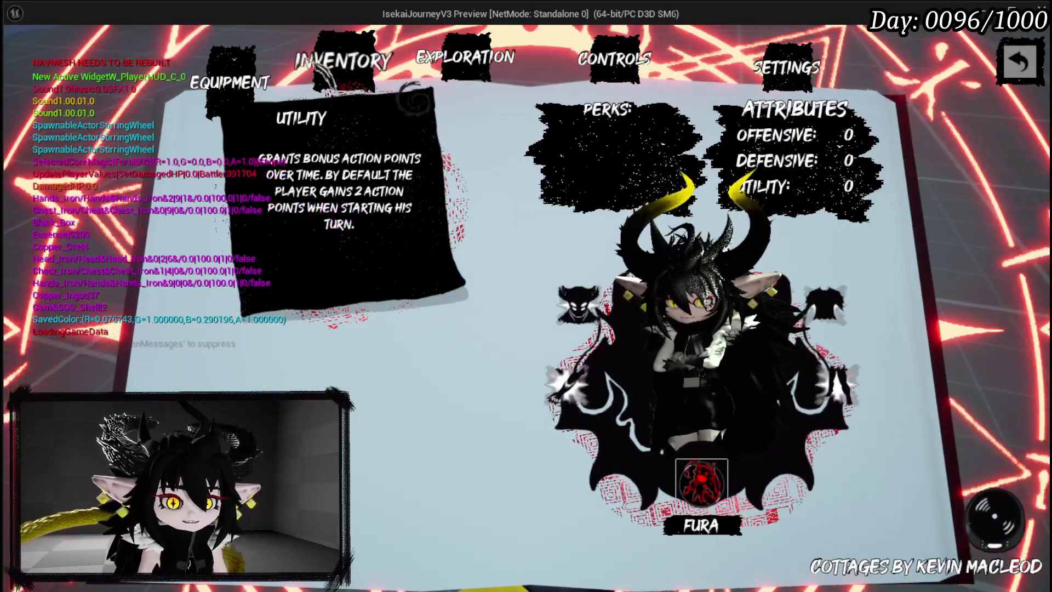
click(342, 60)
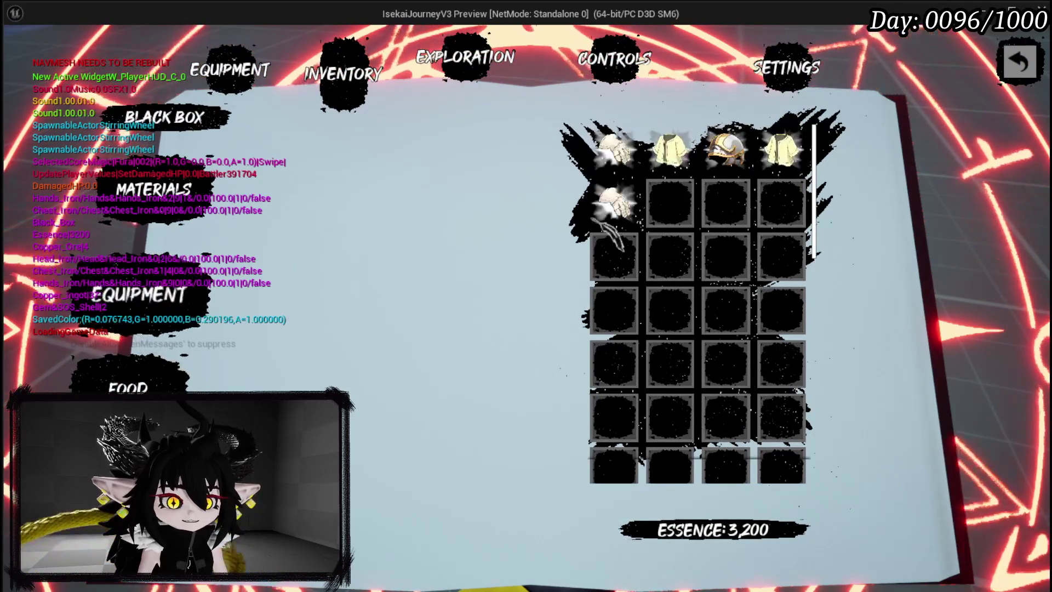
click(182, 181)
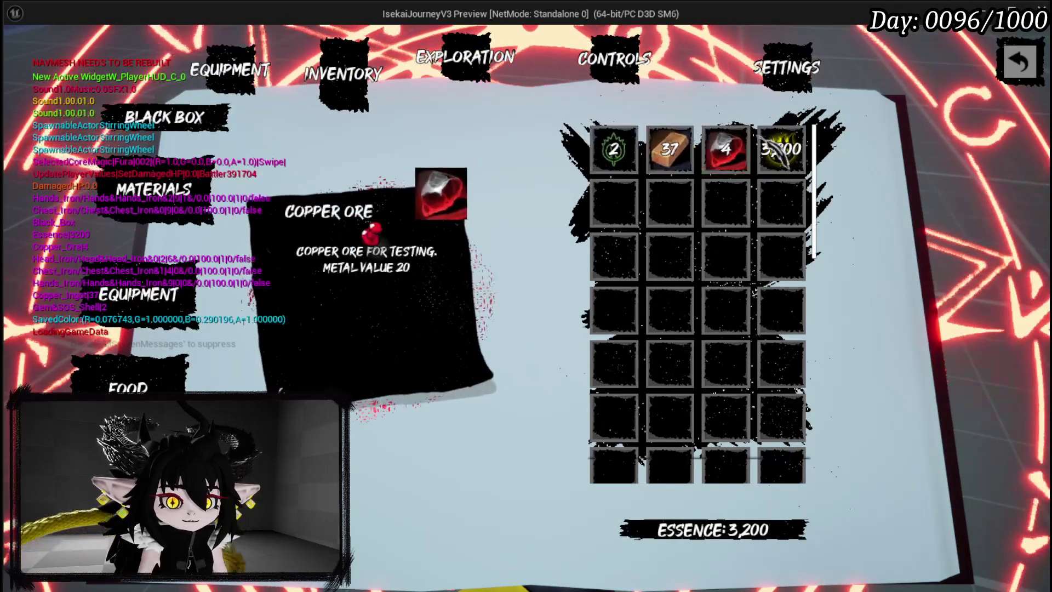
key(Escape)
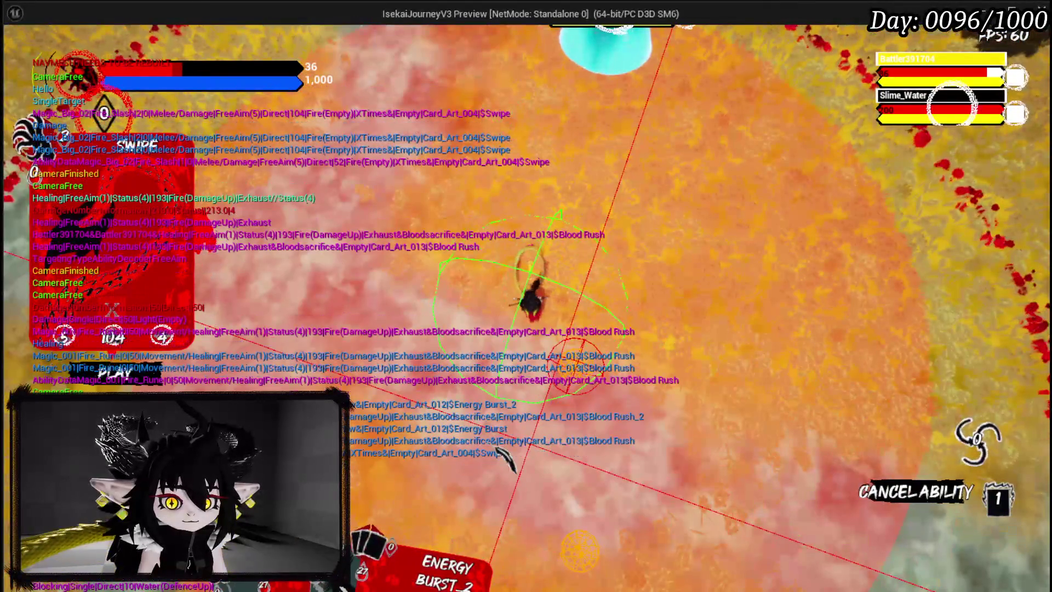
Win the Slime_Water battle, collect all loot, and dismiss the item-loss tutorial
click(496, 449)
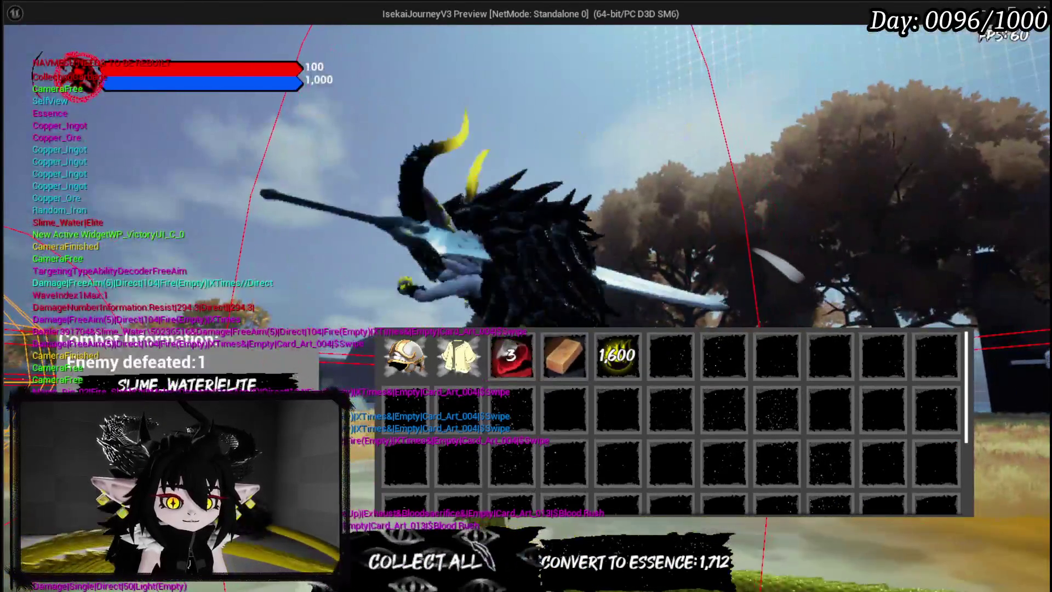
click(425, 559)
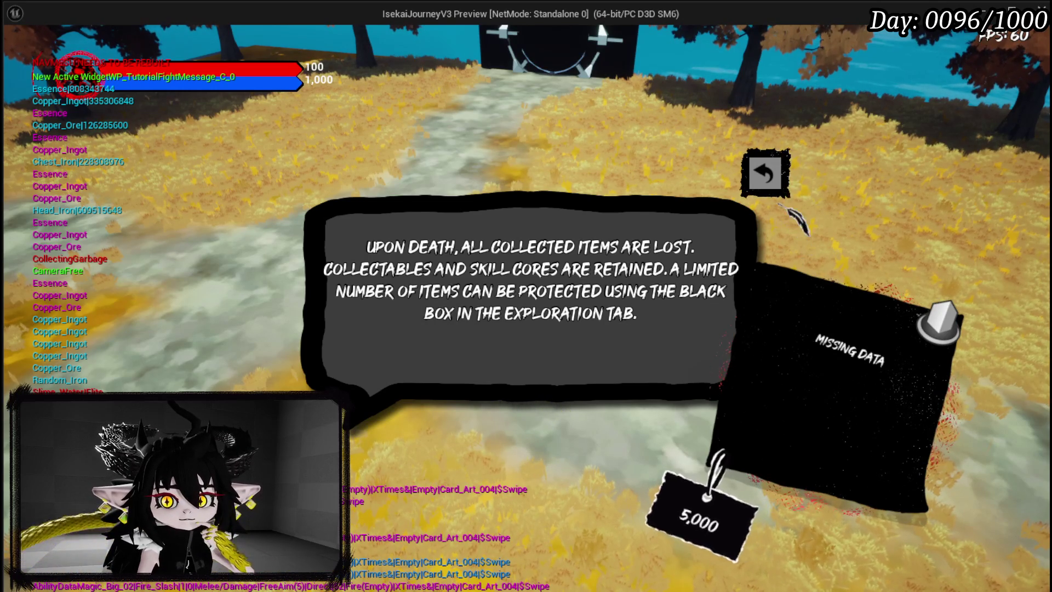
key(Escape)
key(Escape)
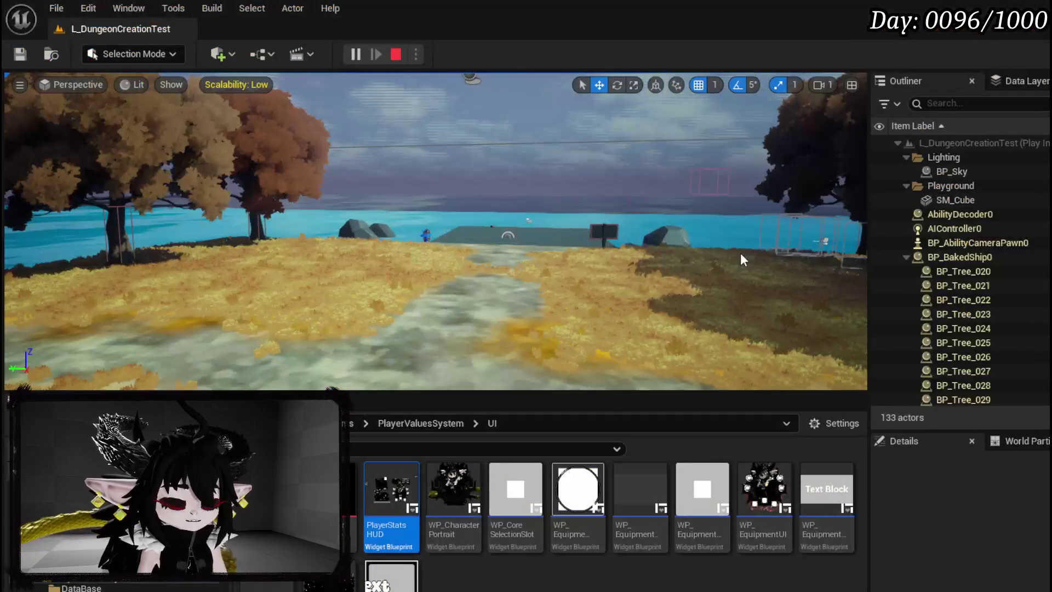
Save all assets and move the Text variable node below Text Is Empty in Pre Construct
click(27, 55)
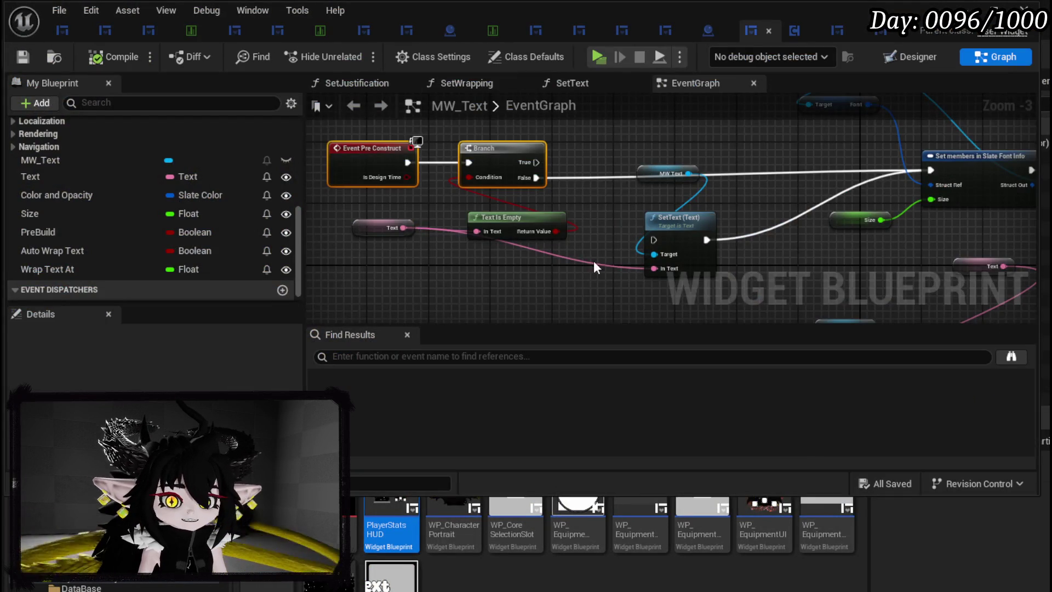
mouse_move(595, 262)
mouse_down()
mouse_move(565, 261)
mouse_move(657, 243)
mouse_up()
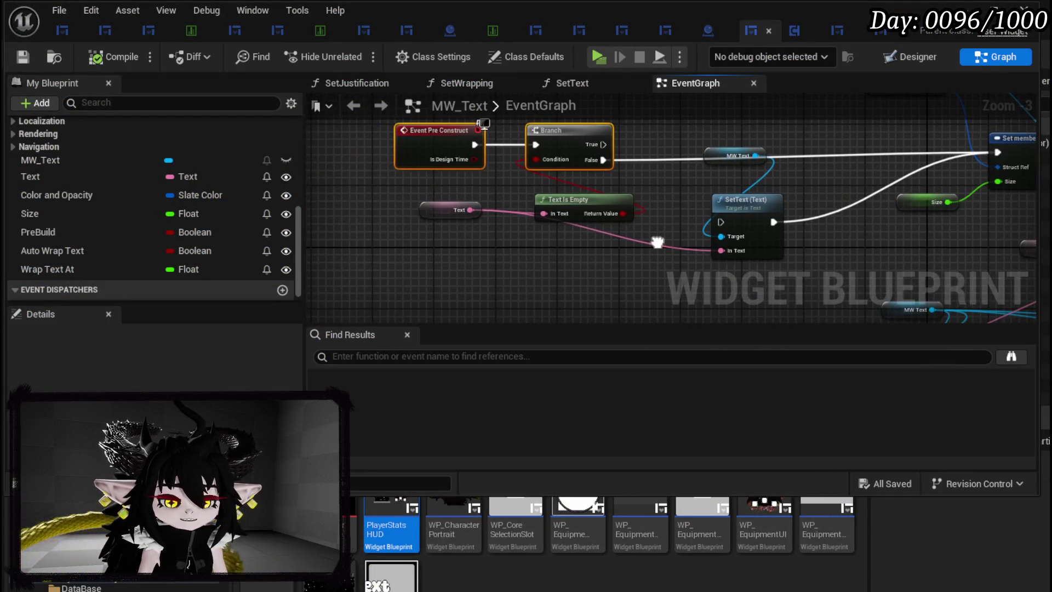
mouse_move(433, 218)
mouse_down()
mouse_move(442, 248)
mouse_move(471, 265)
mouse_up()
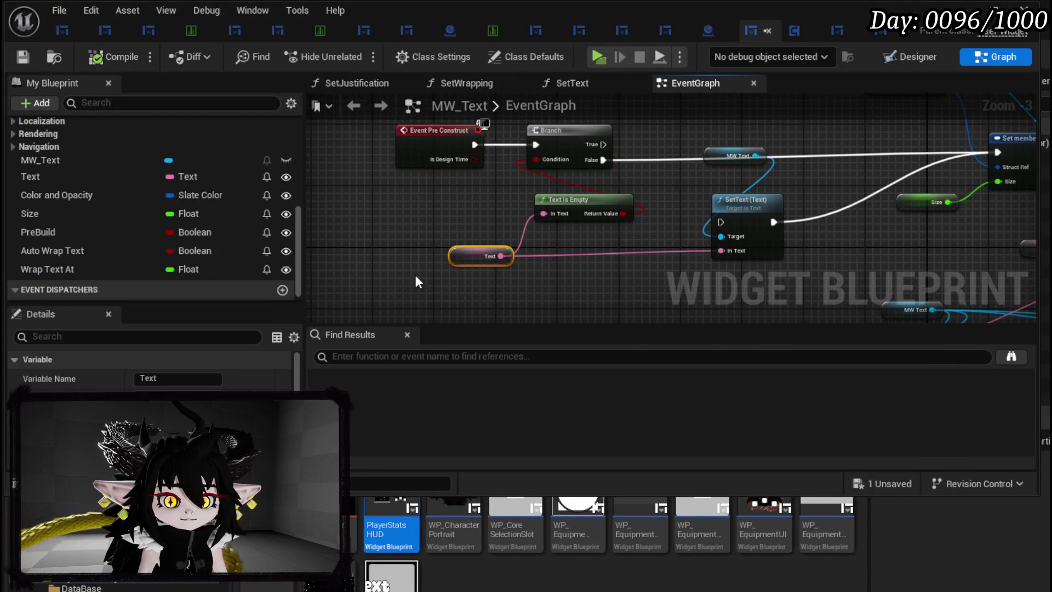
scroll(148, 216, up, 5)
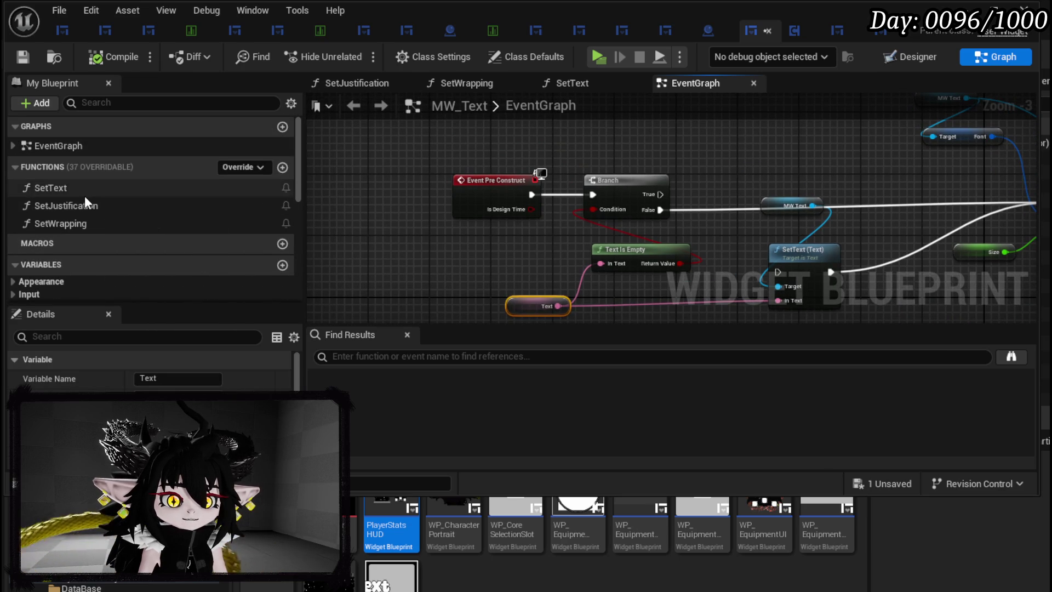
Tidy the SET and SetText nodes in MW_Text's SetText function, save, and go back to EventGraph
click(85, 192)
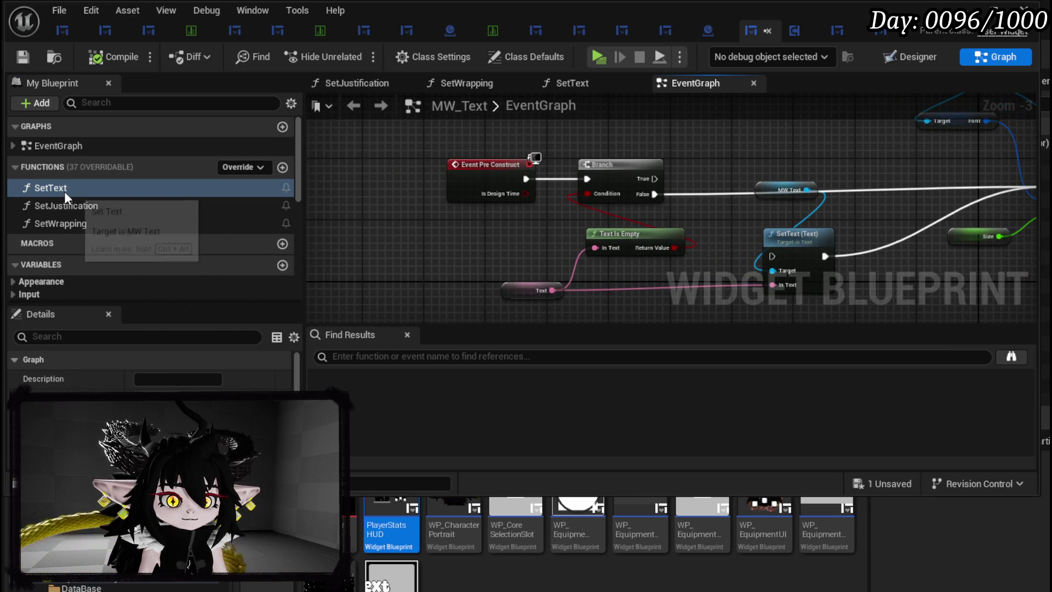
double_click(64, 189)
mouse_move(526, 290)
mouse_down()
mouse_move(622, 213)
mouse_move(624, 189)
mouse_up()
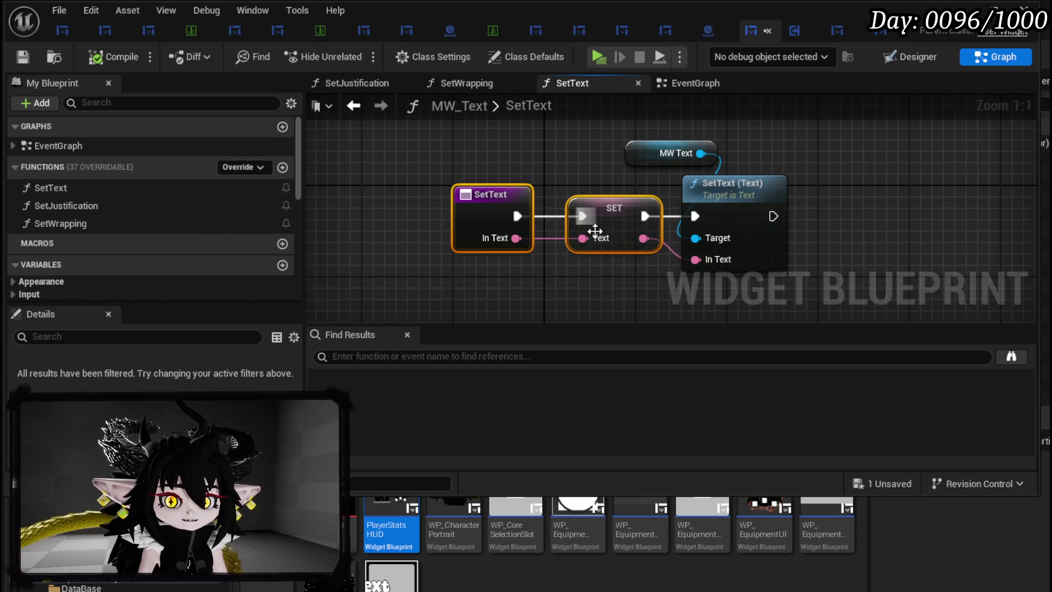
click(489, 261)
key(ctrl+s)
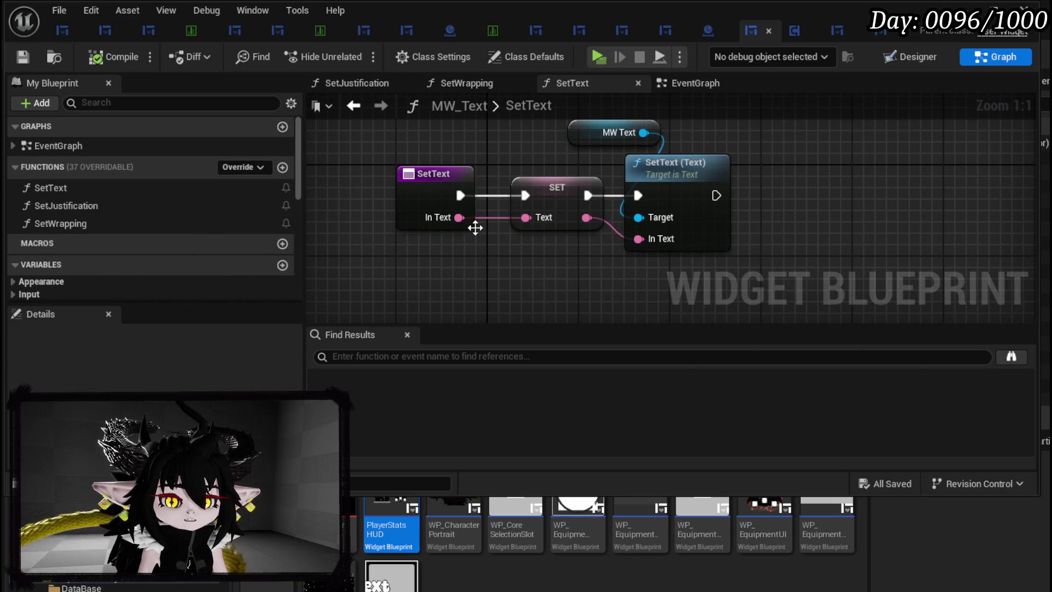
drag(558, 188, 517, 164)
click(547, 156)
click(377, 169)
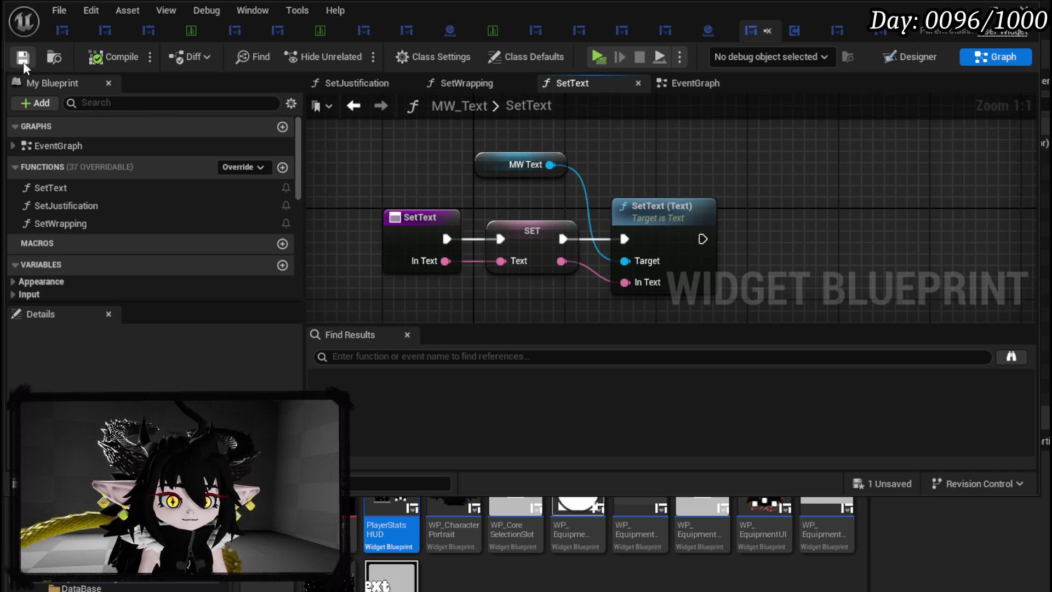
click(353, 107)
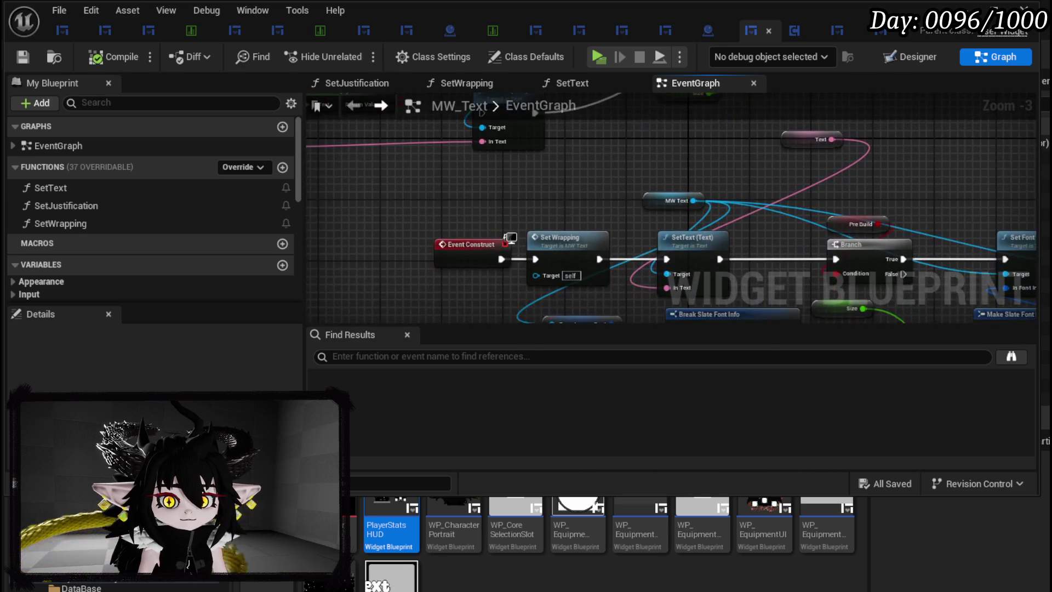
Place the Text getter node beside Set Wrapping in MW_Text's EventGraph
mouse_move(799, 134)
mouse_down()
mouse_move(527, 208)
mouse_move(560, 203)
mouse_up()
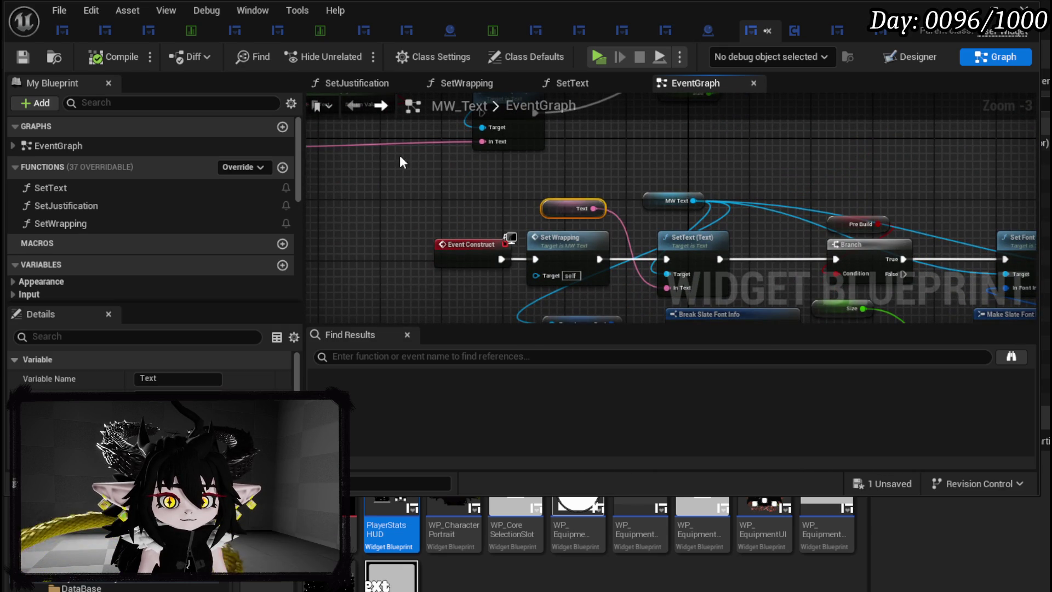
click(400, 156)
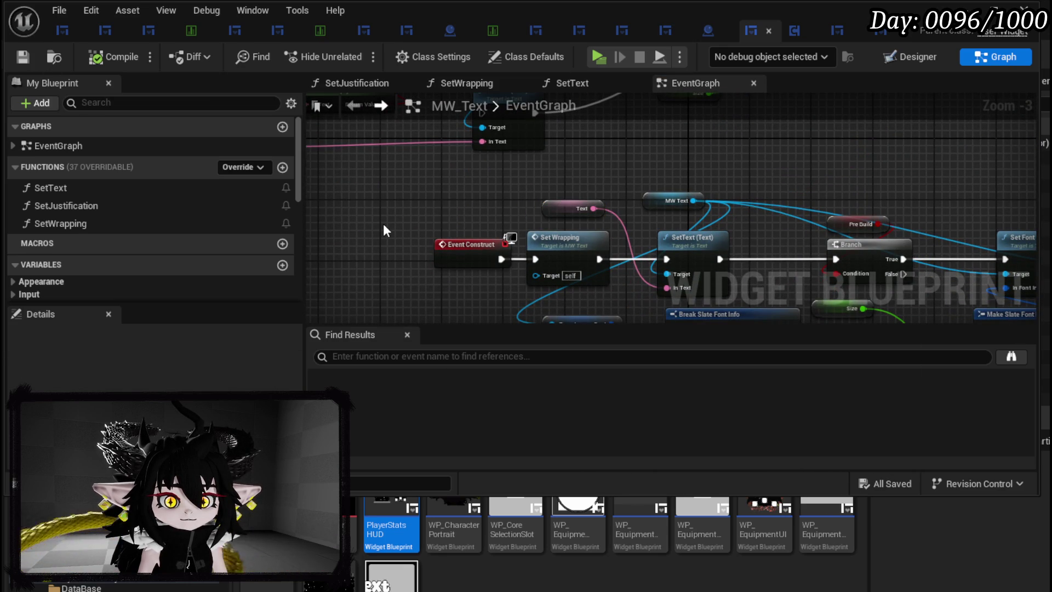
scroll(105, 245, down, 5)
scroll(107, 241, down, 3)
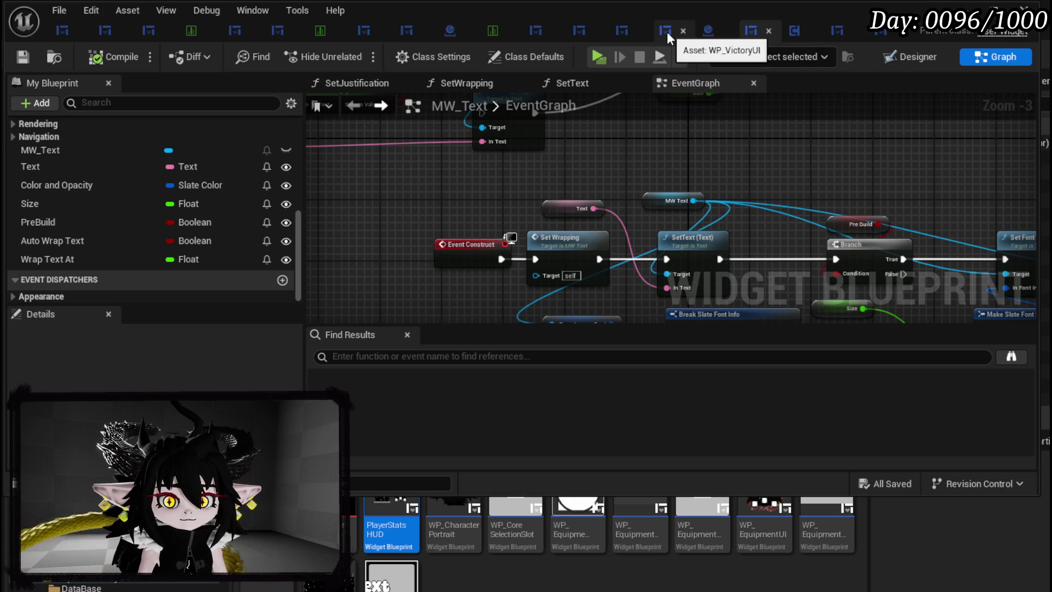
mouse_move(810, 193)
mouse_down()
mouse_move(566, 148)
mouse_move(748, 168)
mouse_move(426, 163)
mouse_move(439, 198)
mouse_up()
Inspect the Text variable and Set Font nodes, then switch to the WP_ItemToolTipp_Base blueprint
click(426, 182)
scroll(203, 384, down, 10)
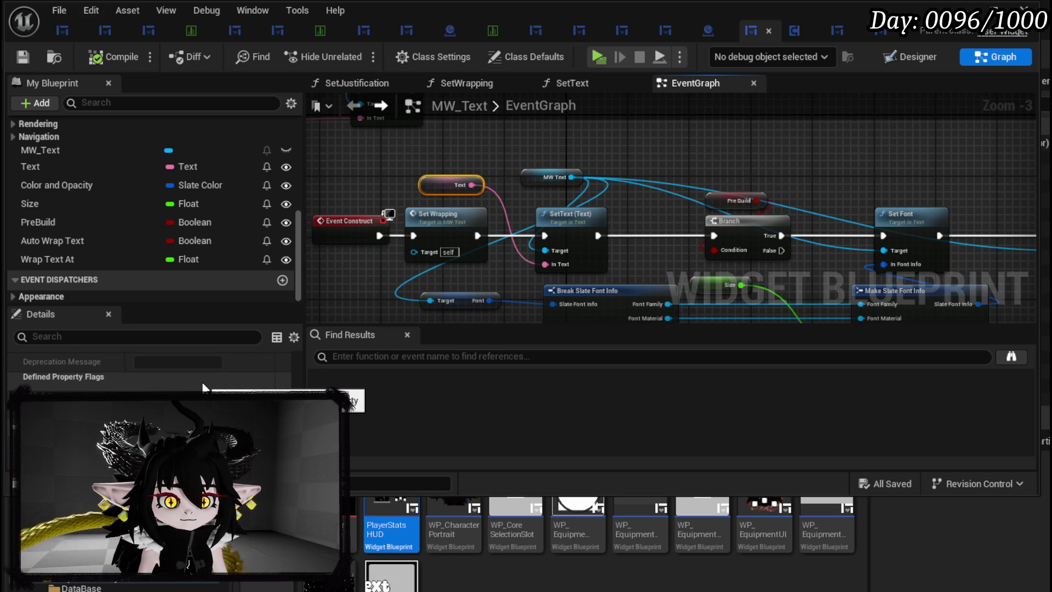
mouse_move(577, 211)
mouse_down()
mouse_move(287, 138)
mouse_move(353, 181)
mouse_move(746, 215)
mouse_up()
mouse_move(412, 208)
mouse_down()
mouse_move(526, 252)
mouse_move(580, 258)
mouse_up()
scroll(89, 159, up, 3)
scroll(89, 159, up, 2)
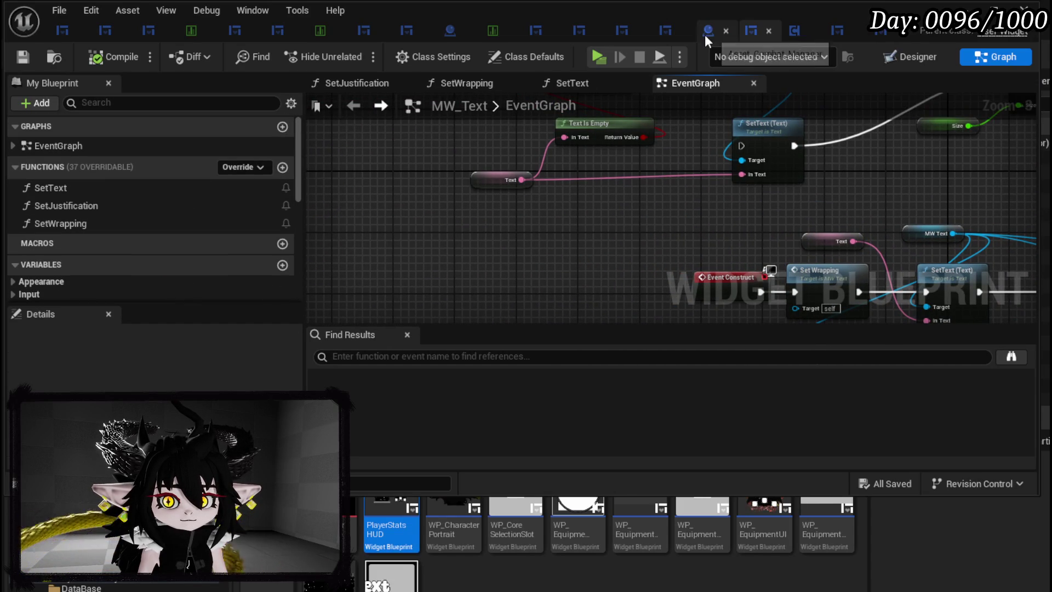
click(626, 35)
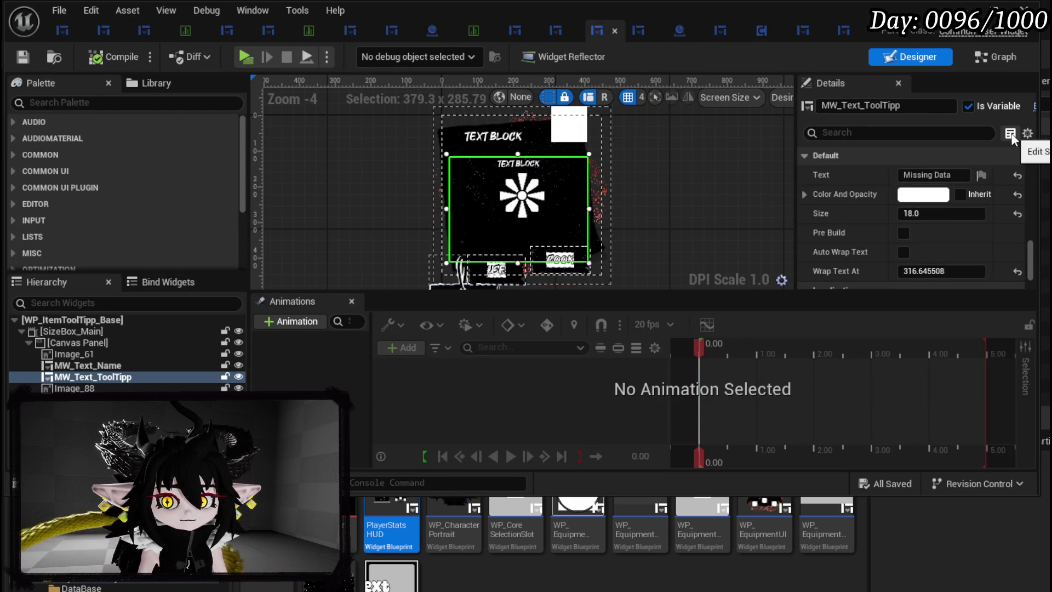
Open the SetToolTippDescripton function graph in the tooltip widget's Graph view
click(1001, 59)
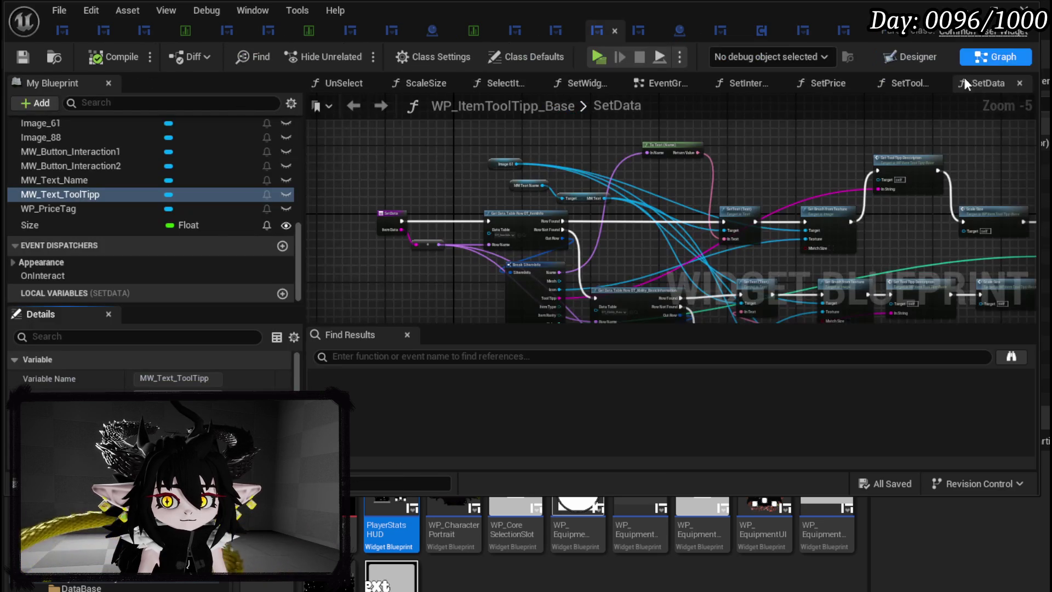
scroll(160, 186, up, 10)
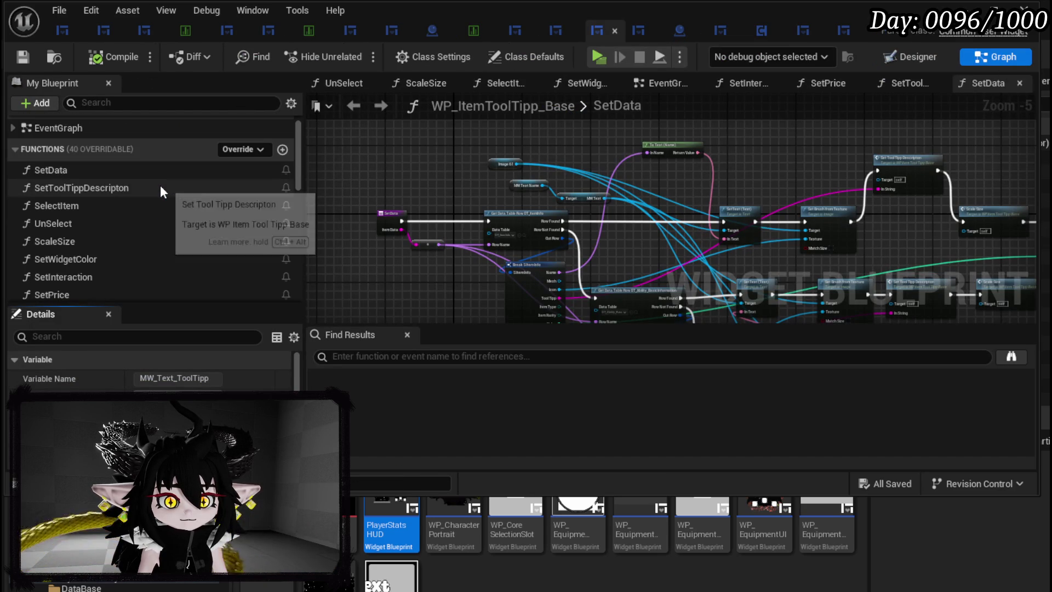
click(147, 170)
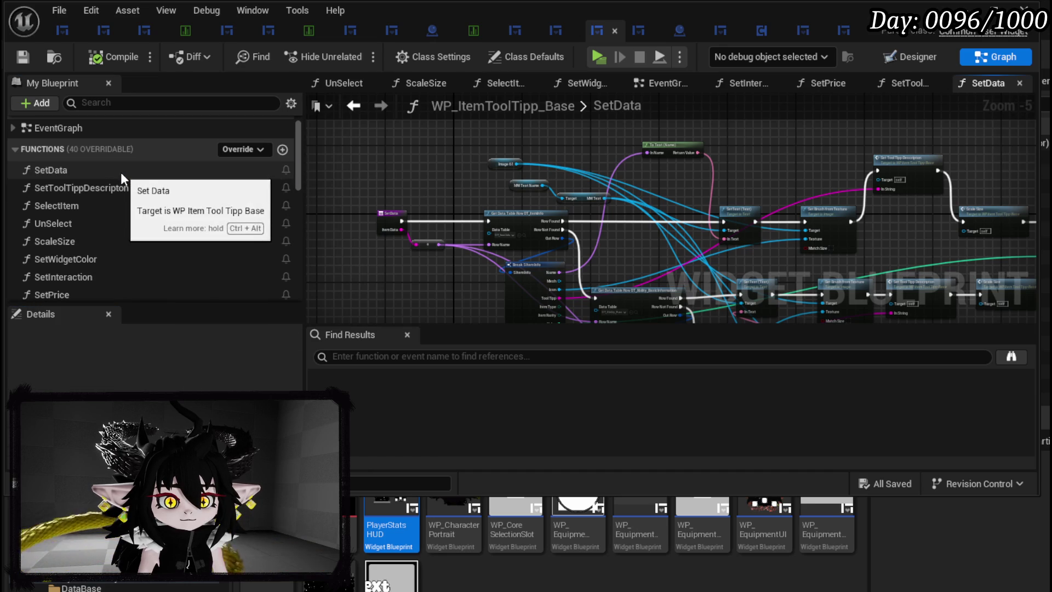
scroll(601, 186, up, 3)
double_click(808, 149)
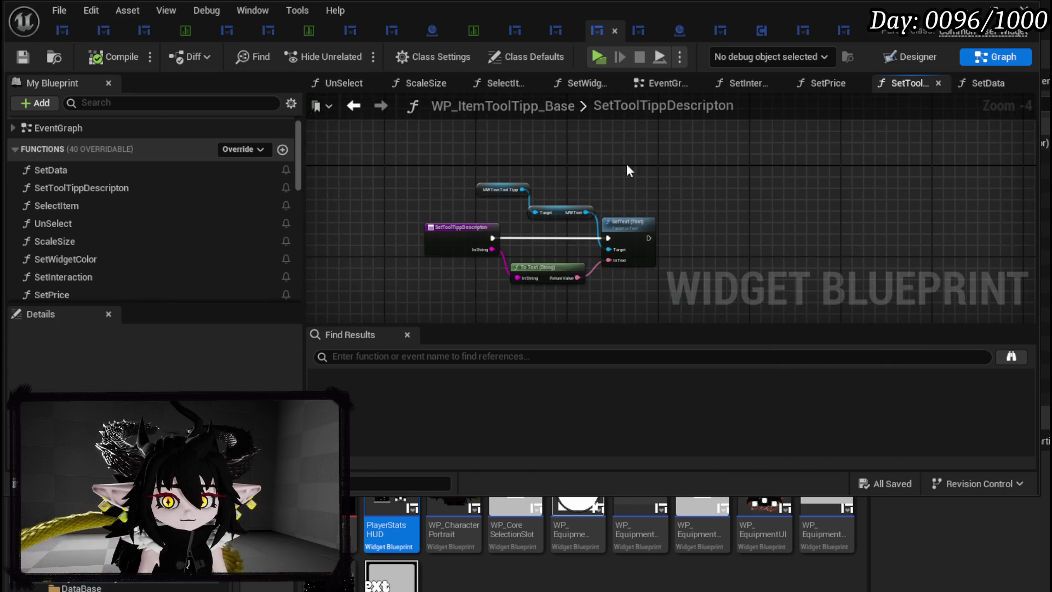
scroll(197, 222, down, 5)
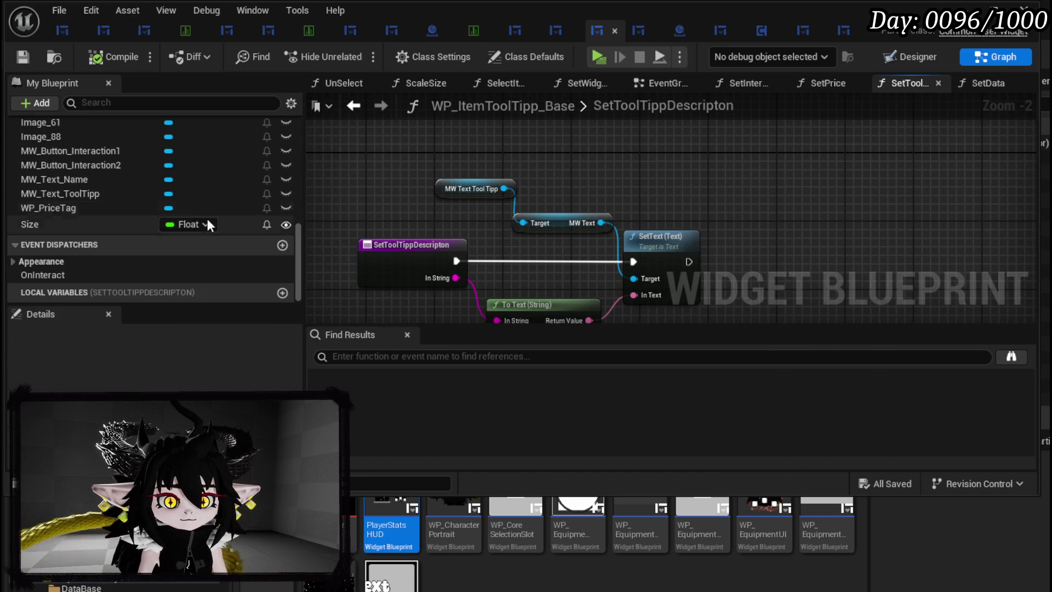
scroll(131, 176, up, 3)
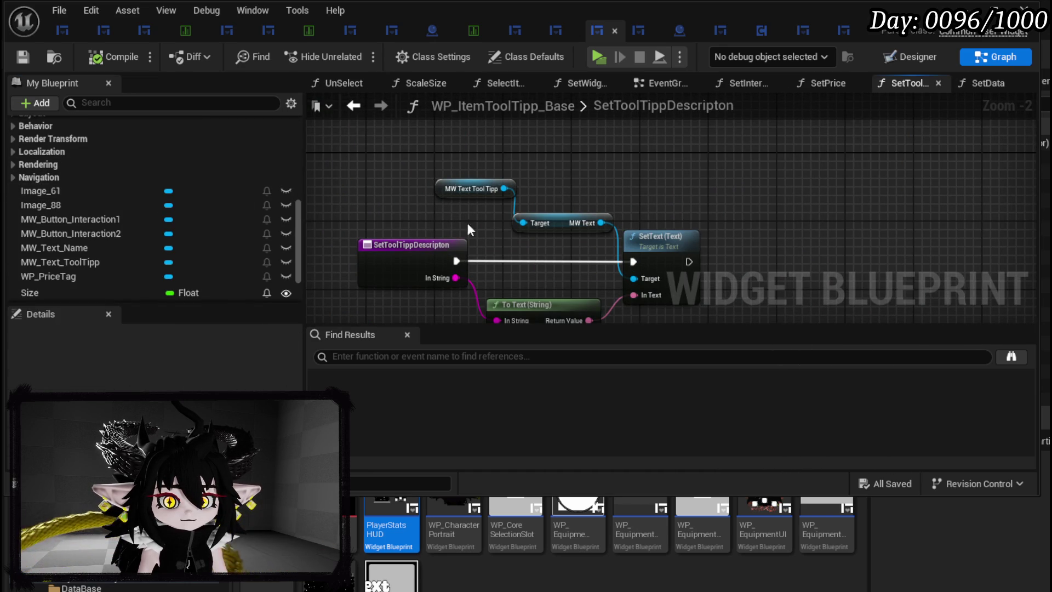
drag(510, 227, 514, 213)
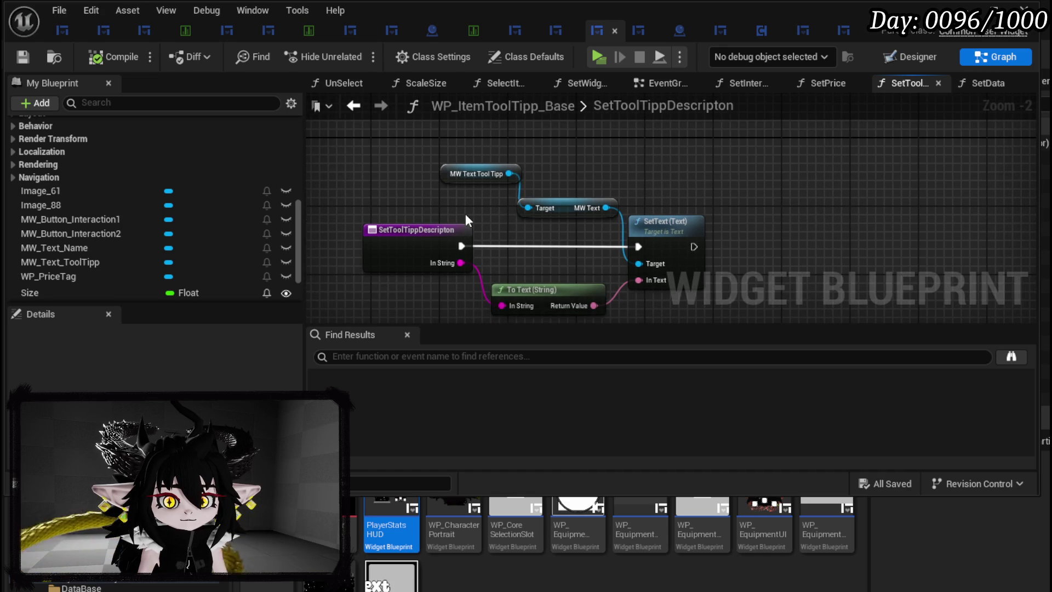
Add a SetText (Text) node from MW Text and move it to the right
mouse_move(468, 153)
mouse_down()
mouse_move(549, 214)
mouse_move(453, 189)
mouse_move(526, 220)
mouse_up()
text(set text)
key(Return)
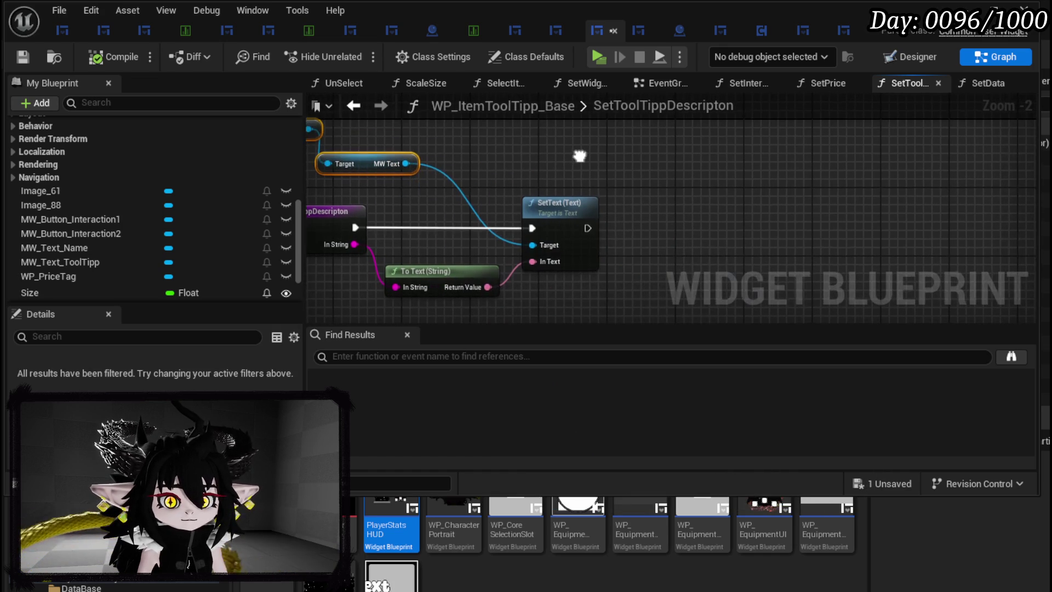
drag(580, 156, 671, 162)
drag(665, 220, 741, 227)
drag(574, 176, 639, 189)
Add a SET Text node fed by To Text, route execution through it into SetText's In Text, and compile
mouse_move(562, 182)
mouse_down()
mouse_move(550, 184)
mouse_move(579, 232)
mouse_up()
text(set)
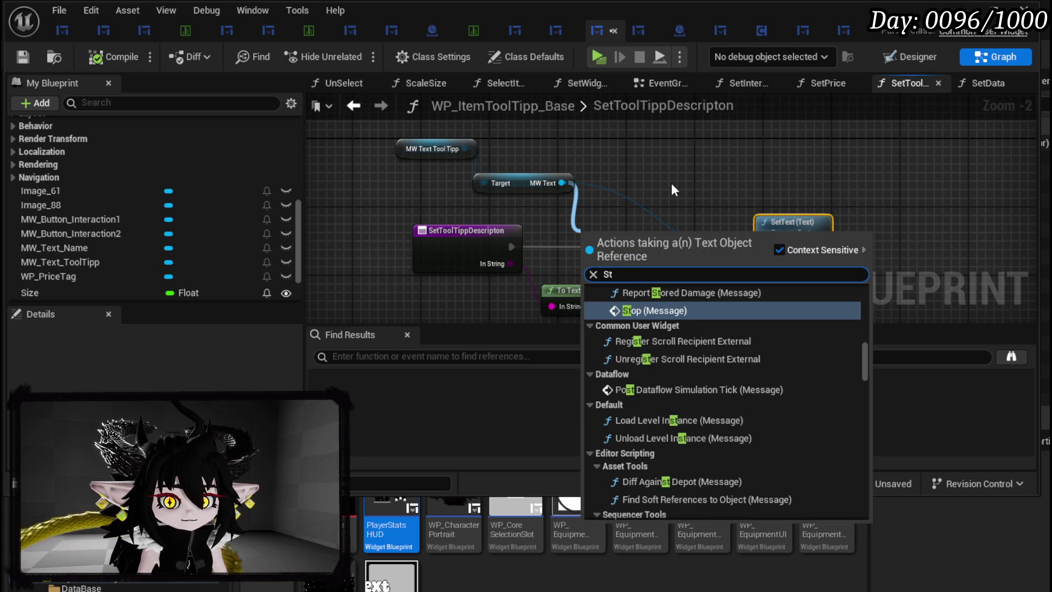
text( Text)
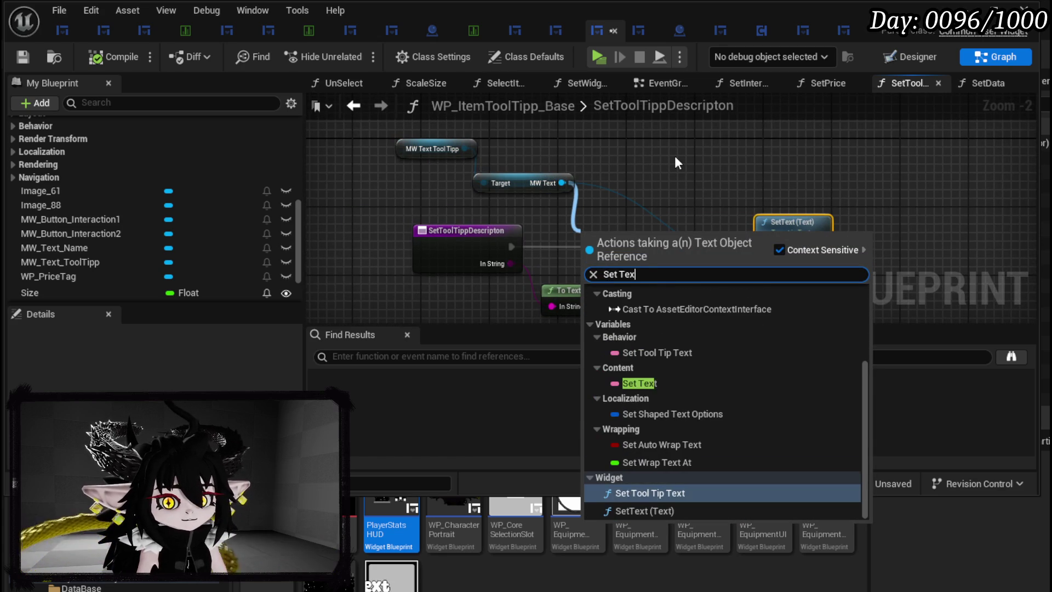
click(636, 381)
drag(612, 242, 688, 254)
click(558, 295)
mouse_move(558, 296)
mouse_down()
mouse_move(498, 296)
mouse_move(663, 262)
mouse_up()
mouse_move(510, 243)
mouse_down()
mouse_move(764, 239)
mouse_move(765, 279)
mouse_up()
click(738, 195)
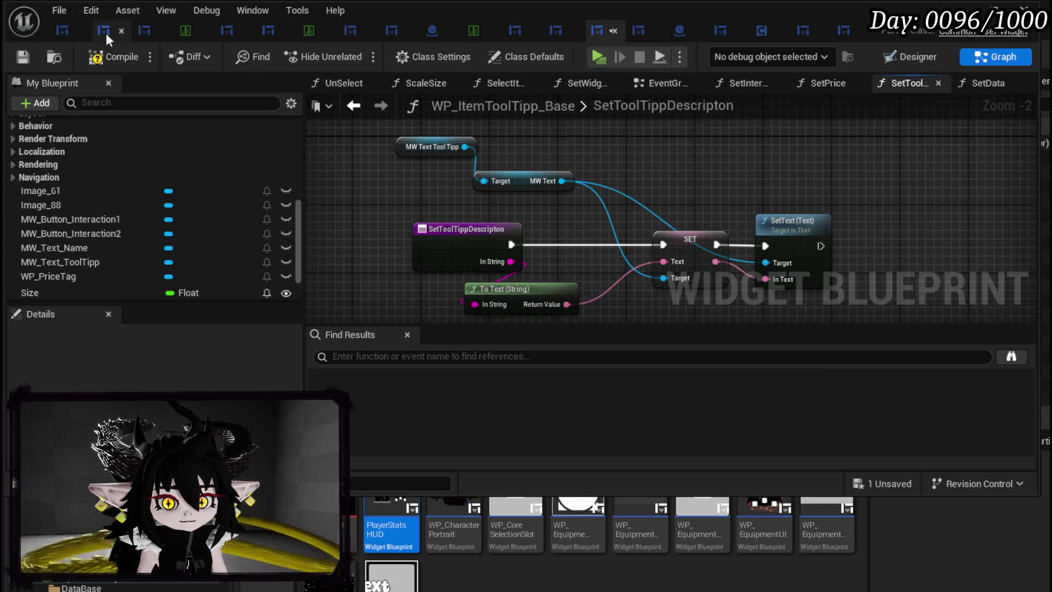
click(25, 55)
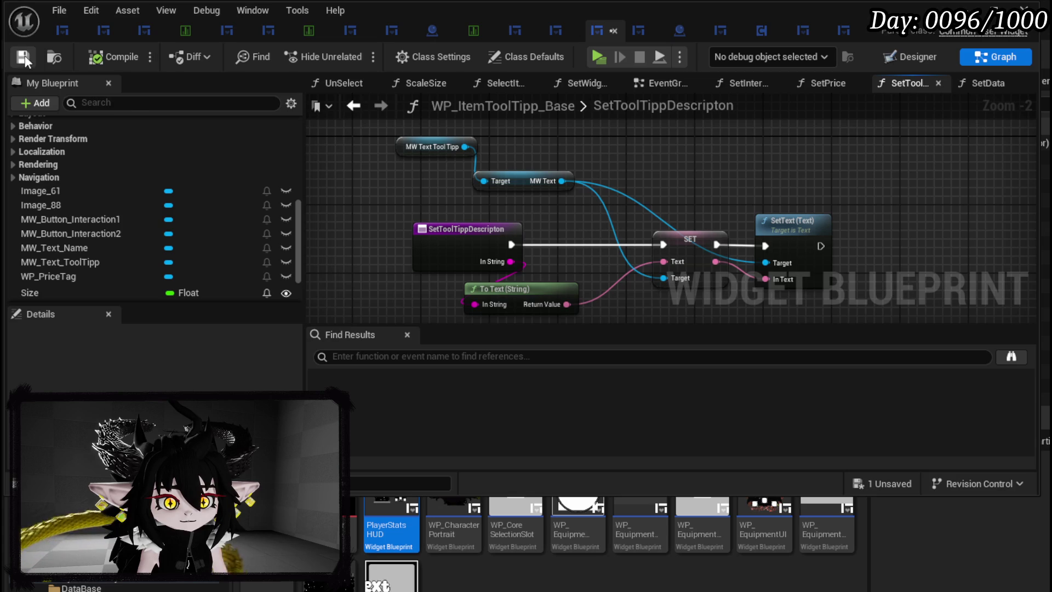
Add a Set Text node for MW Text Tool Tipp and slot it into the execution chain
drag(465, 147, 588, 150)
text(Text)
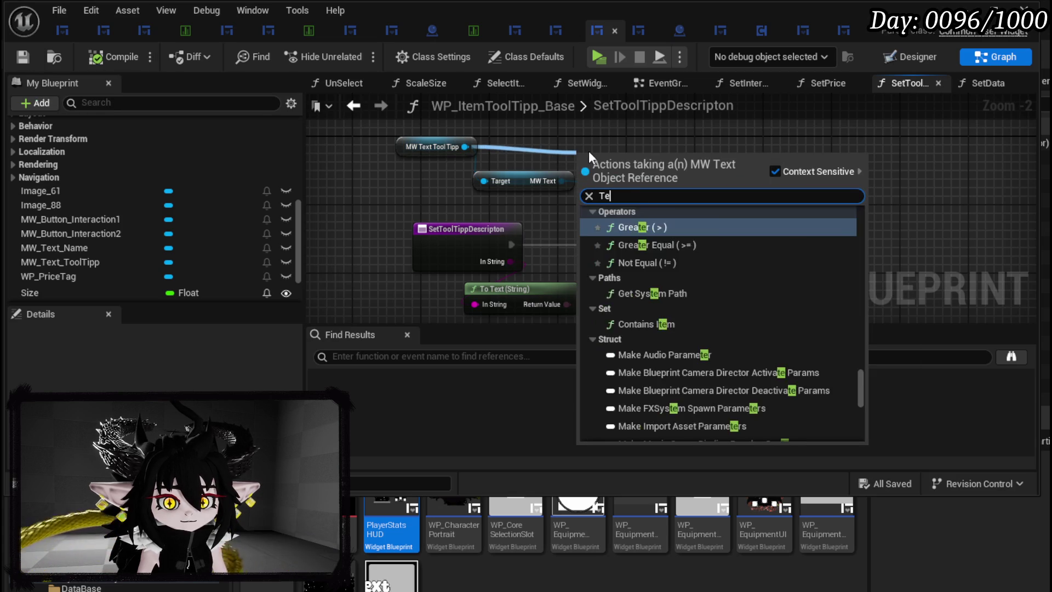
scroll(727, 254, up, 10)
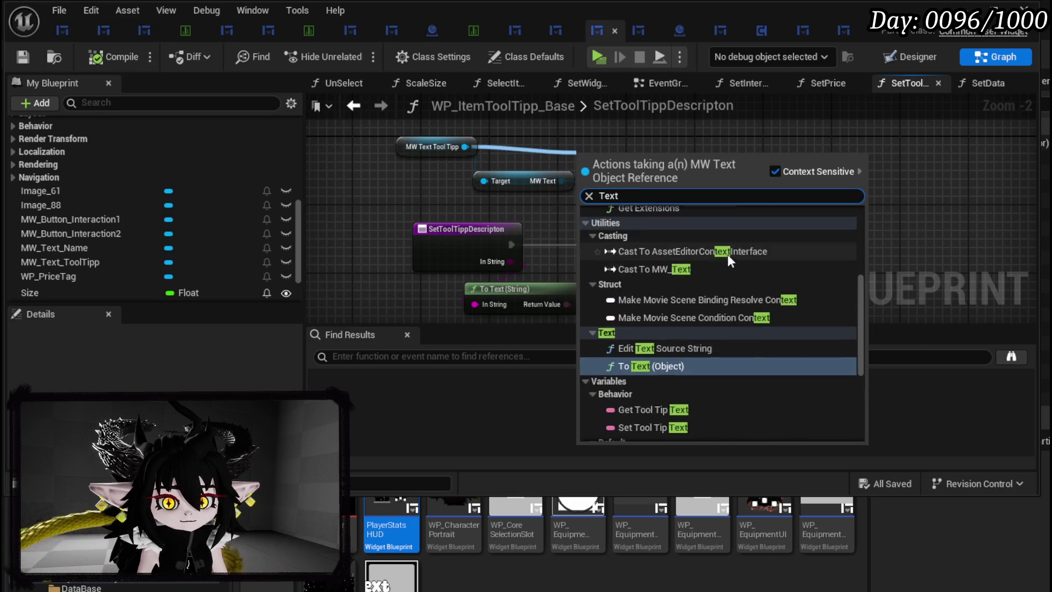
key(Escape)
drag(632, 175, 692, 159)
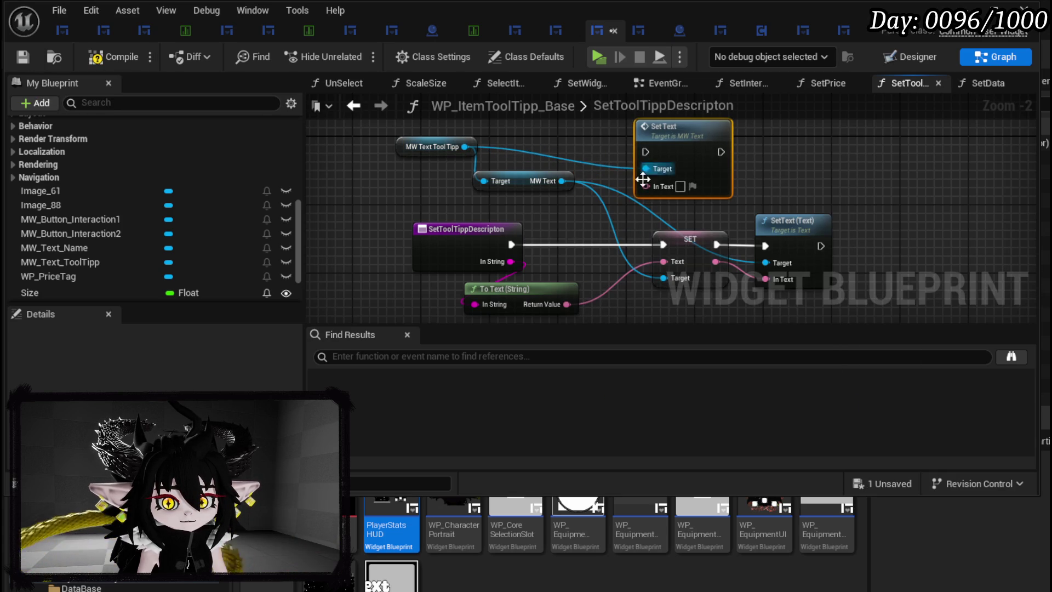
drag(529, 180, 880, 154)
mouse_move(653, 172)
mouse_down()
mouse_move(619, 198)
mouse_move(603, 252)
mouse_move(587, 252)
mouse_move(587, 235)
mouse_up()
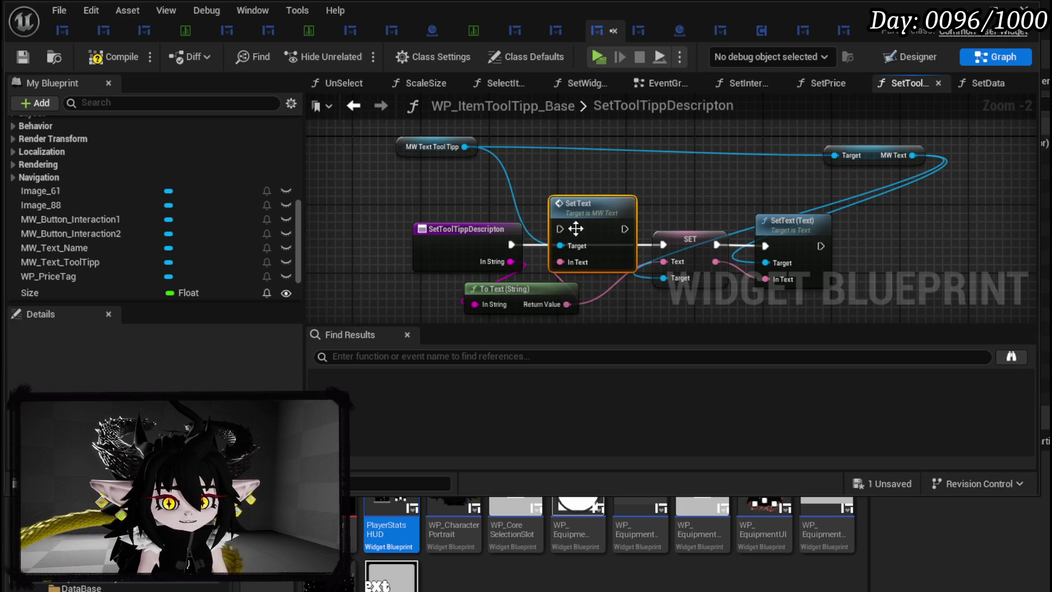
drag(481, 230, 481, 212)
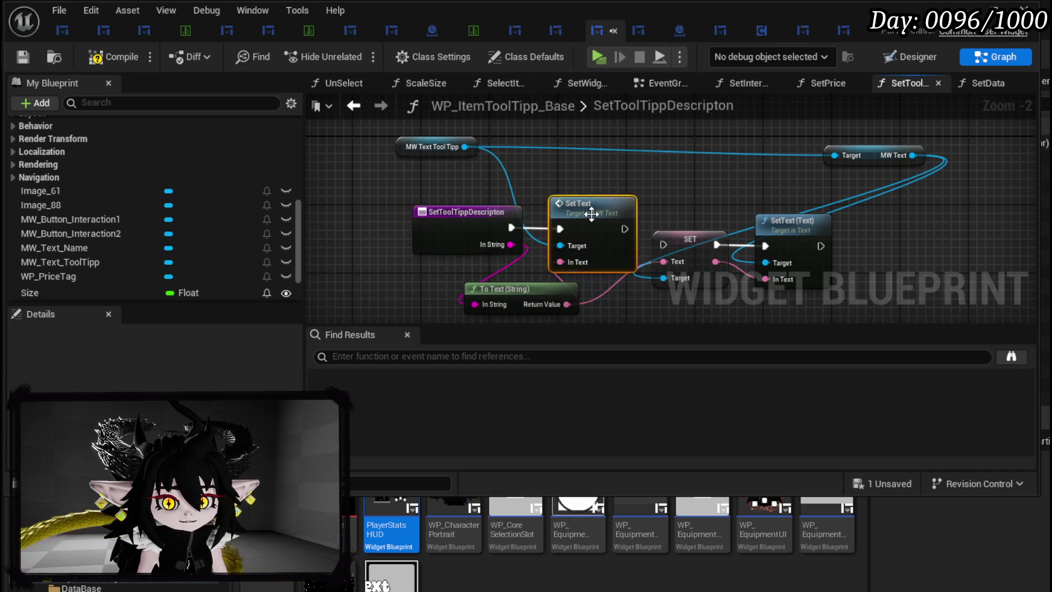
Compare against MW_Text's SetText function, recompile the tooltip blueprint, and return to L_DungeonCreationTest
double_click(591, 213)
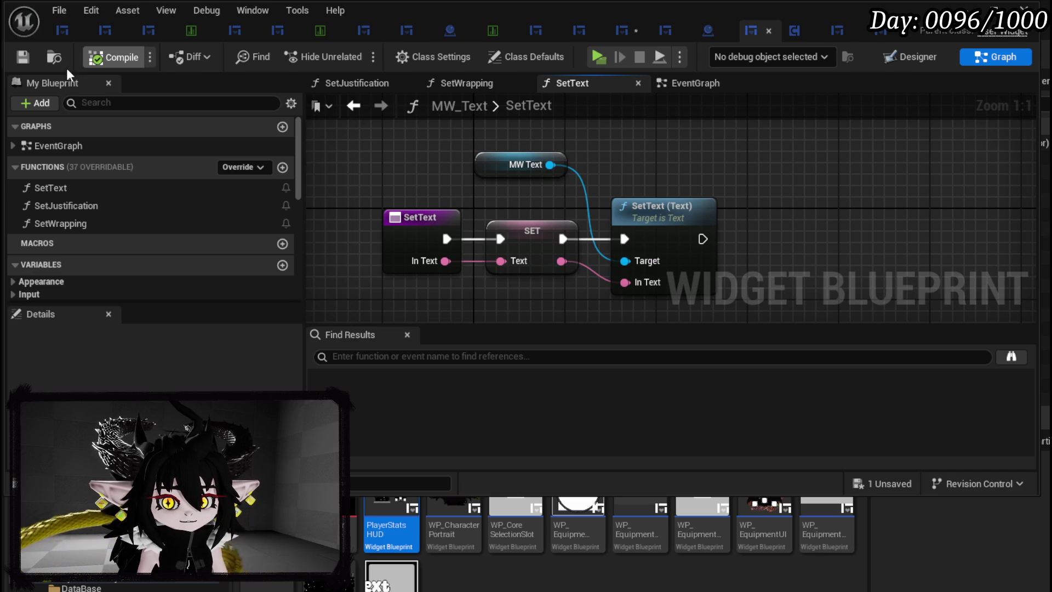
click(620, 24)
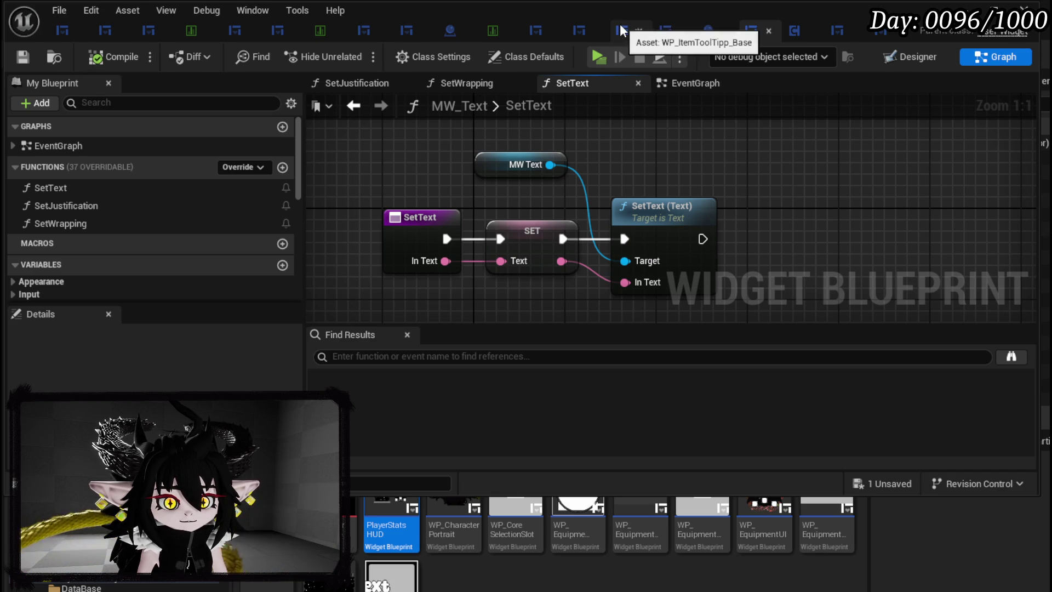
click(98, 57)
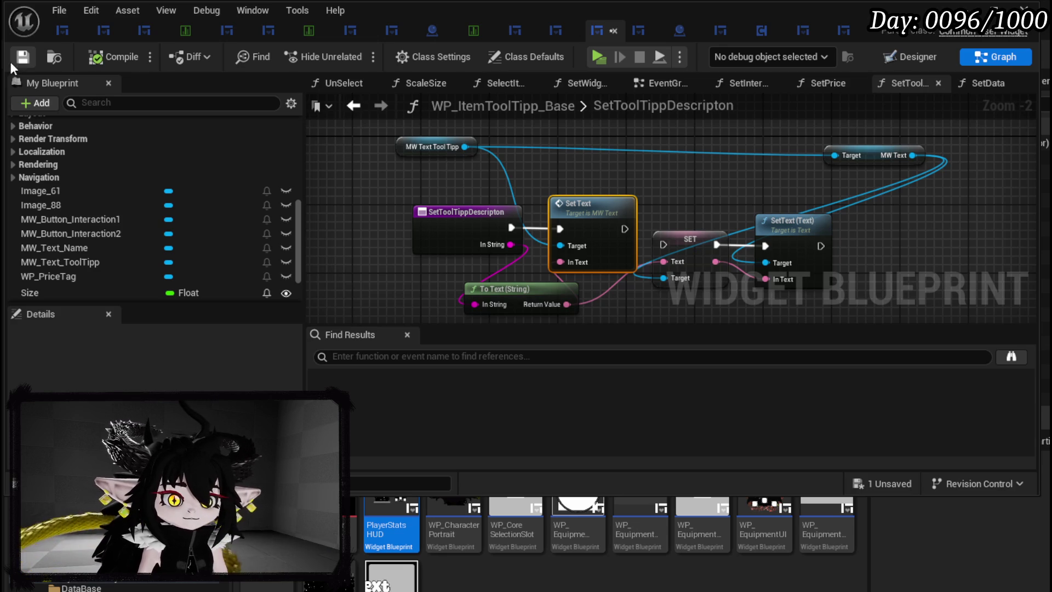
click(62, 30)
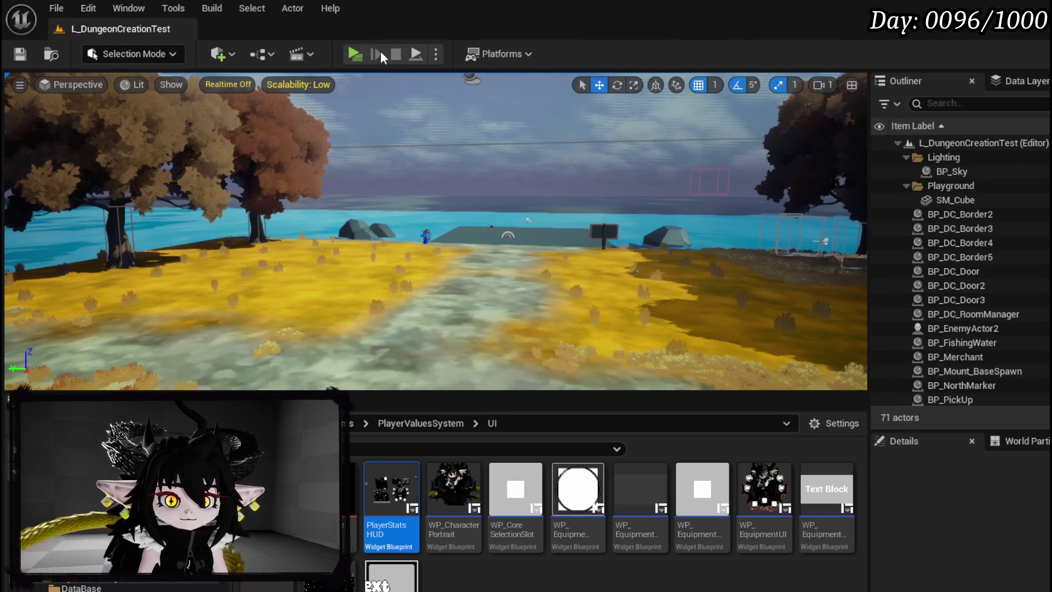
Start a new playtest and toggle the book menu open and shut with Tab beside the green slime
key(alt+p)
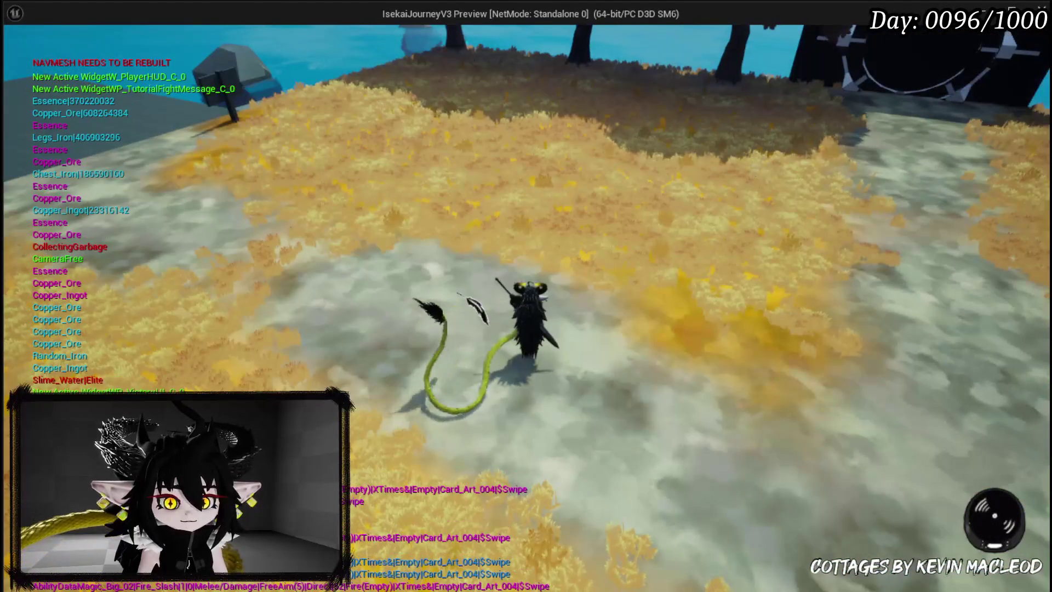
key(Tab)
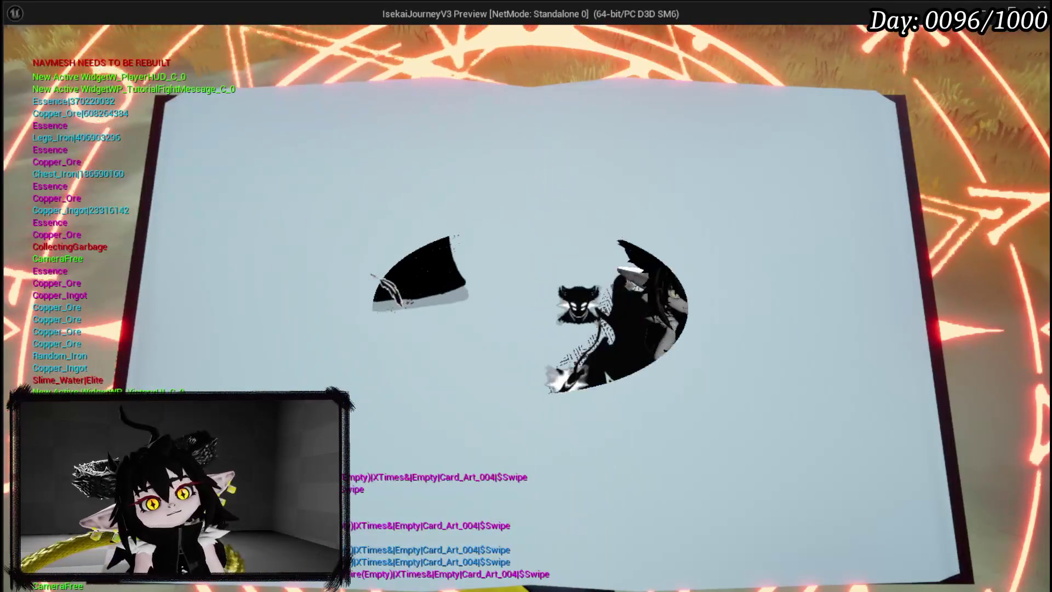
key(Tab)
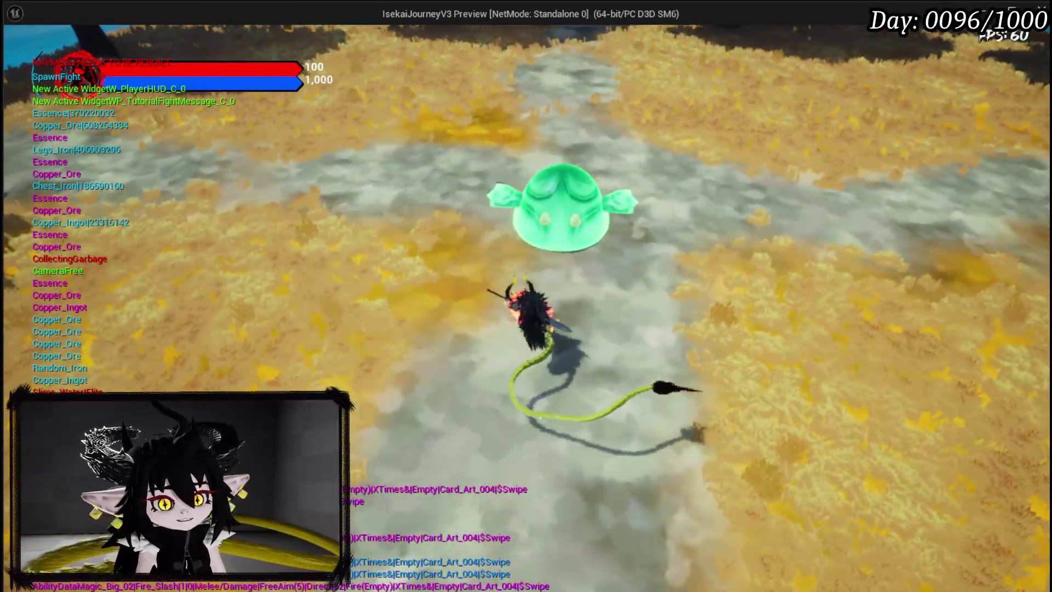
Engage the wind and water slimes, dash away, and cancel the aimed ability to finish the fight
key(w)
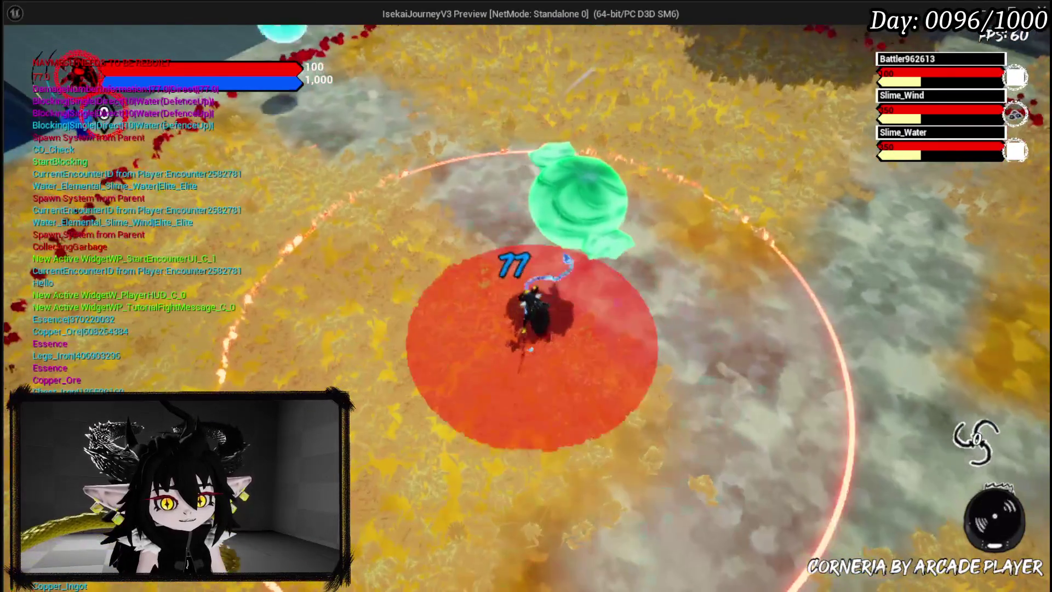
key(d)
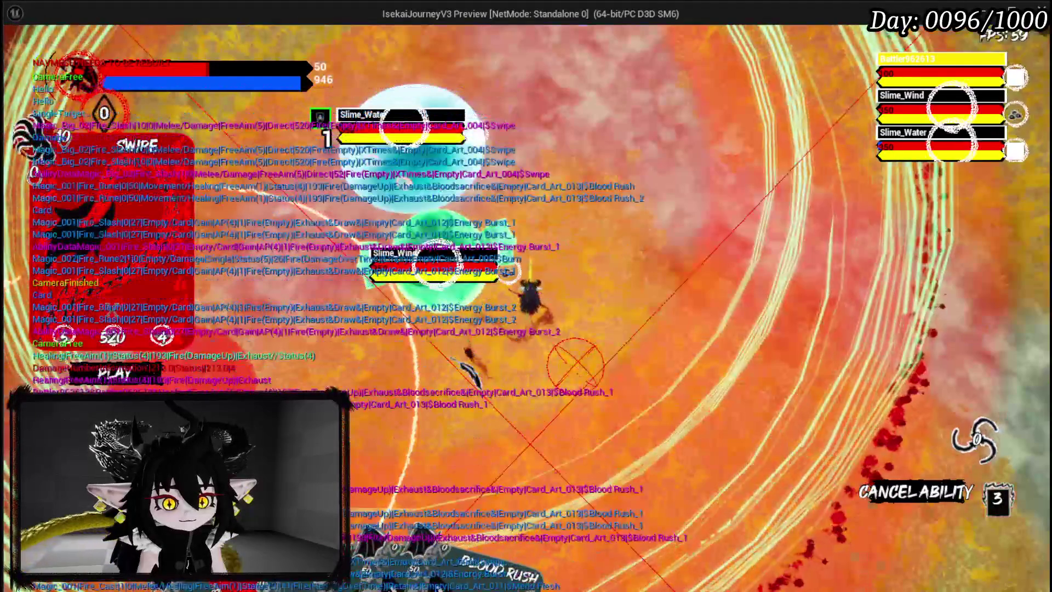
right_click(574, 374)
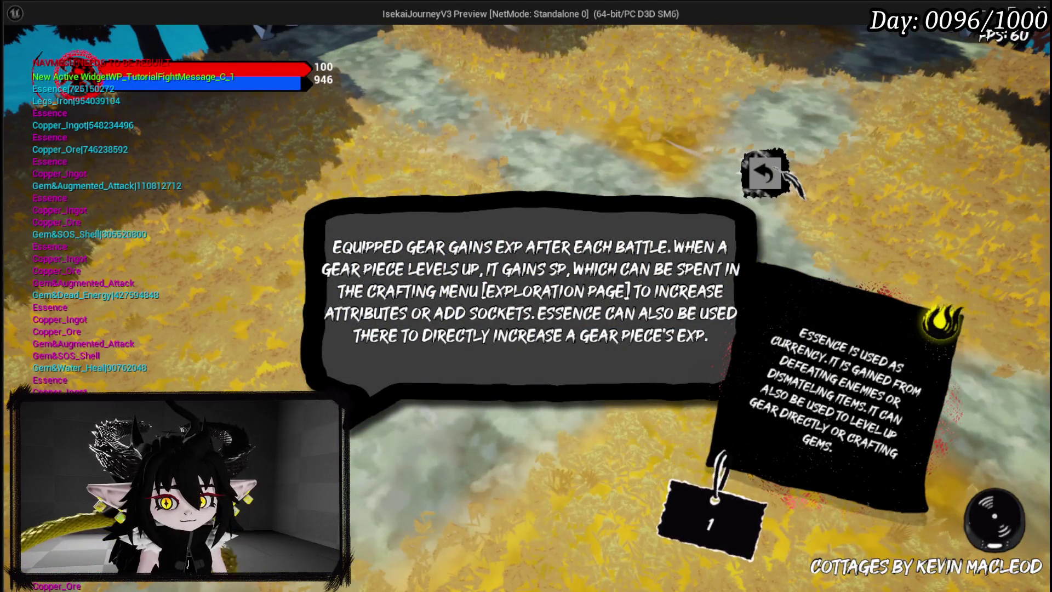
Equip Iron_Hands and Iron_Legs for 7/25/14 attributes, comparing their stats, then resume play
key(Escape)
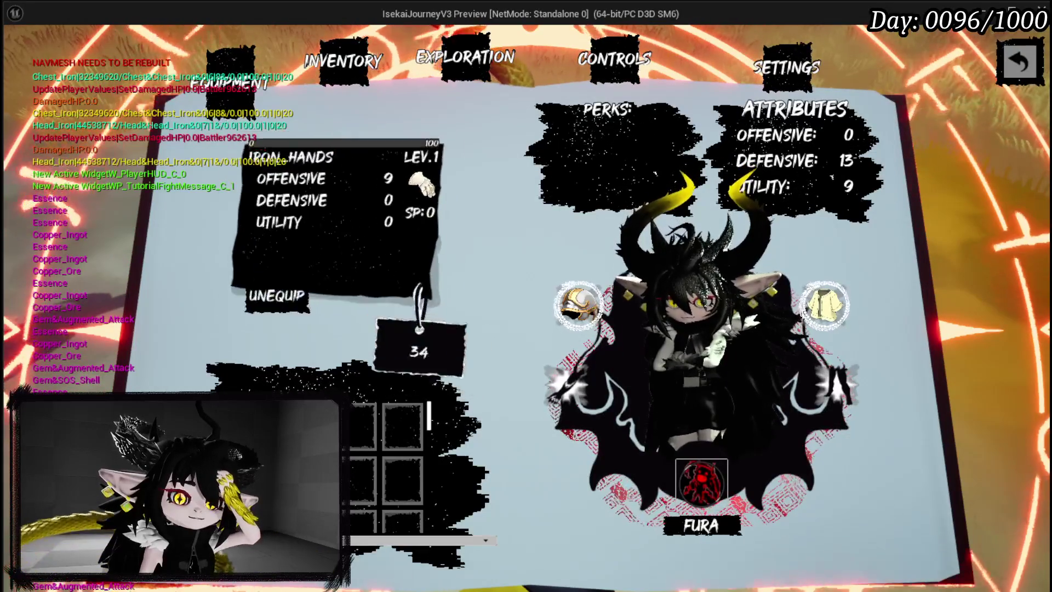
key(Return)
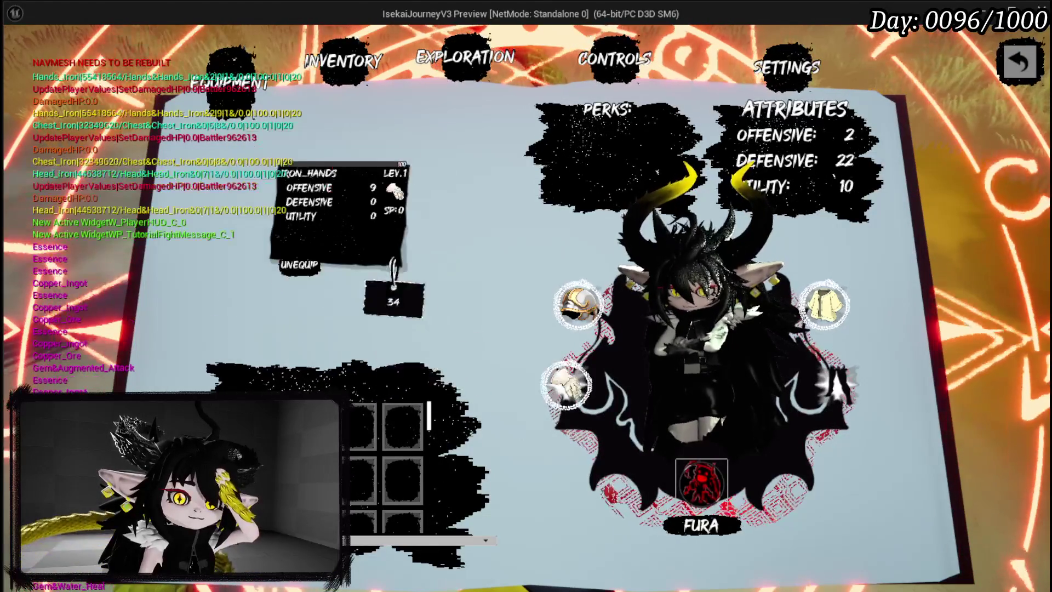
key(Right)
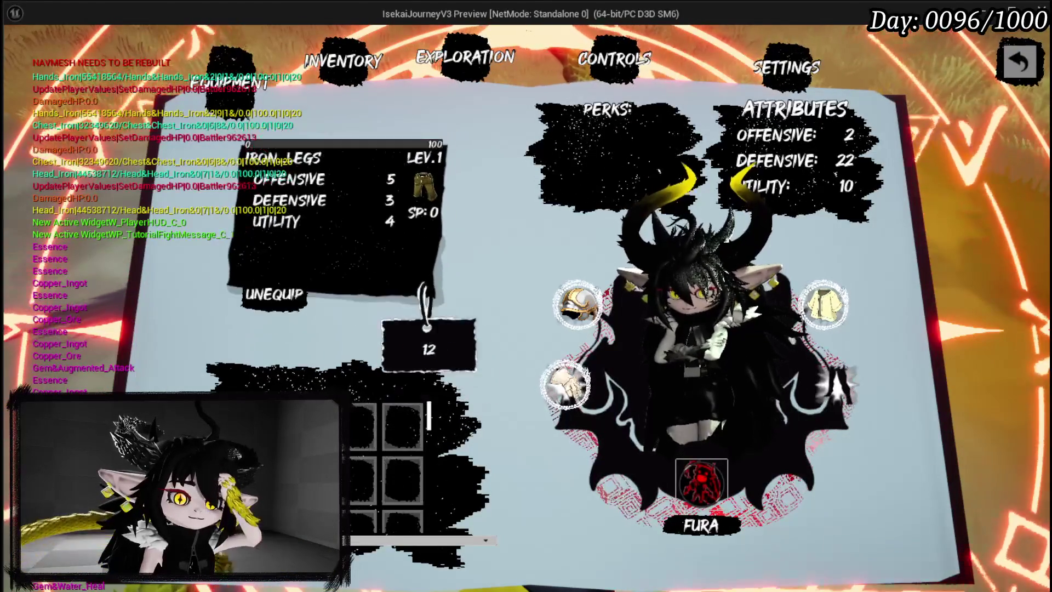
key(Return)
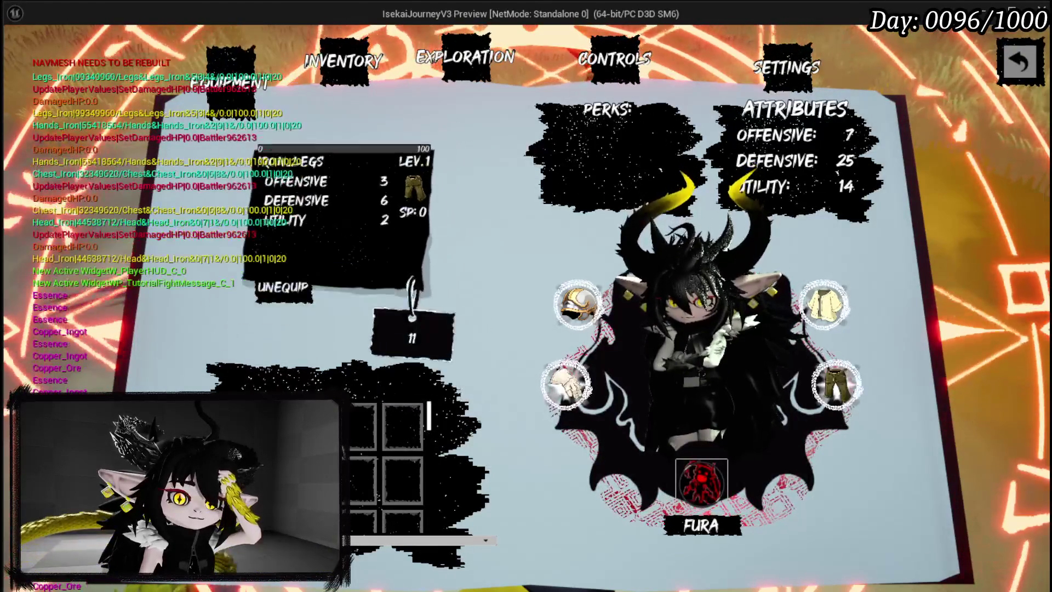
key(Left)
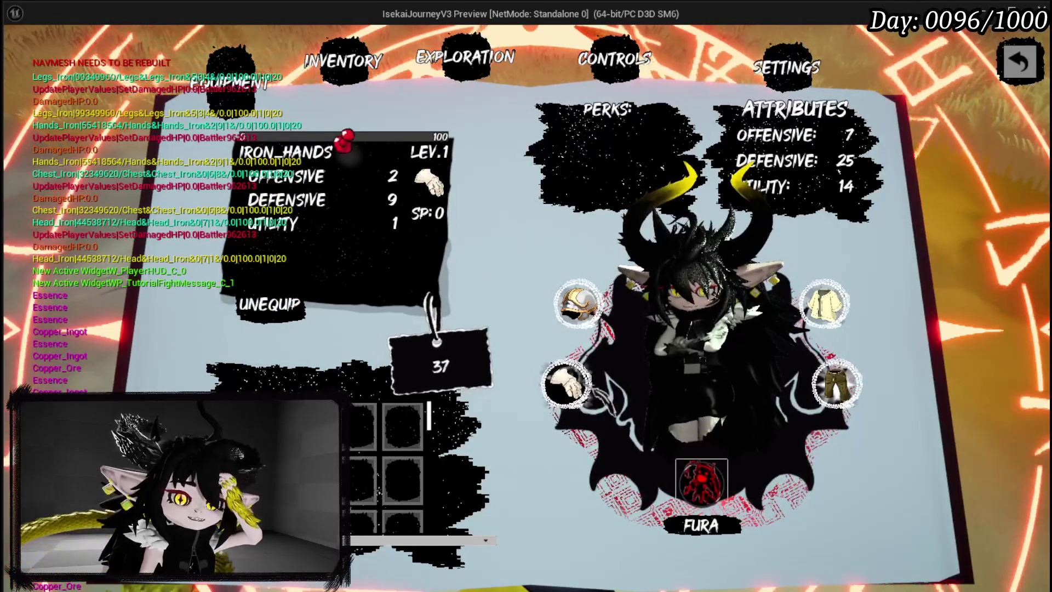
key(Right)
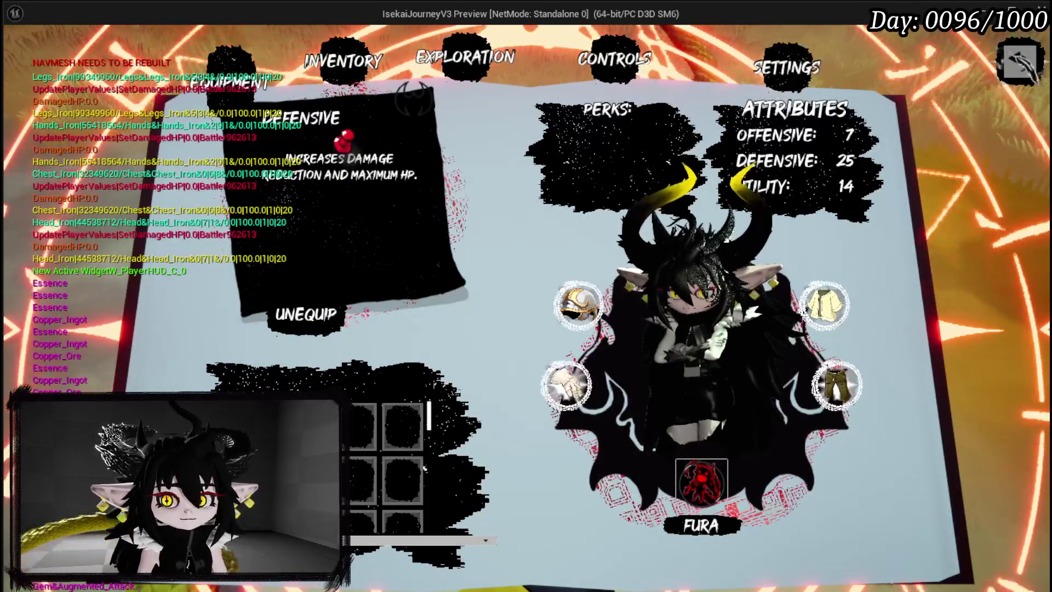
key(Escape)
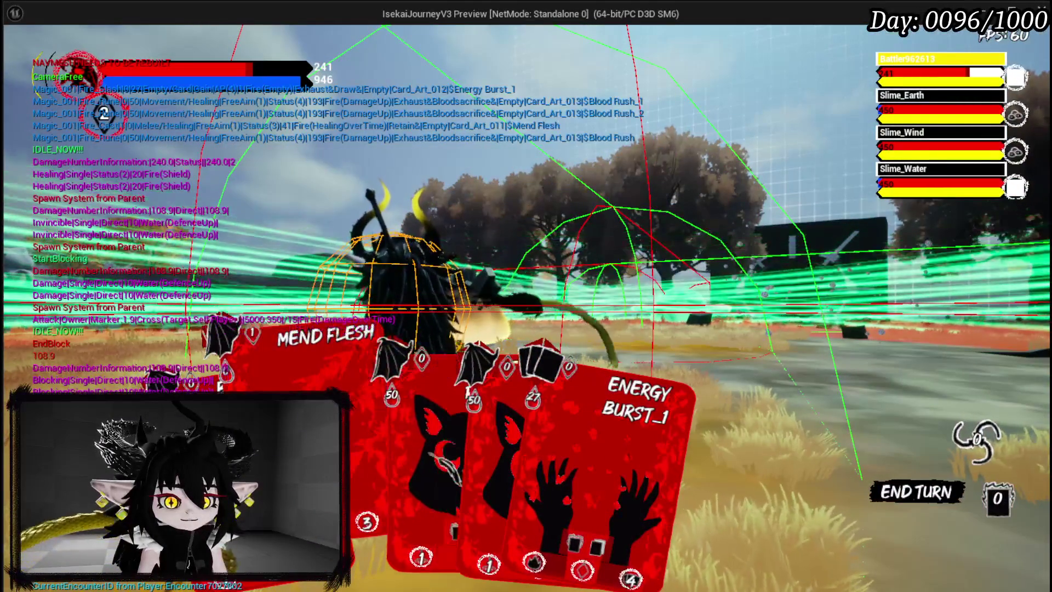
Aim and fire Blood Rush twice, Energy Burst, and Swipe at the slimes until all fall
key(2)
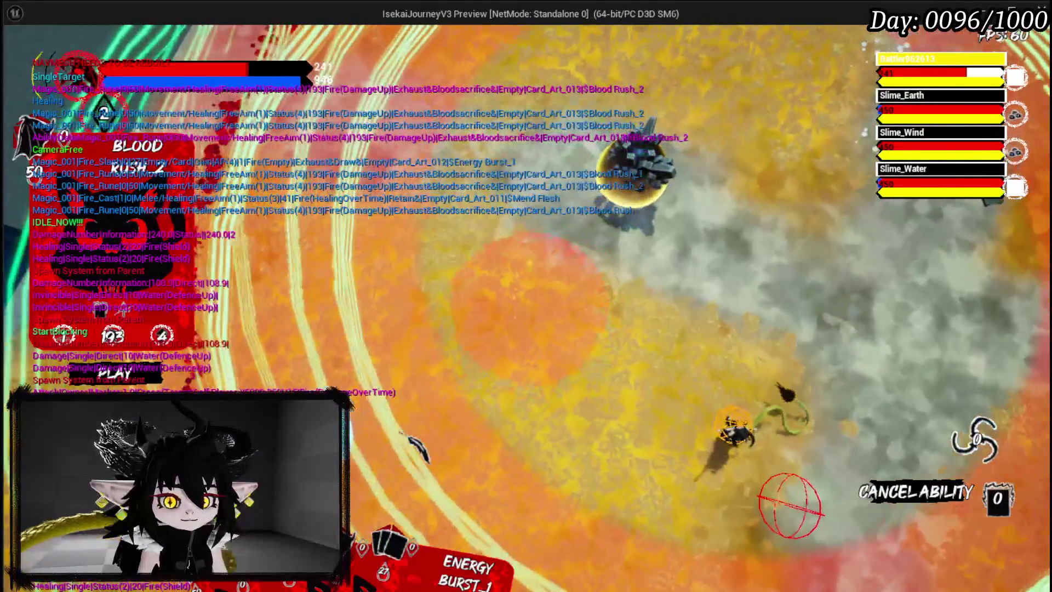
click(793, 503)
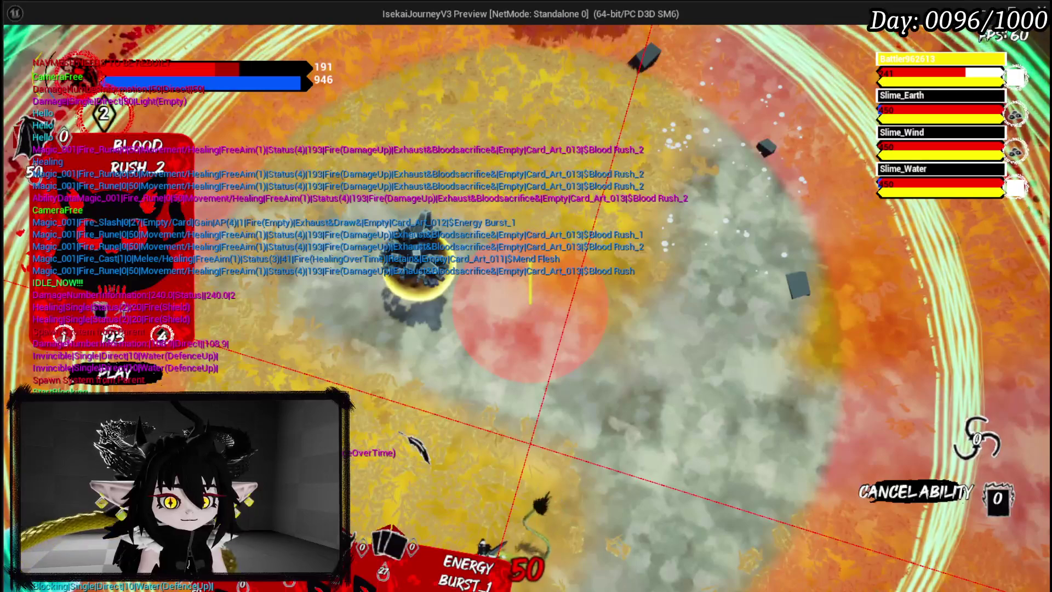
click(404, 434)
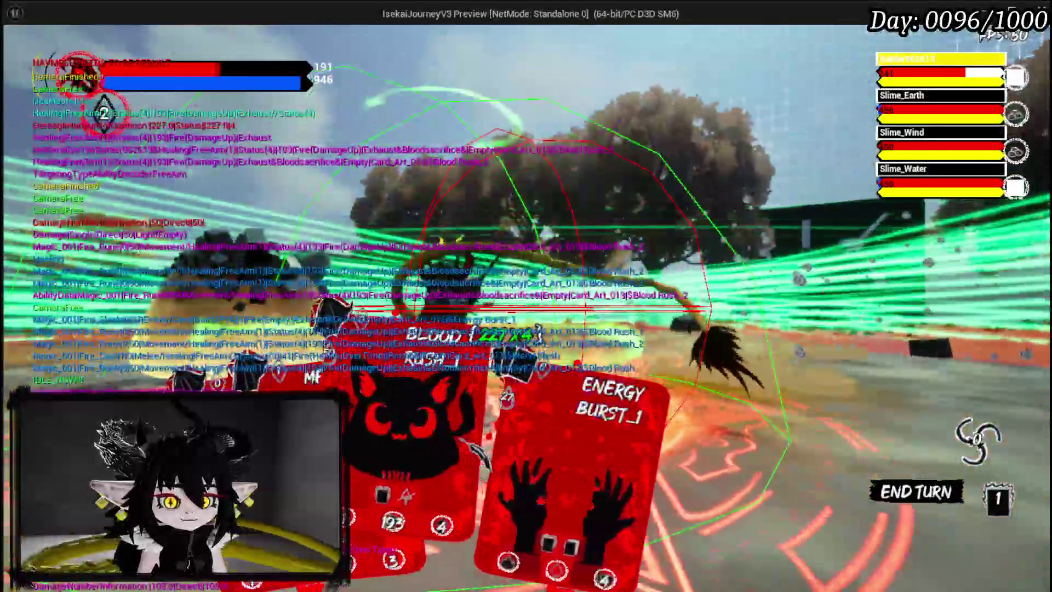
click(570, 466)
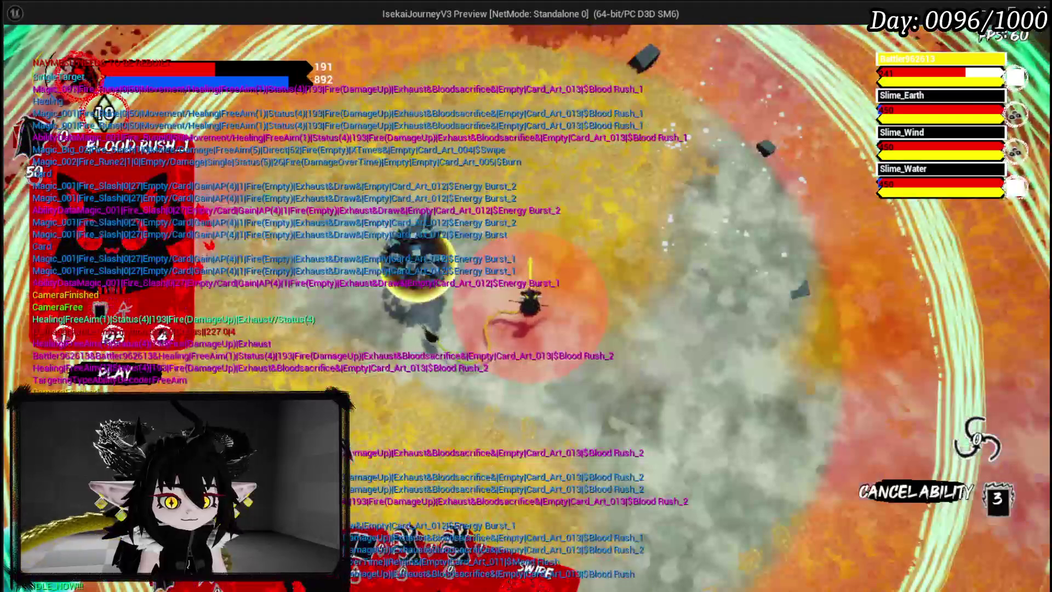
click(420, 396)
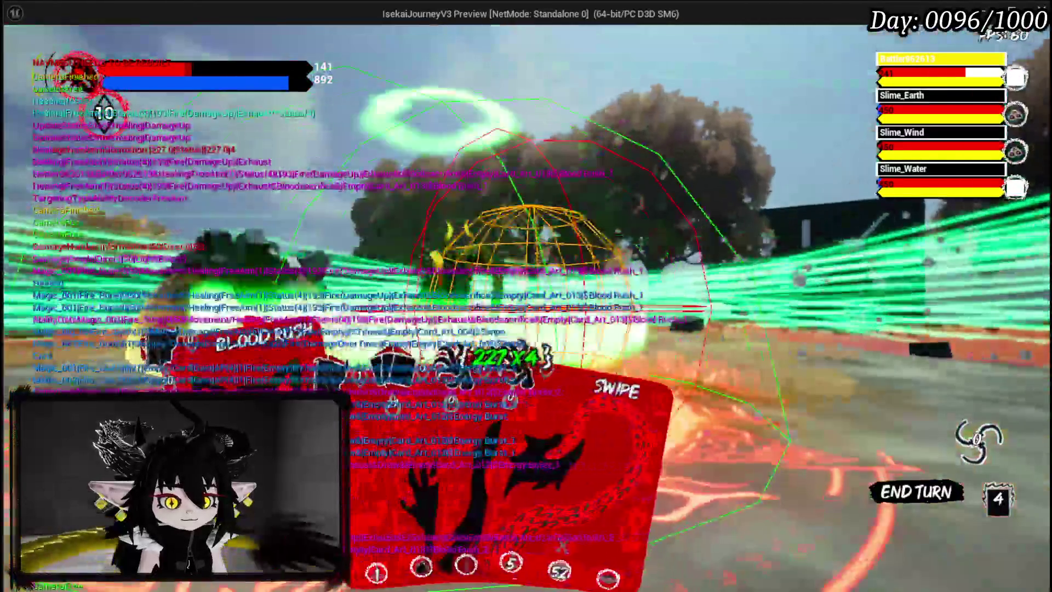
click(383, 416)
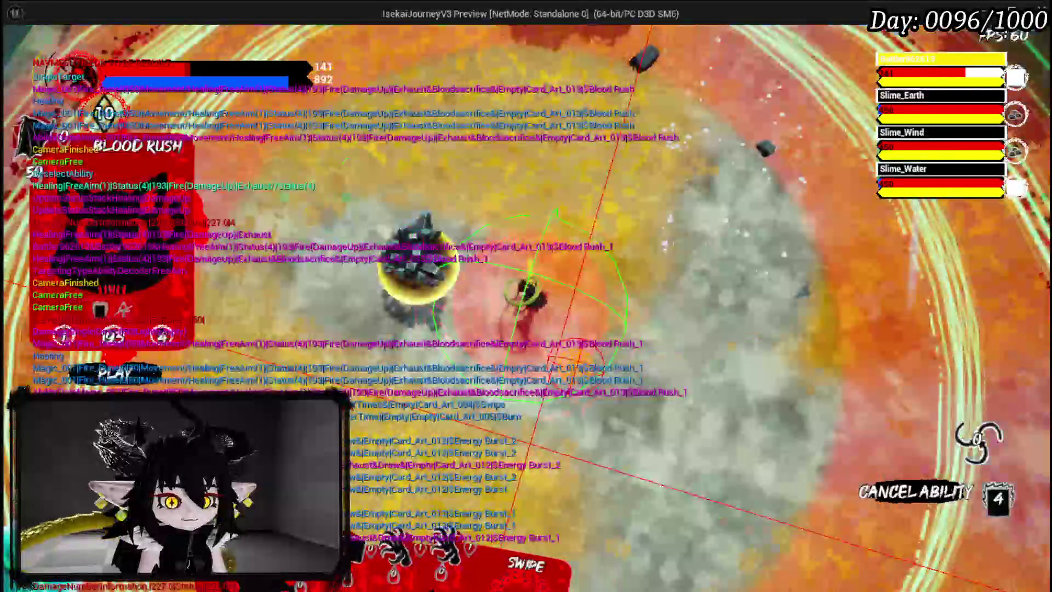
click(573, 364)
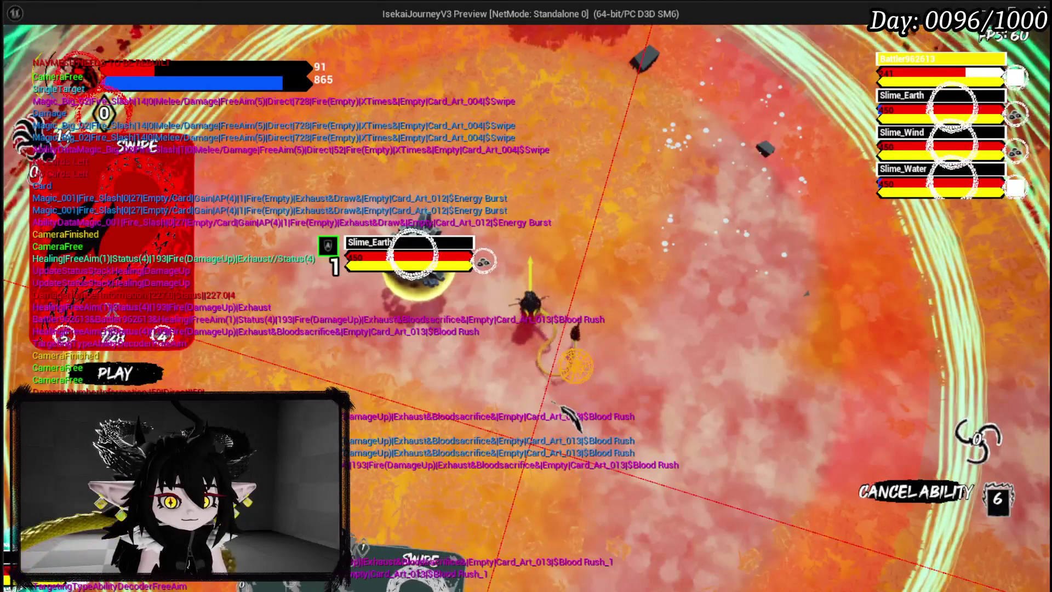
click(564, 411)
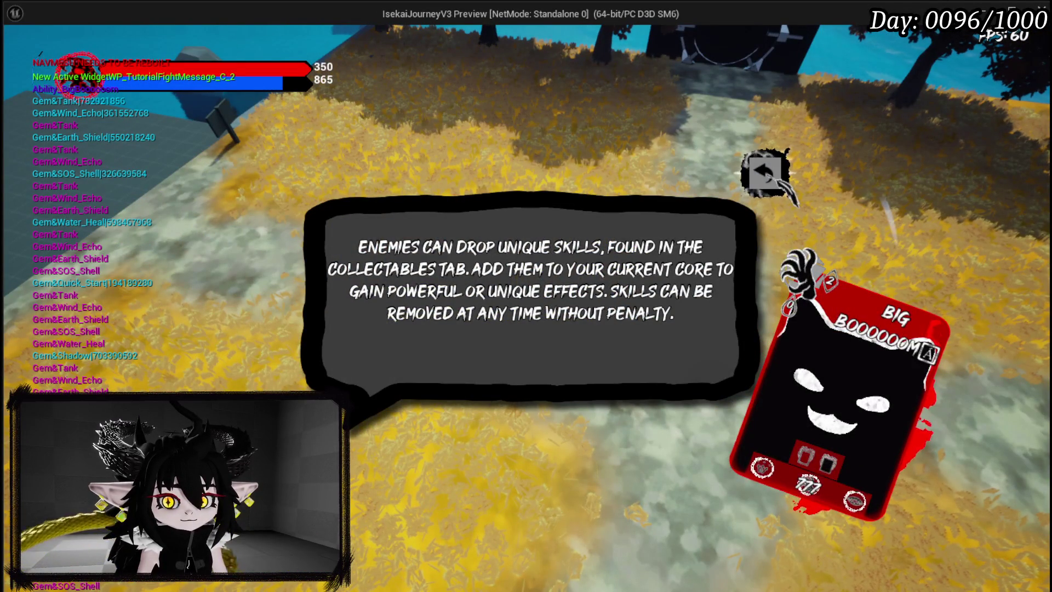
Spend Iron_Chest's skill points on Defensive under Exploration > Upgrade Gear and confirm
click(768, 173)
key(Escape)
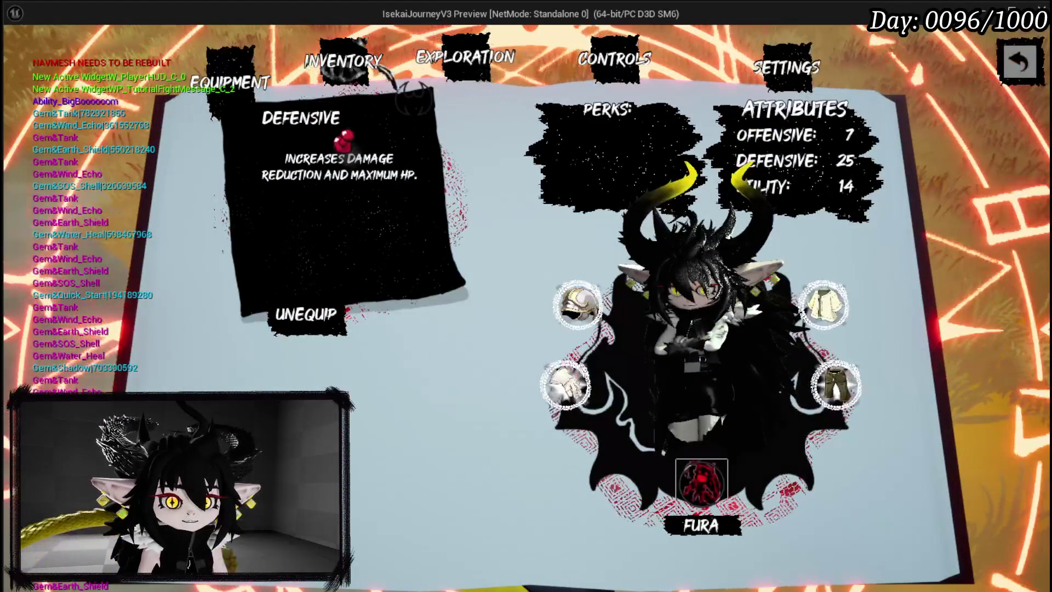
click(367, 66)
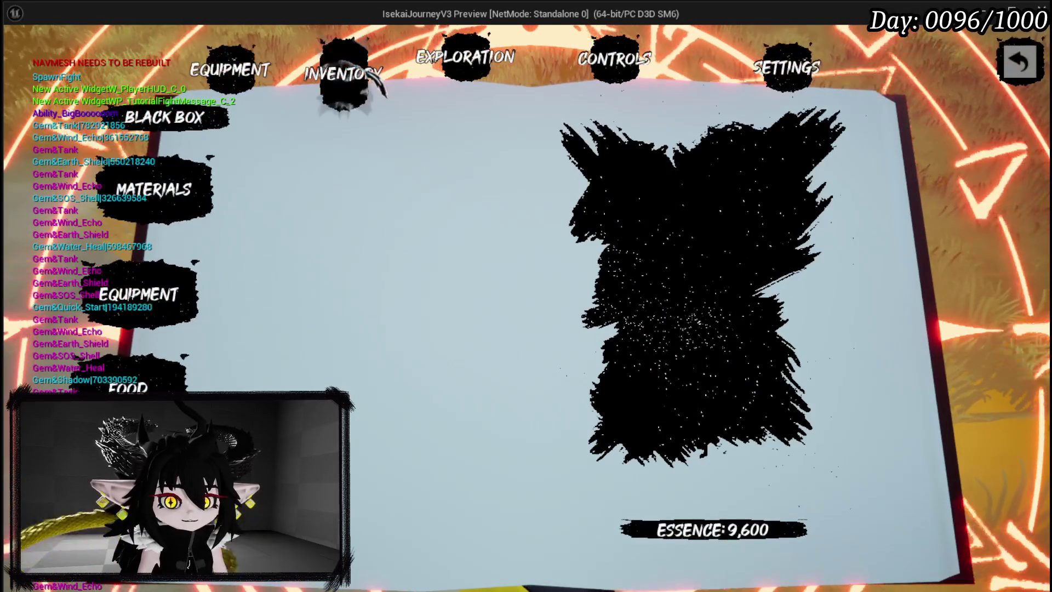
click(455, 71)
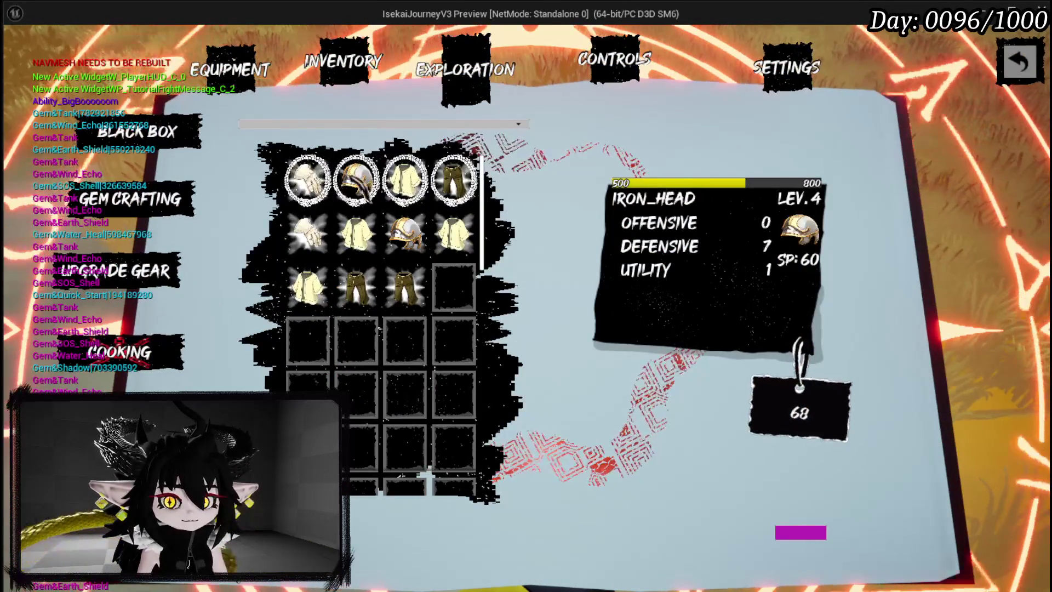
click(408, 183)
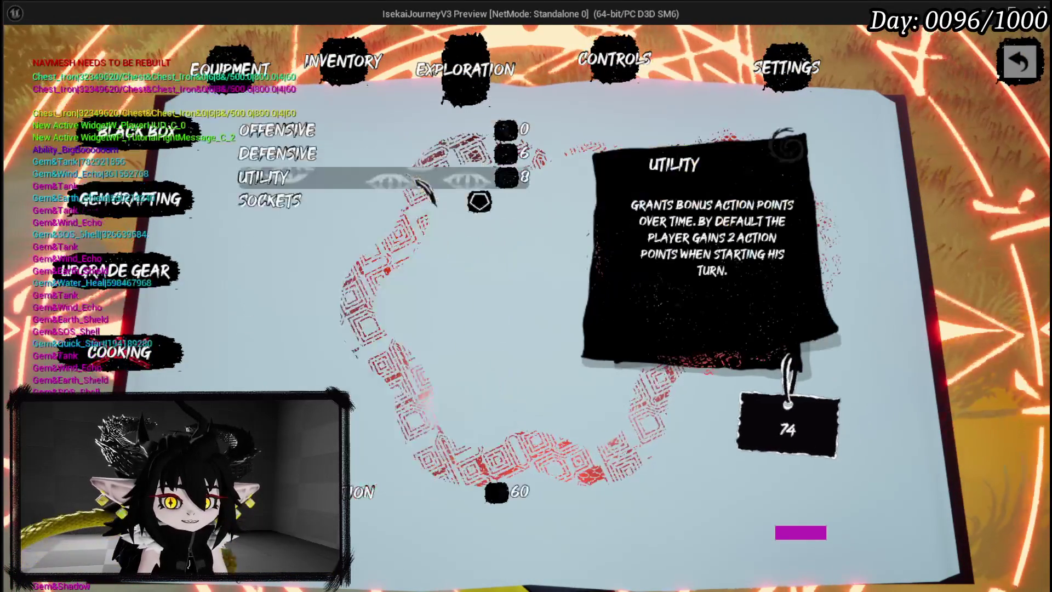
click(359, 157)
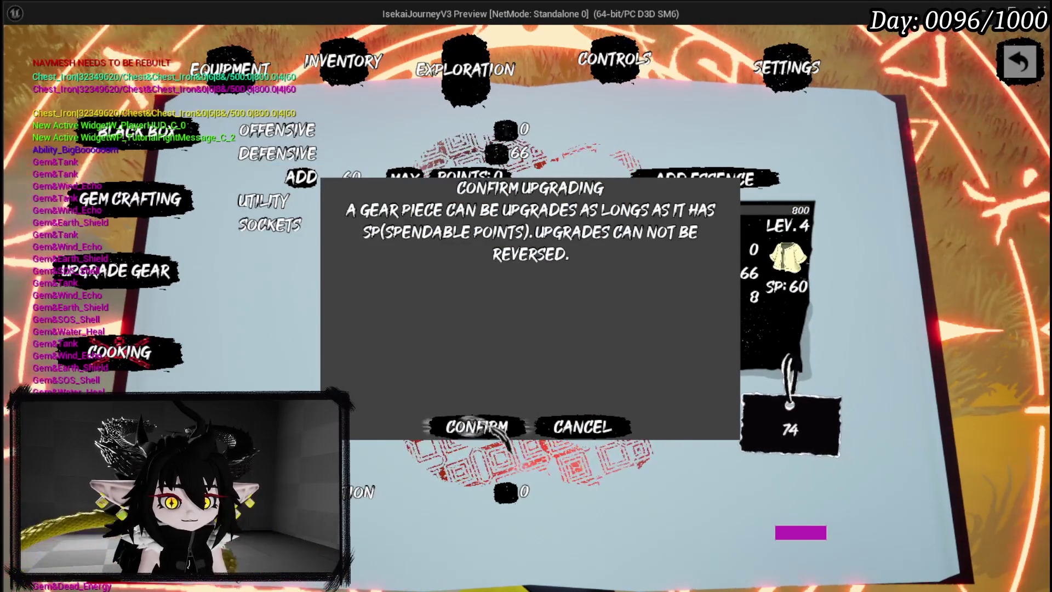
click(482, 424)
key(Escape)
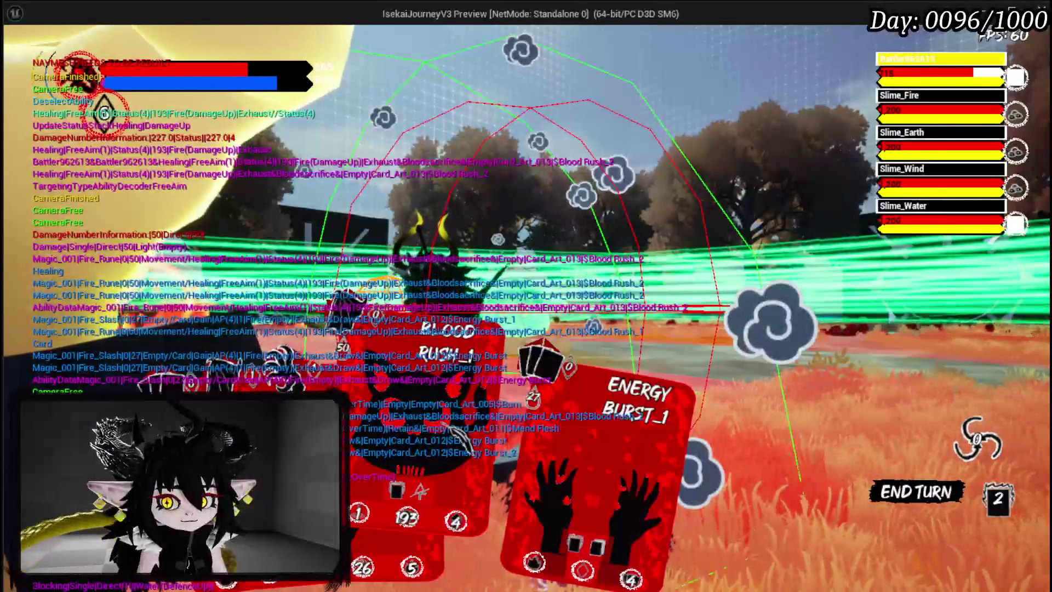
Cancel the current targeting and aim the Swipe card at the slimes
key(Escape)
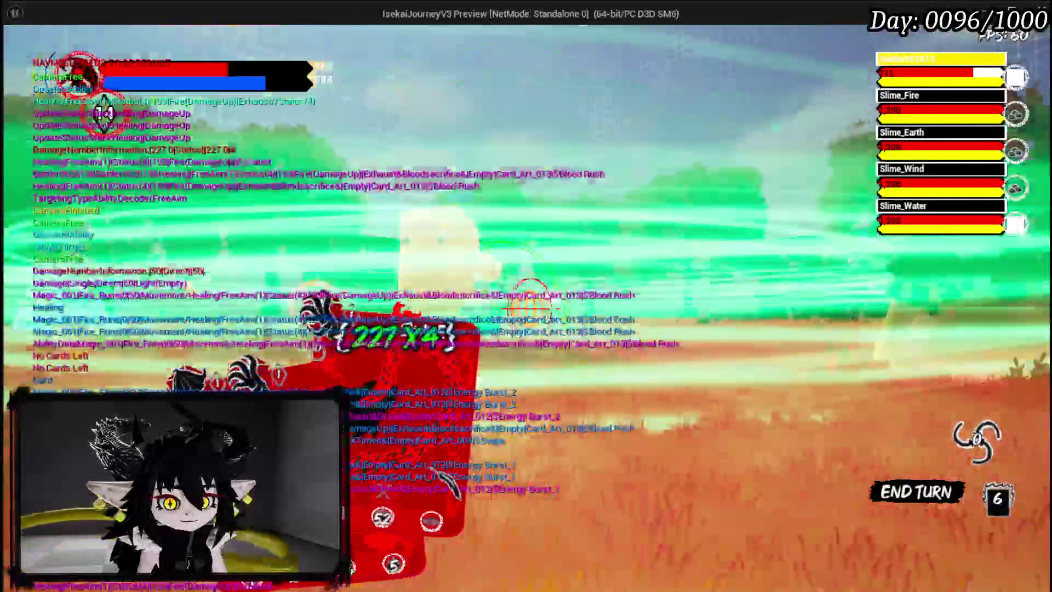
click(447, 481)
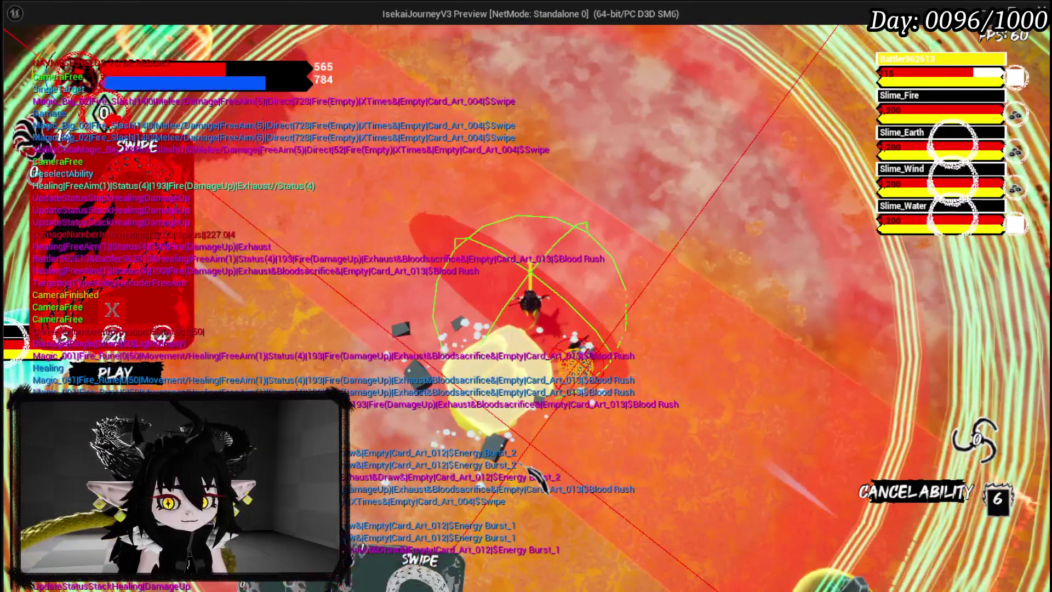
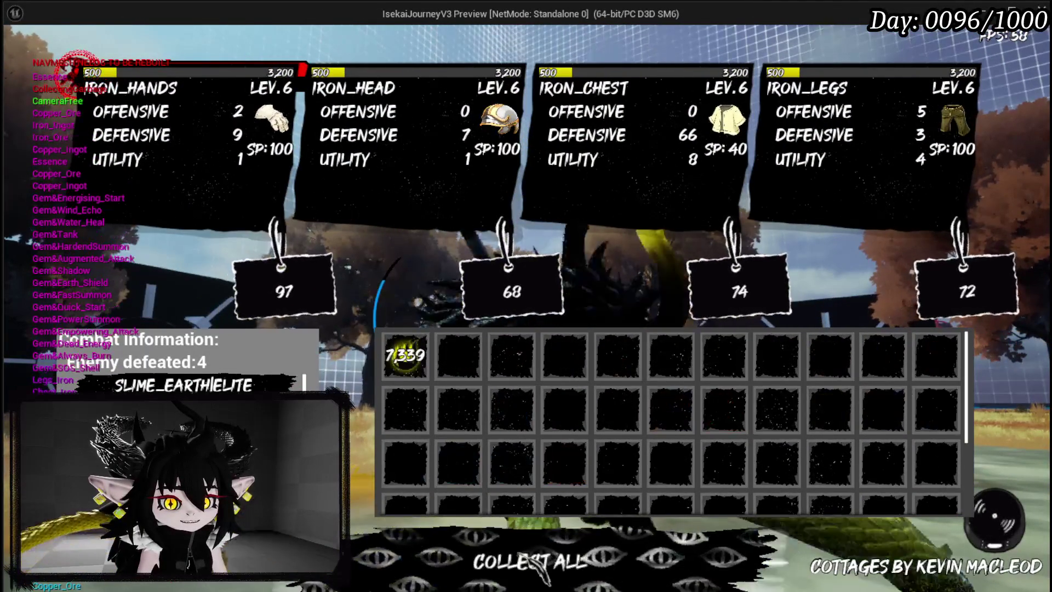
Close the loot screen, which converts the loot into 7,339 essence, and open the game's menu book
click(482, 561)
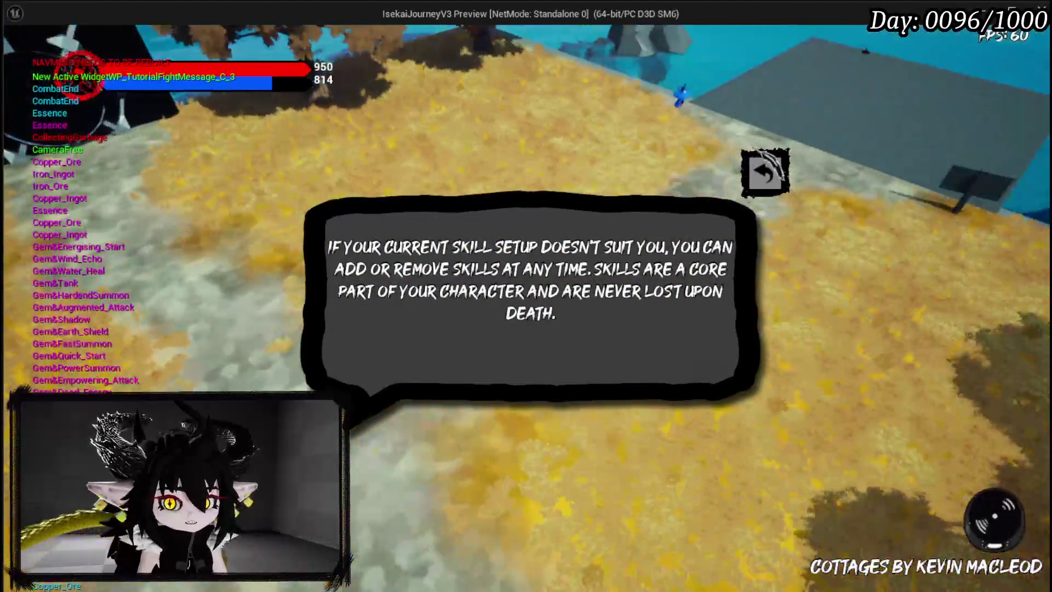
key(b)
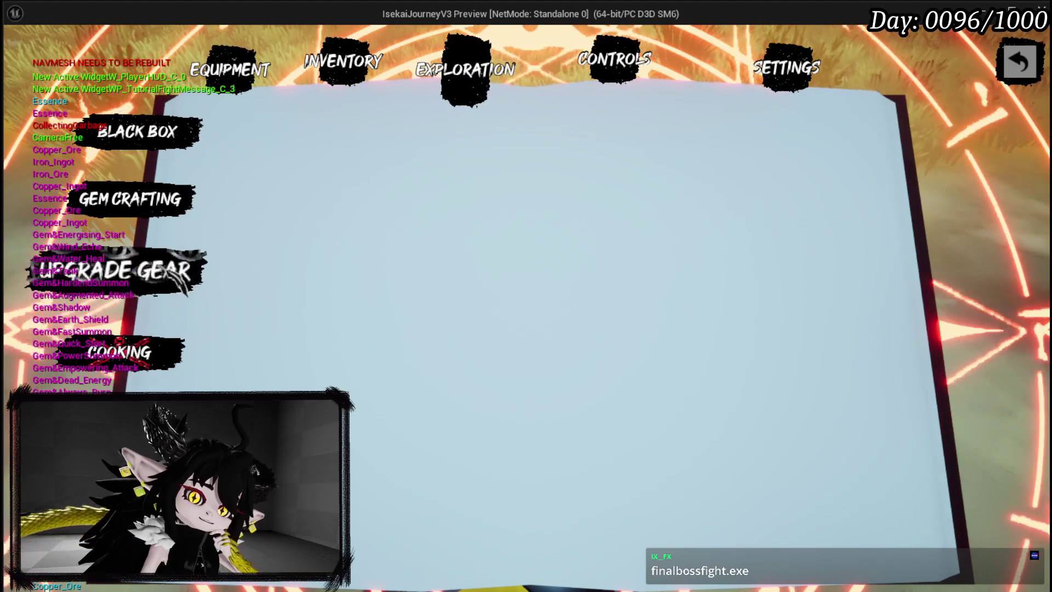
In Upgrade Gear, put 40 points into Iron_Chest's Defensive stat and confirm the upgrade
click(116, 270)
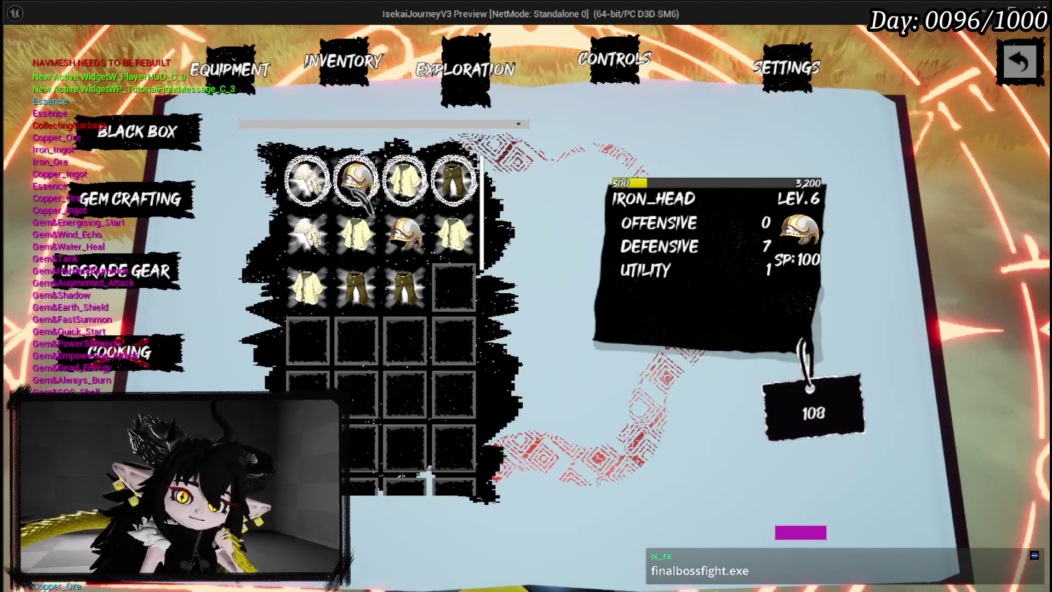
click(404, 187)
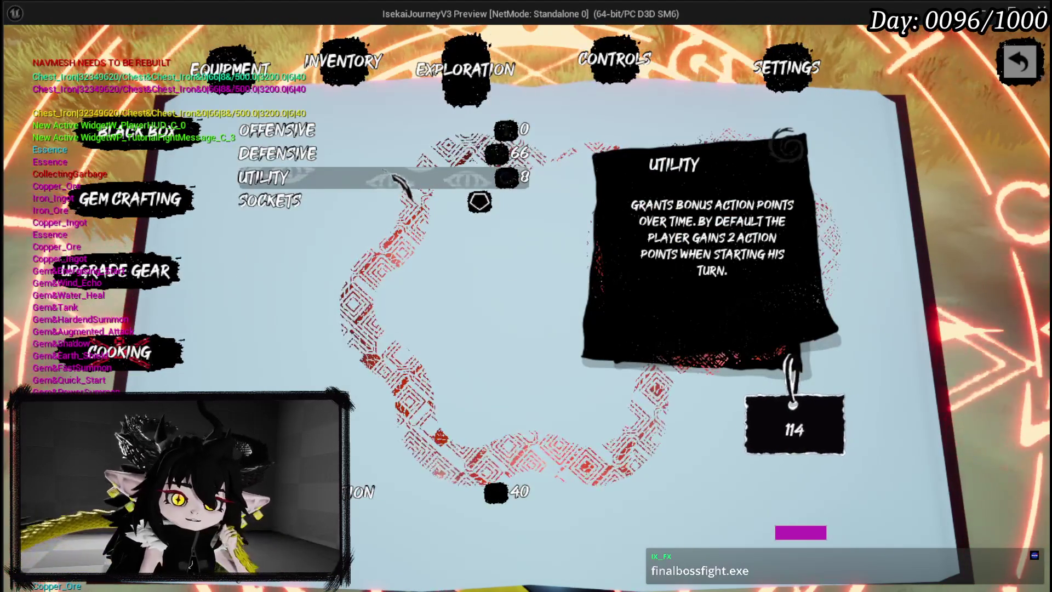
click(378, 153)
click(405, 178)
click(301, 177)
click(477, 430)
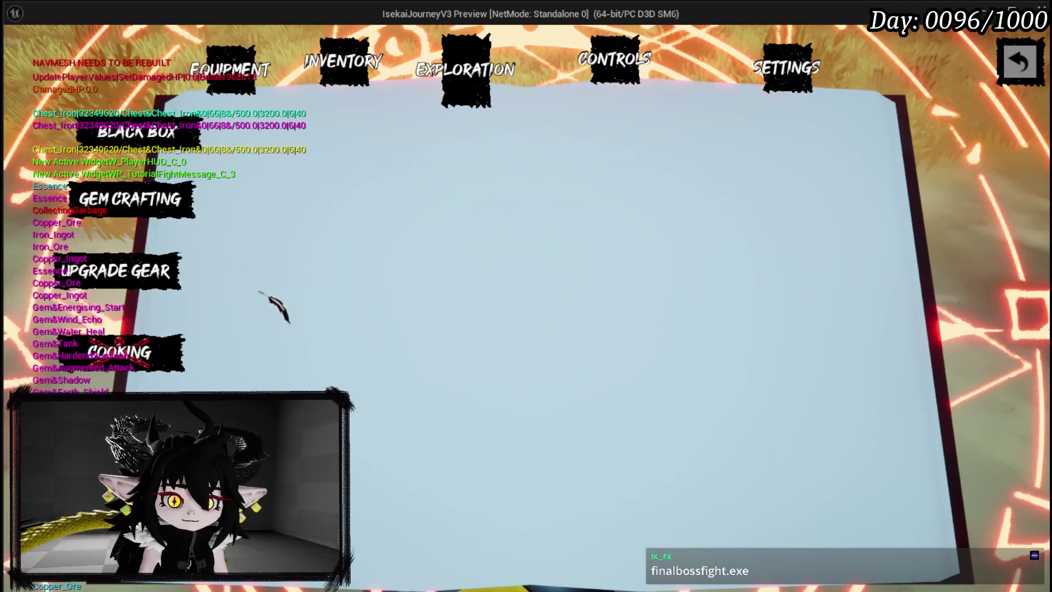
Add 100 points to Iron_Hands' Offensive stat, raising it to 102, and confirm
click(308, 186)
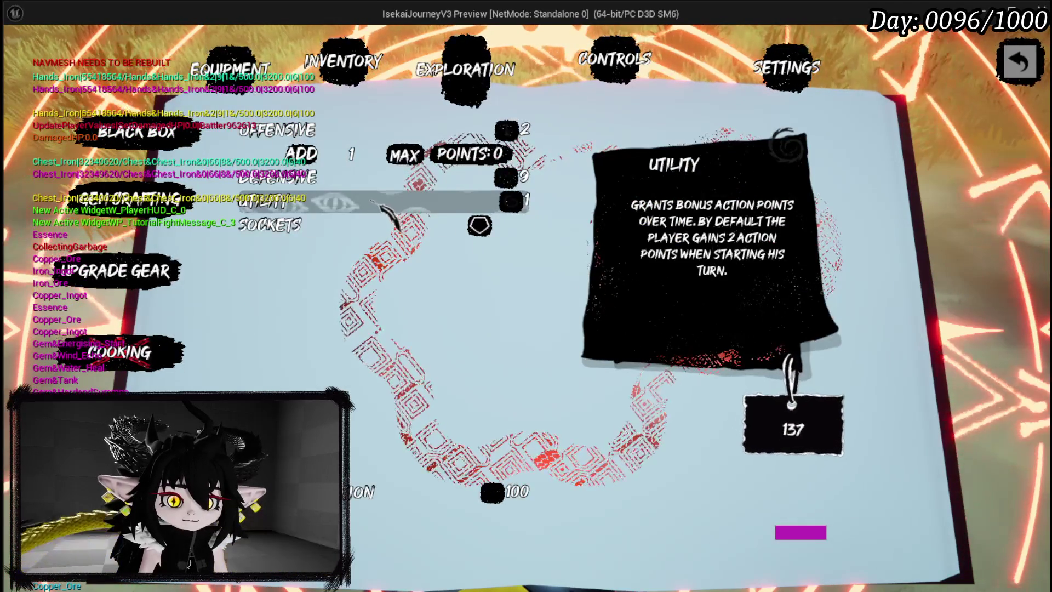
click(353, 155)
text(400)
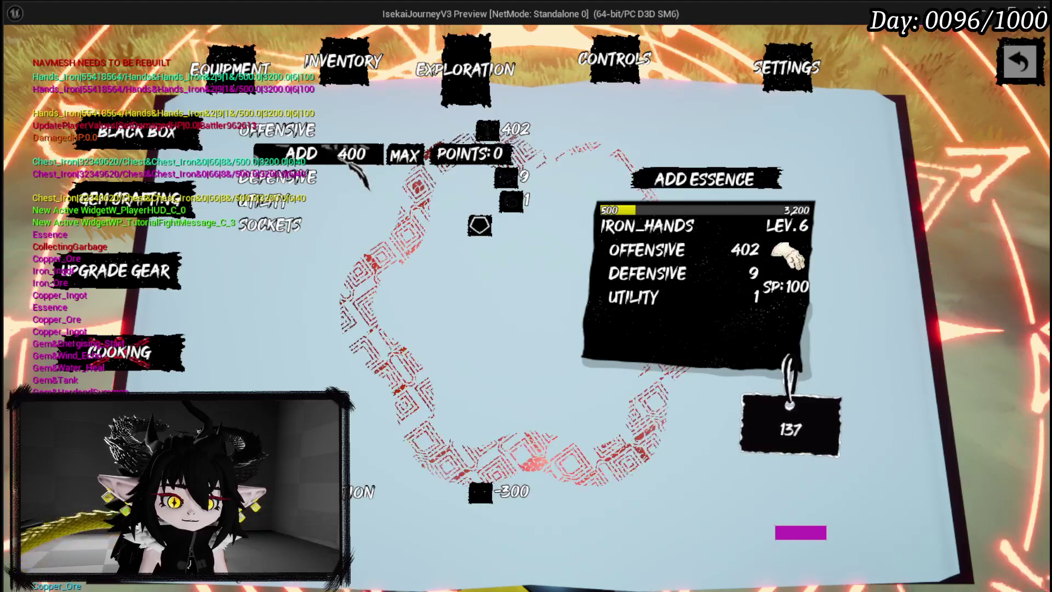
key(BackSpace)
key(BackSpace)
key(BackSpace)
text(100)
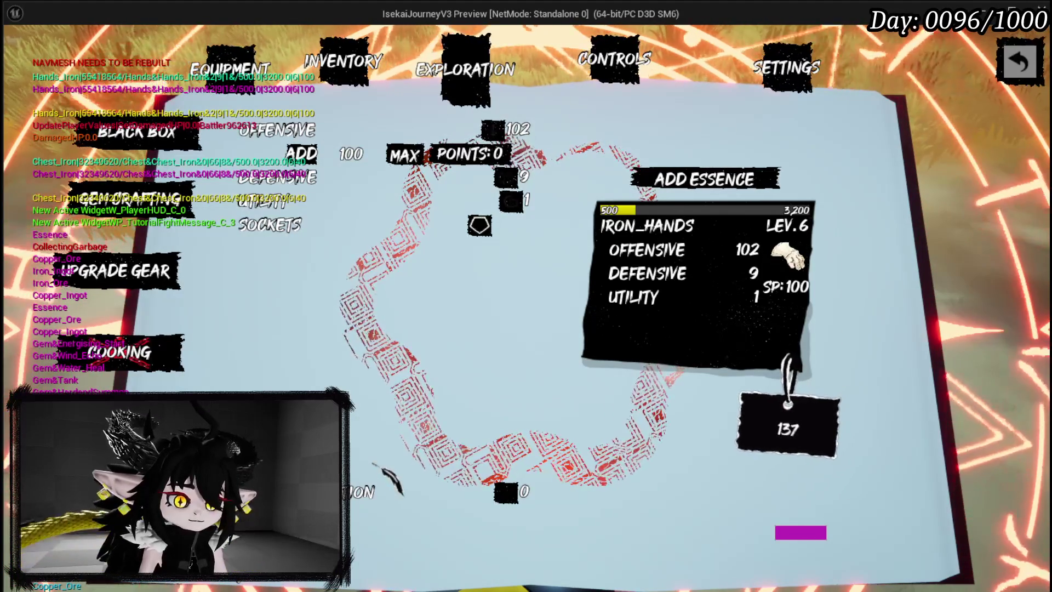
click(373, 488)
click(454, 427)
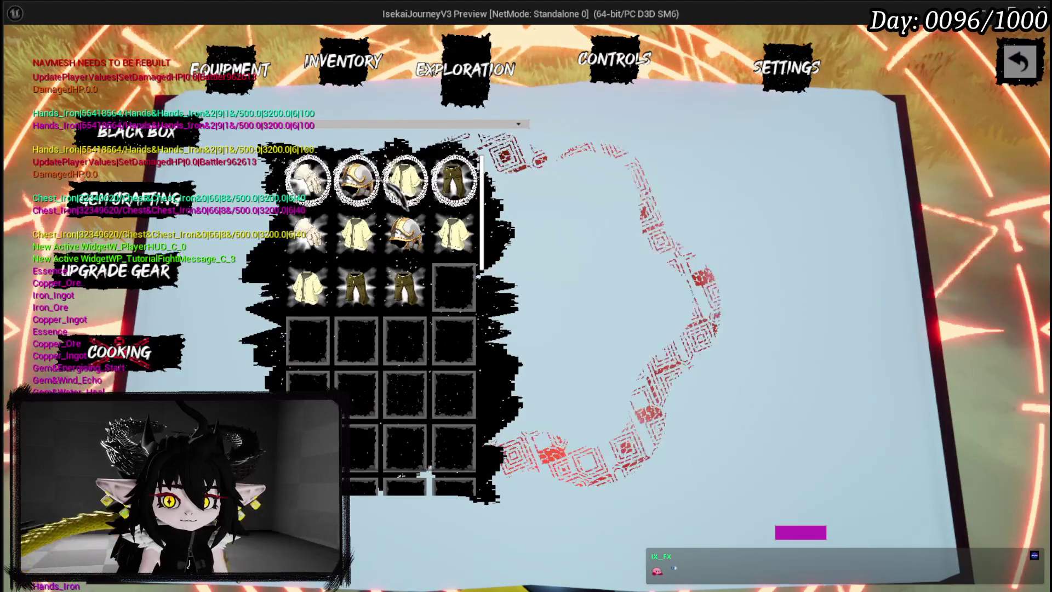
Add 100 points to Iron_Head's Offensive stat, bringing it to 100, and confirm
click(364, 193)
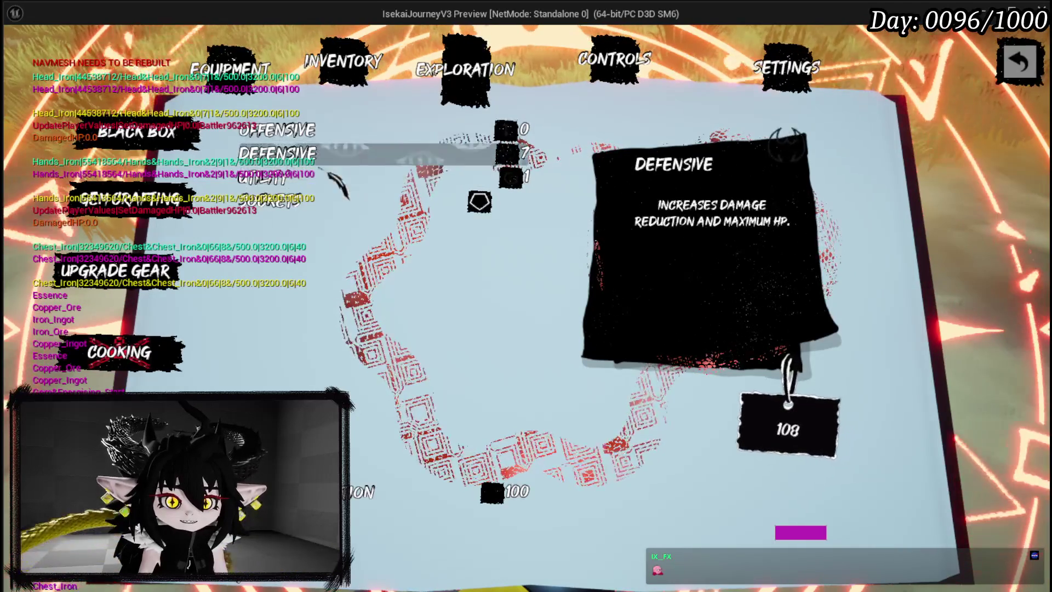
click(322, 142)
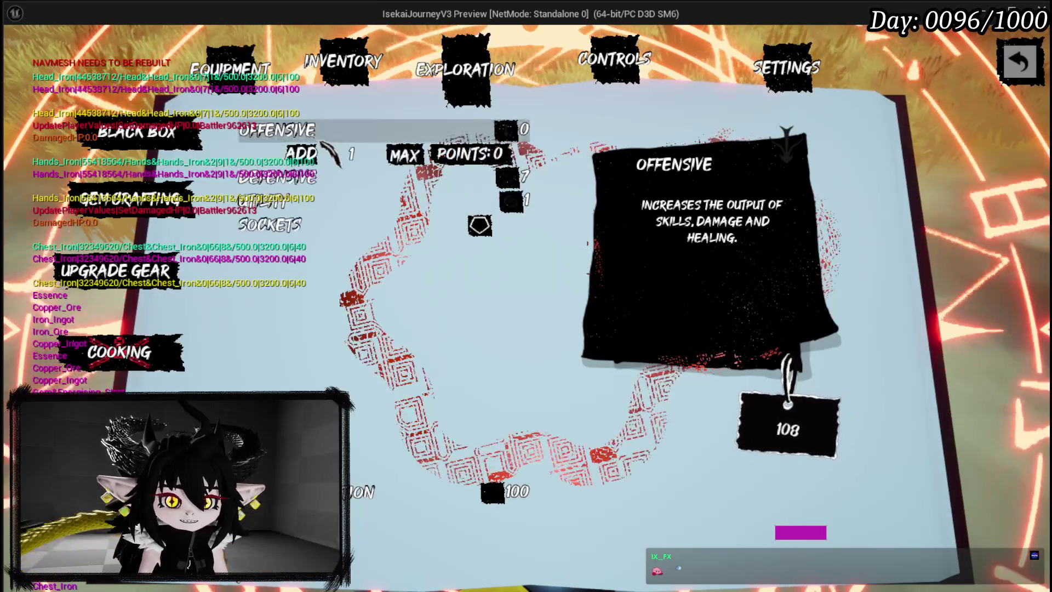
text(00)
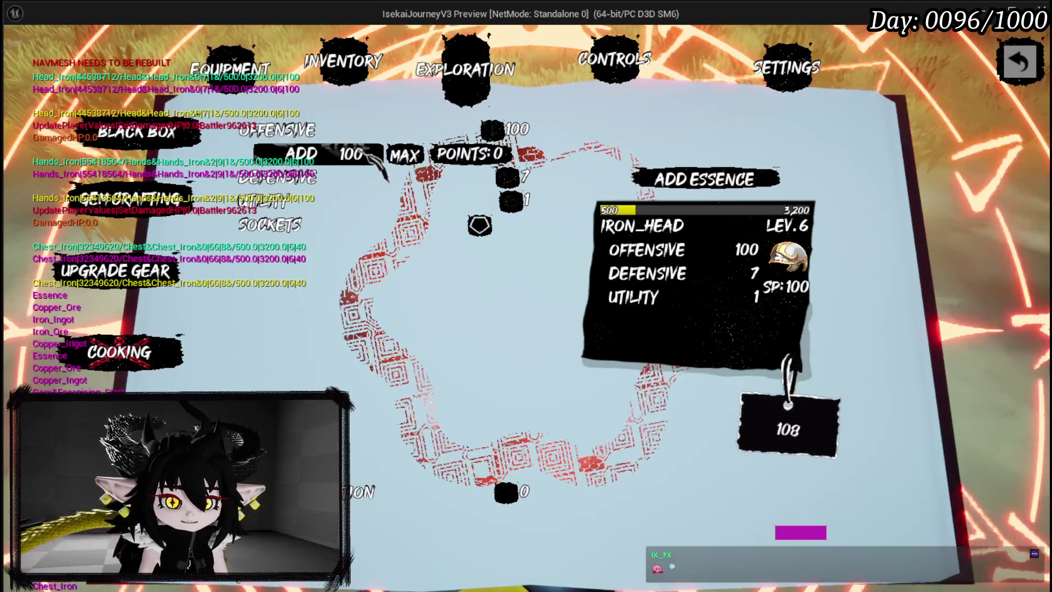
click(360, 491)
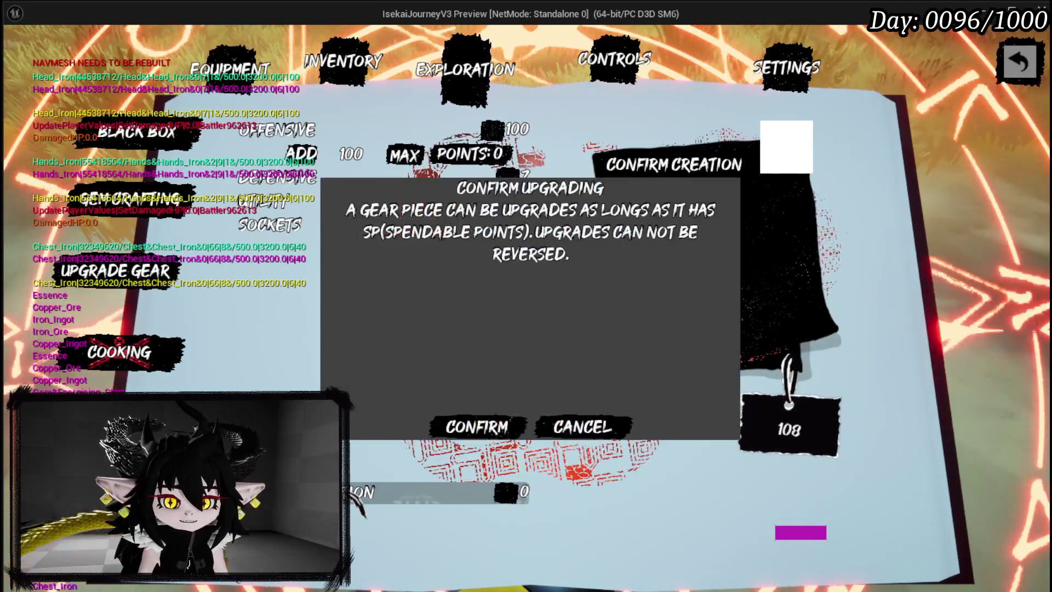
click(475, 426)
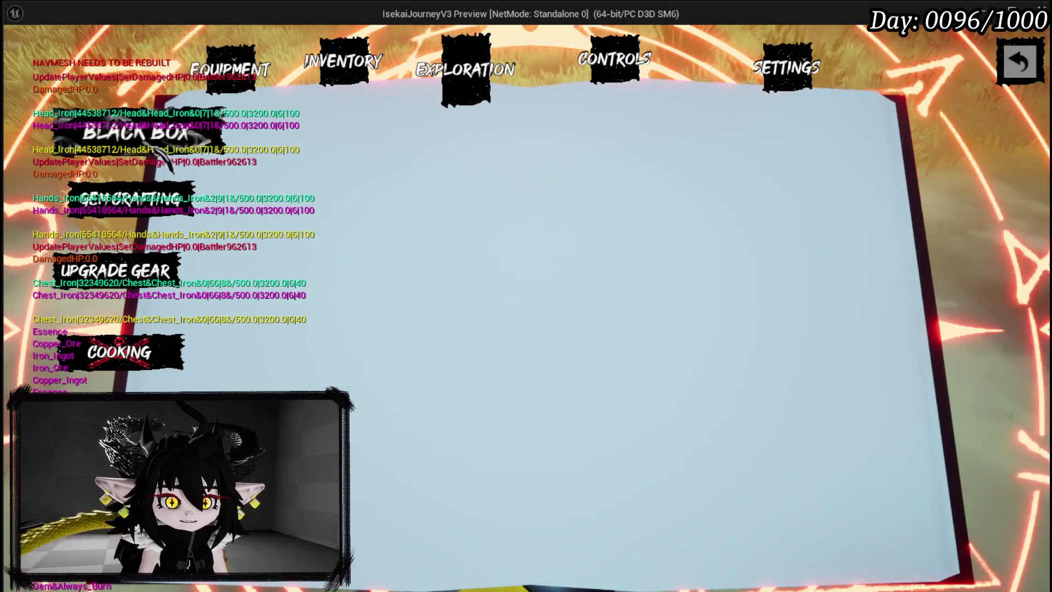
Add 100 points to Iron_Legs' Offensive stat, reaching 105, then close the menu book
click(126, 256)
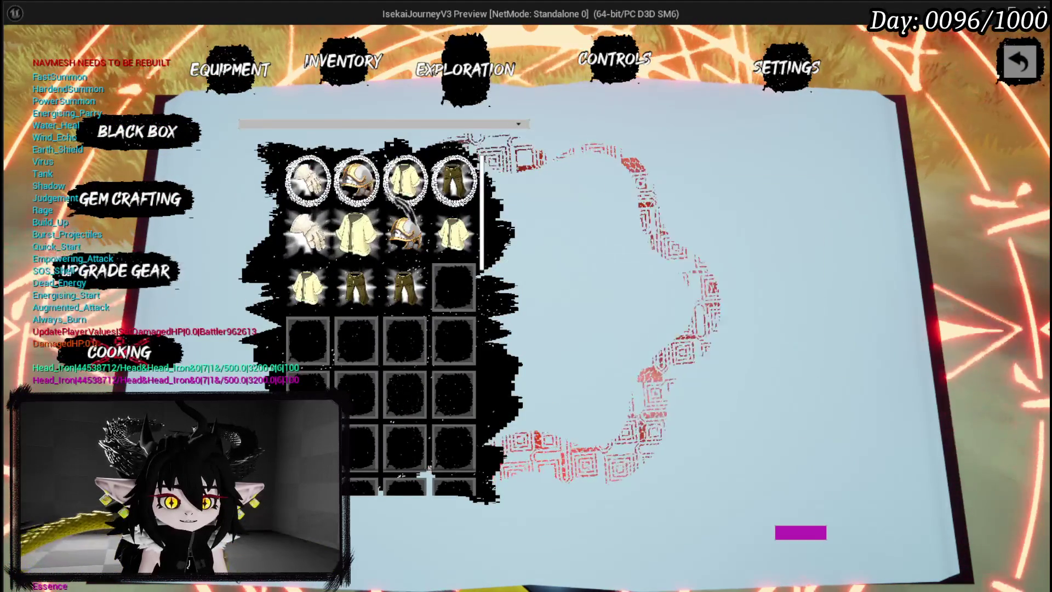
click(405, 181)
click(454, 181)
click(405, 181)
click(453, 181)
click(465, 187)
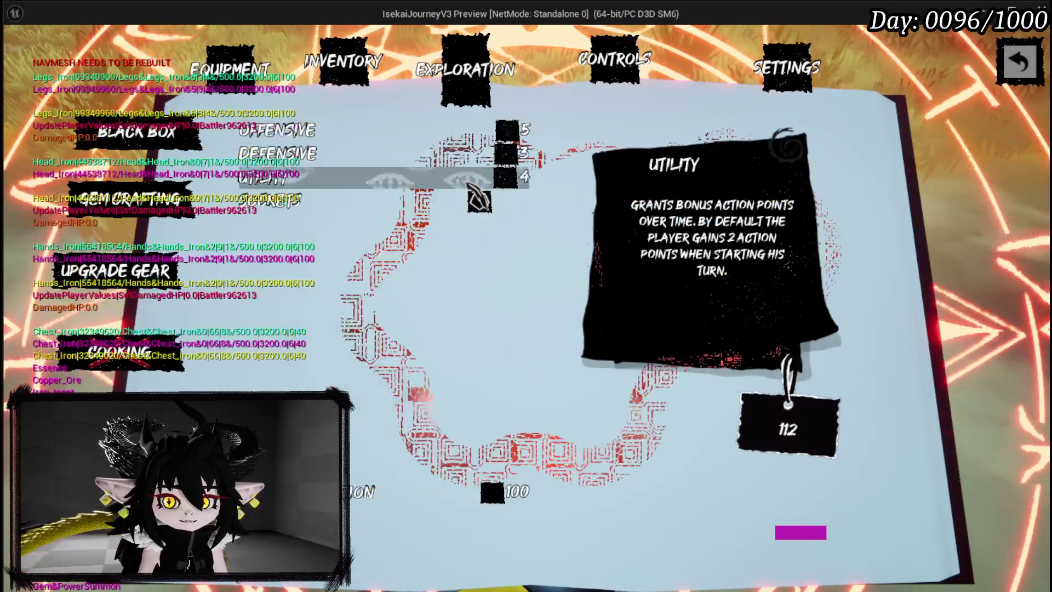
click(399, 158)
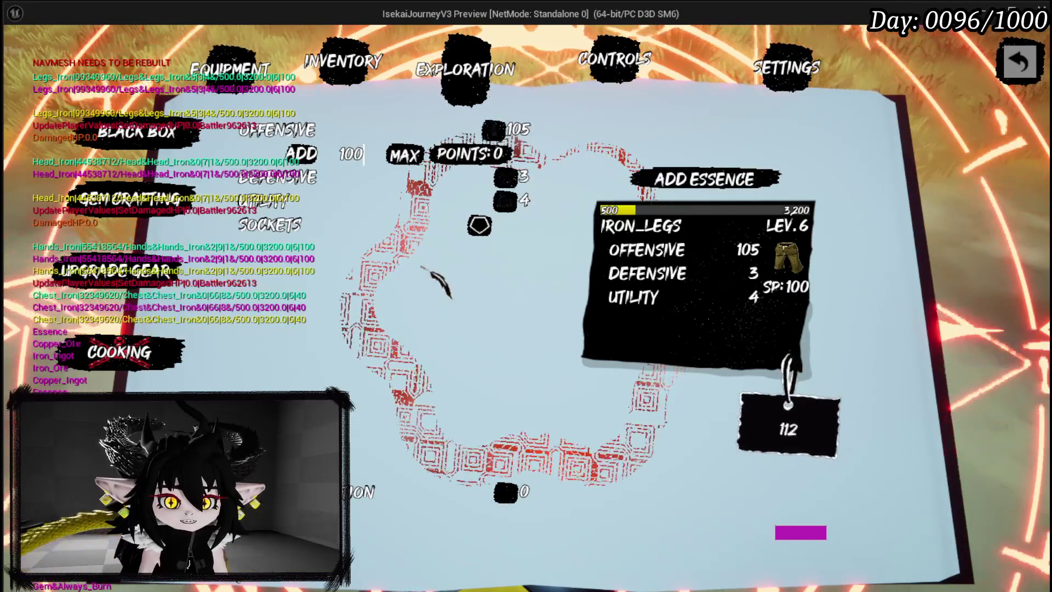
click(466, 423)
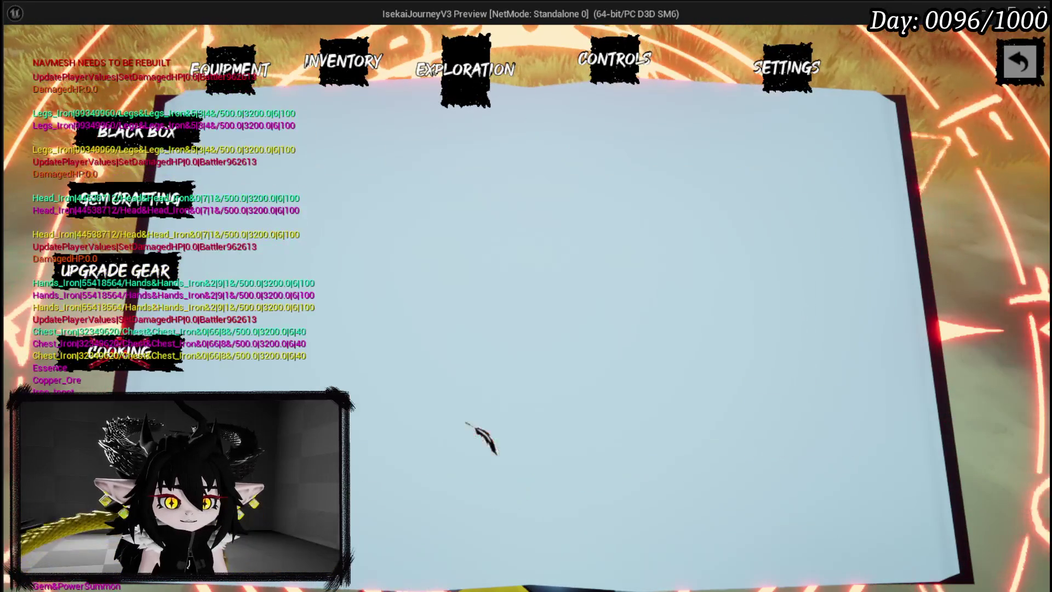
key(Escape)
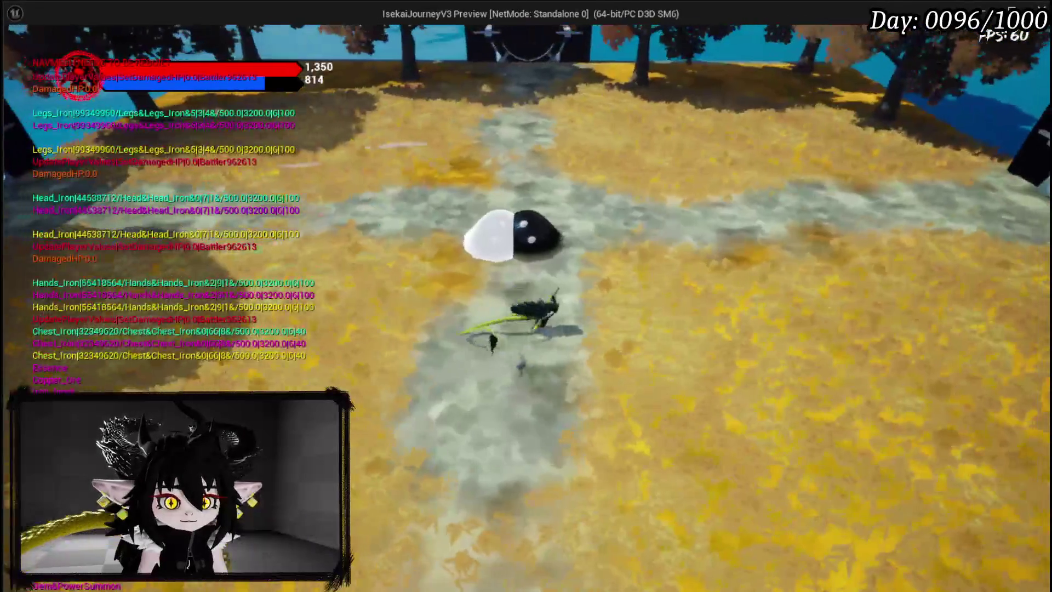
Walk the character into Slime_YY to start a card battle
key(w)
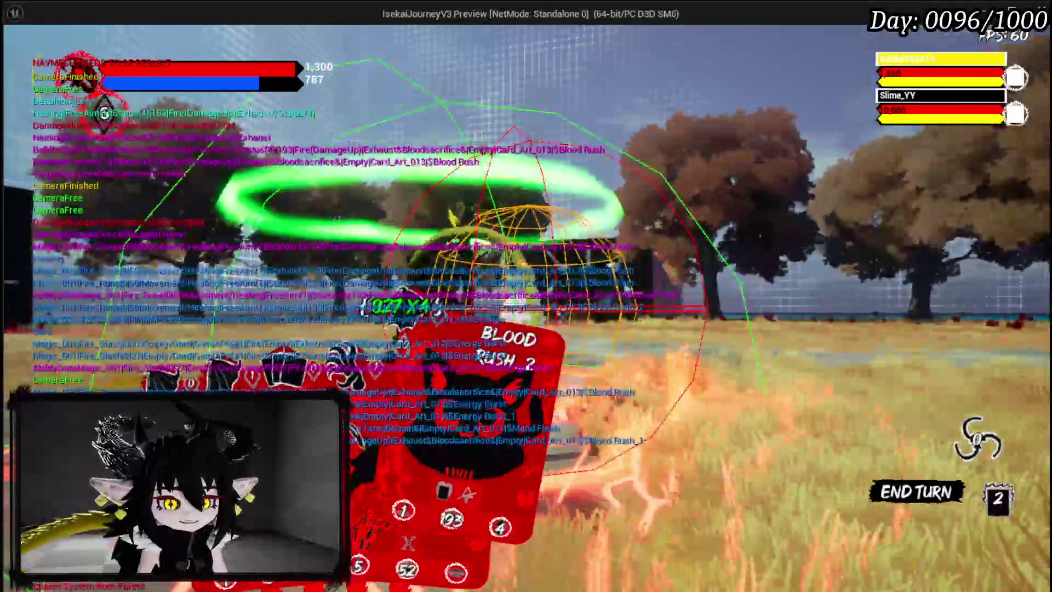
Fire Blood Rush_1 and Blood Rush_2 at Slime_YY, then play Burn until the slime falls
click(246, 350)
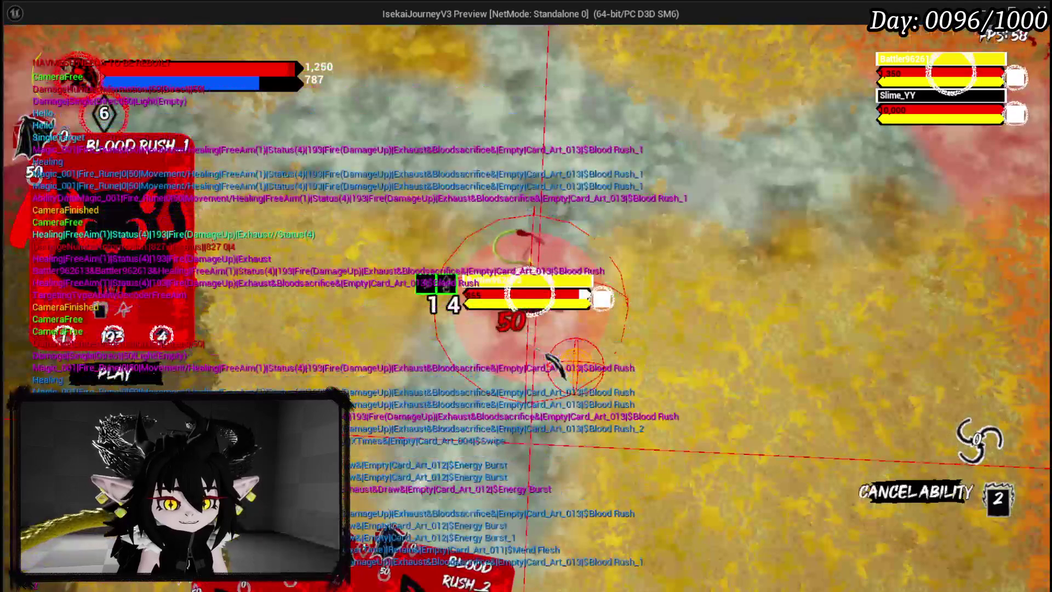
click(549, 354)
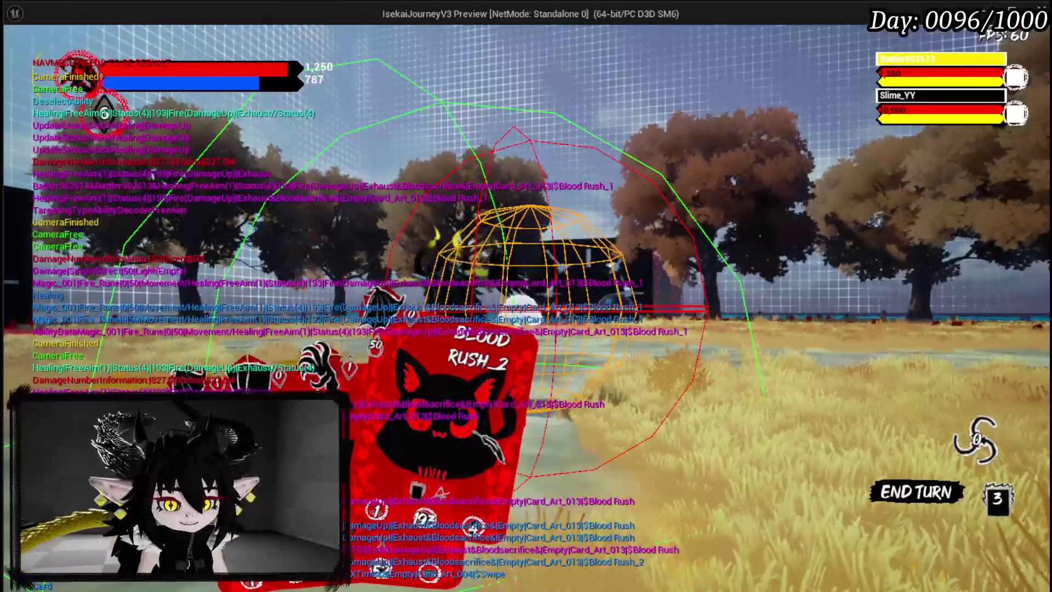
click(558, 422)
click(558, 421)
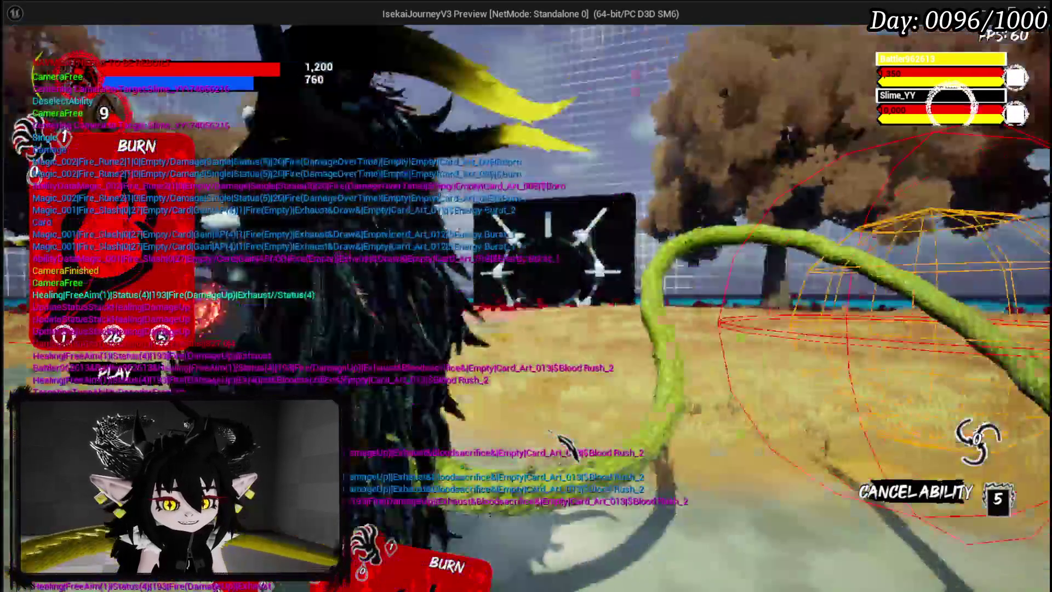
click(564, 441)
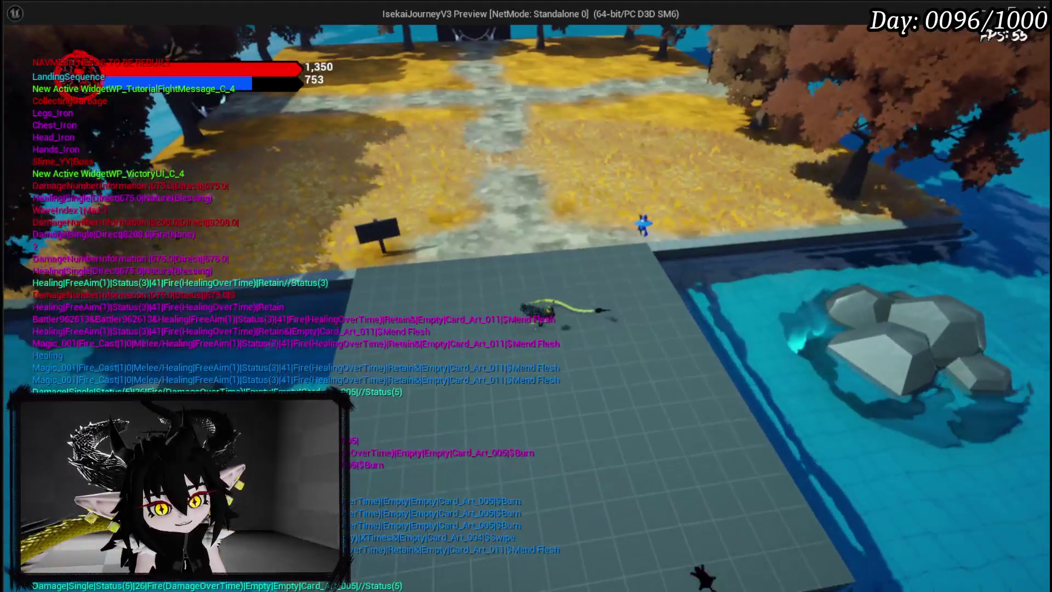
Stop the play session, Save All, and switch back to the blueprint editor window
key(Escape)
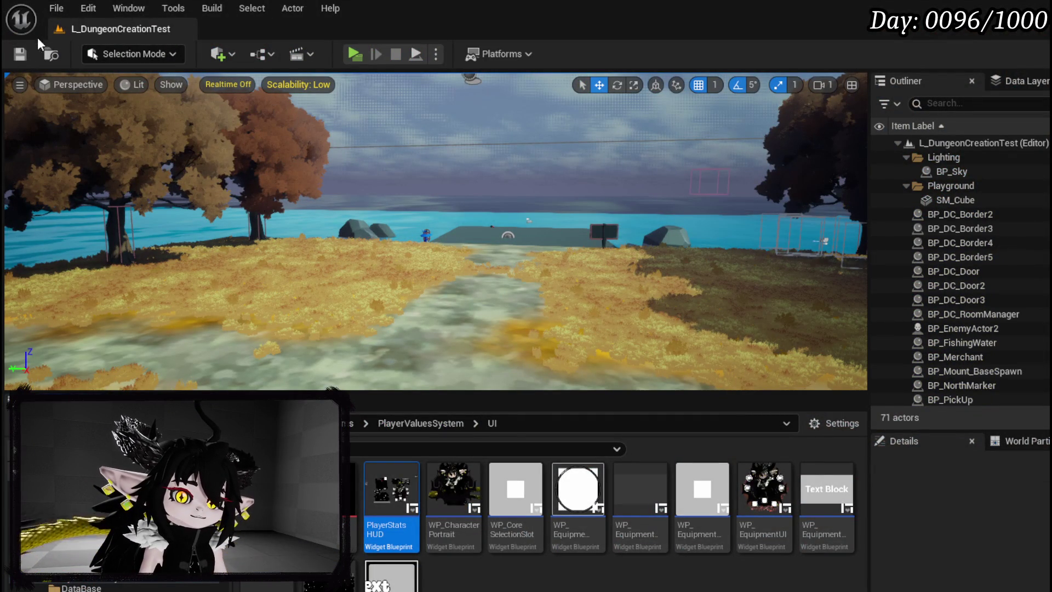
click(19, 54)
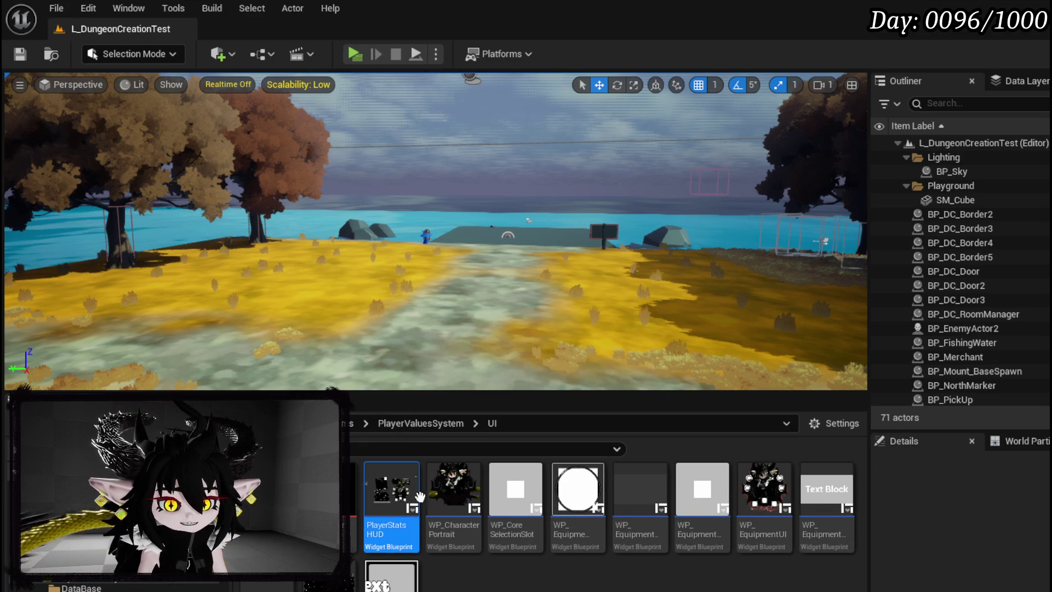
scroll(71, 548, up, 1)
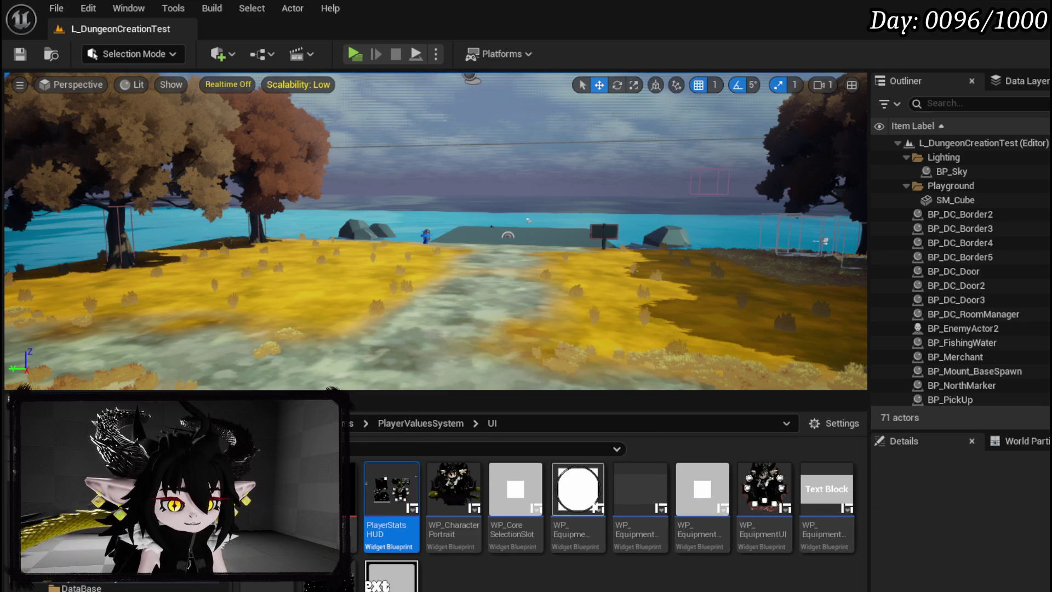
key(alt+Tab)
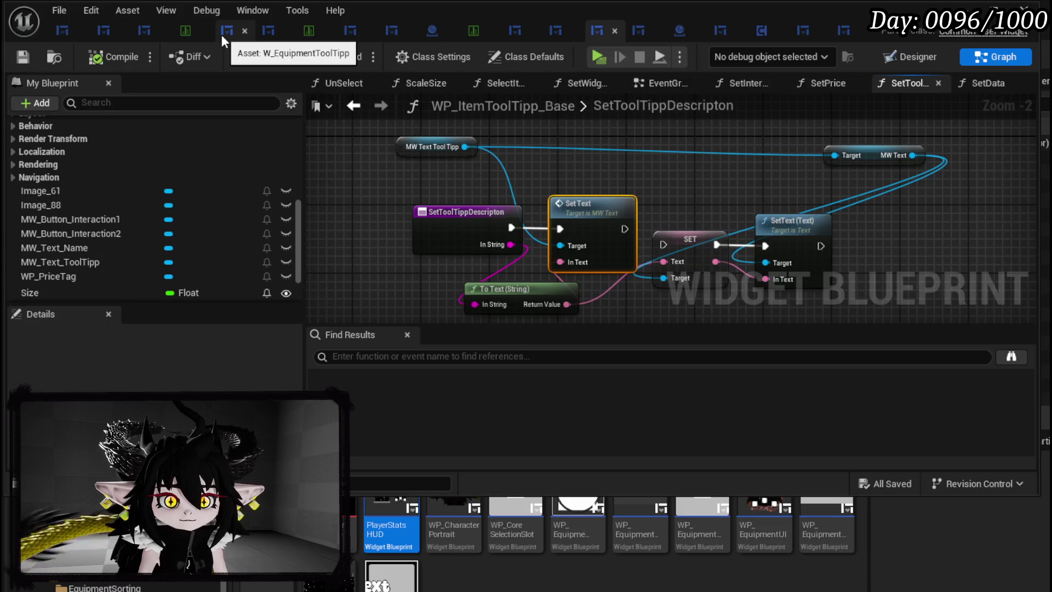
Show W_EquipmentUpgrade's BuildNewEquipment graph with My Blueprint scrolled up to the Change Data functions
click(221, 35)
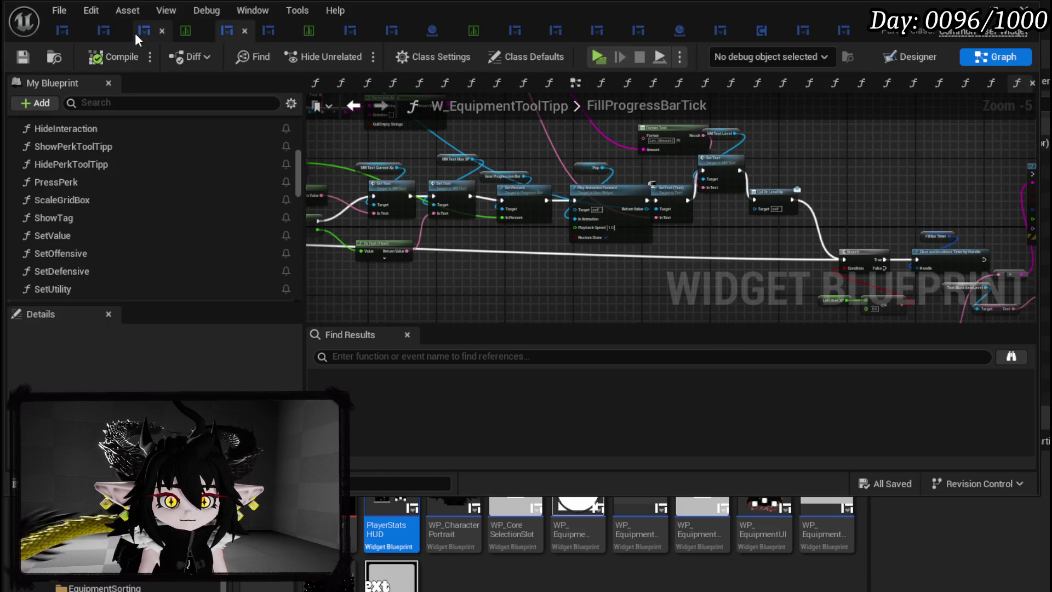
click(104, 32)
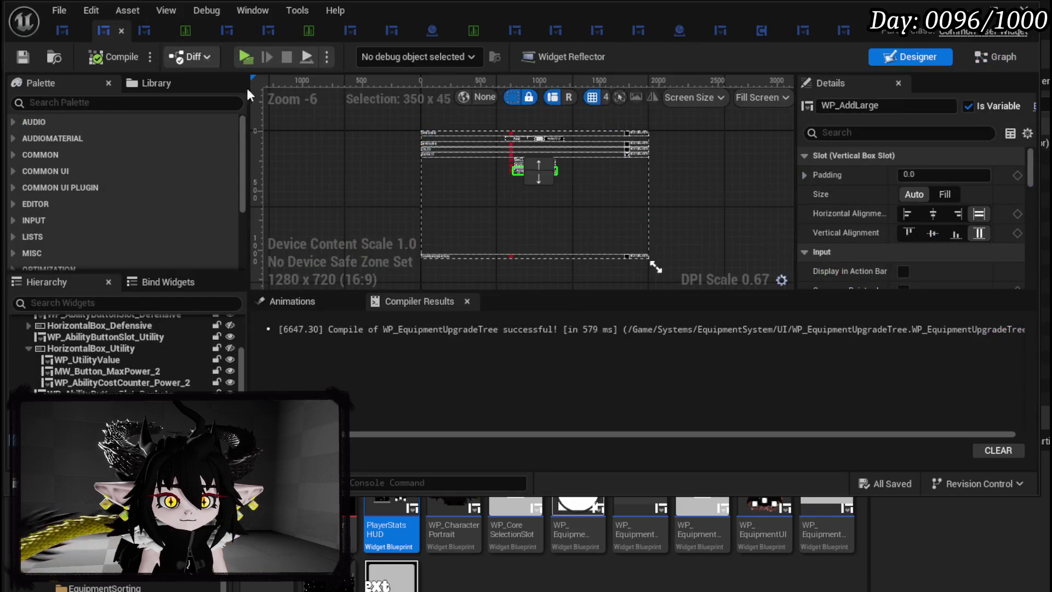
scroll(445, 165, up, 4)
drag(490, 165, 423, 202)
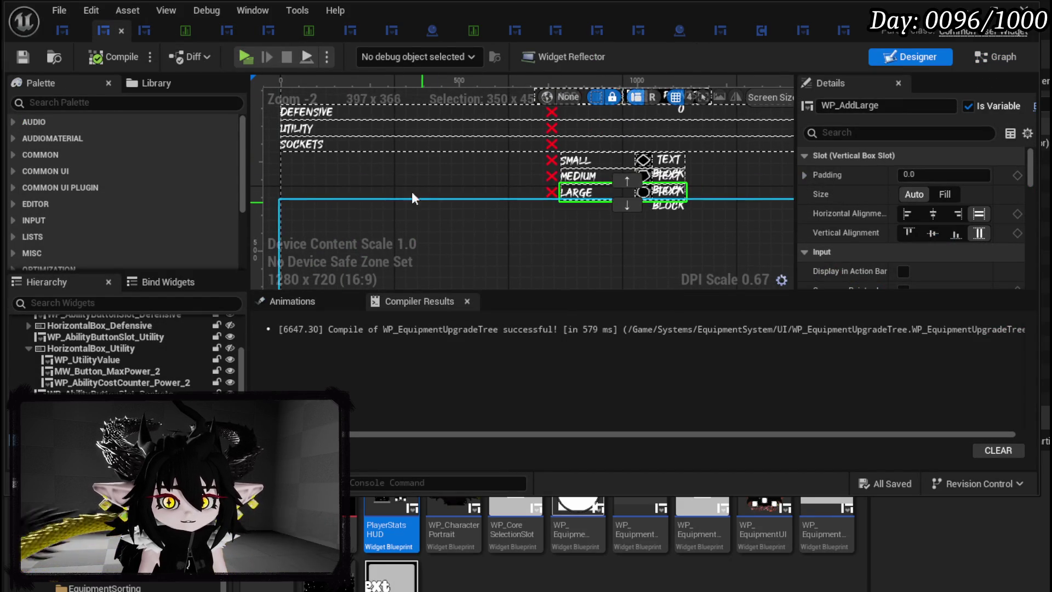
click(141, 38)
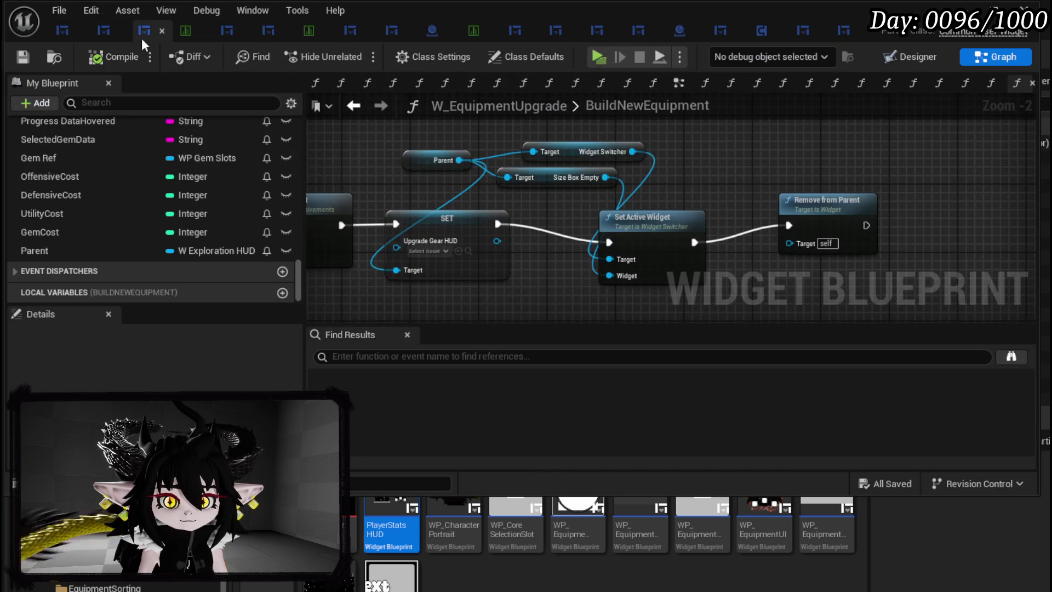
scroll(995, 169, down, 3)
drag(445, 161, 673, 152)
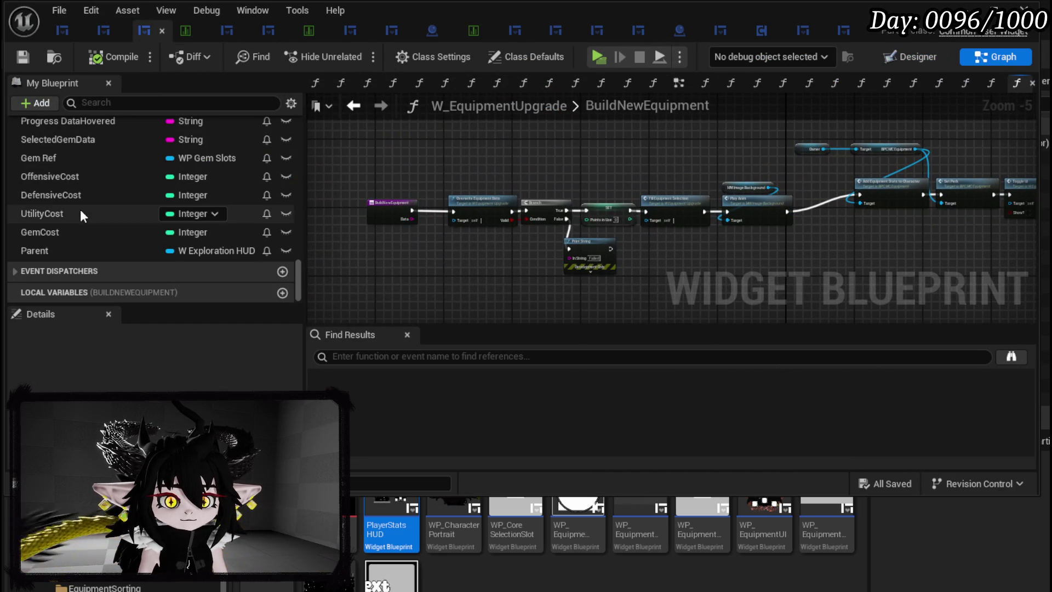
scroll(80, 205, up, 10)
scroll(83, 189, up, 15)
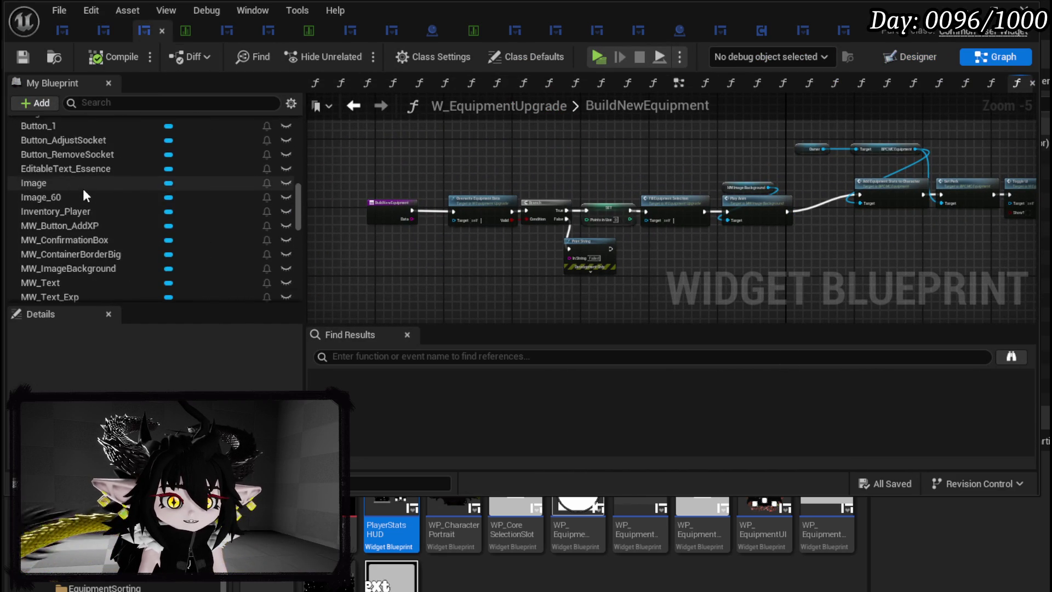
scroll(84, 188, up, 8)
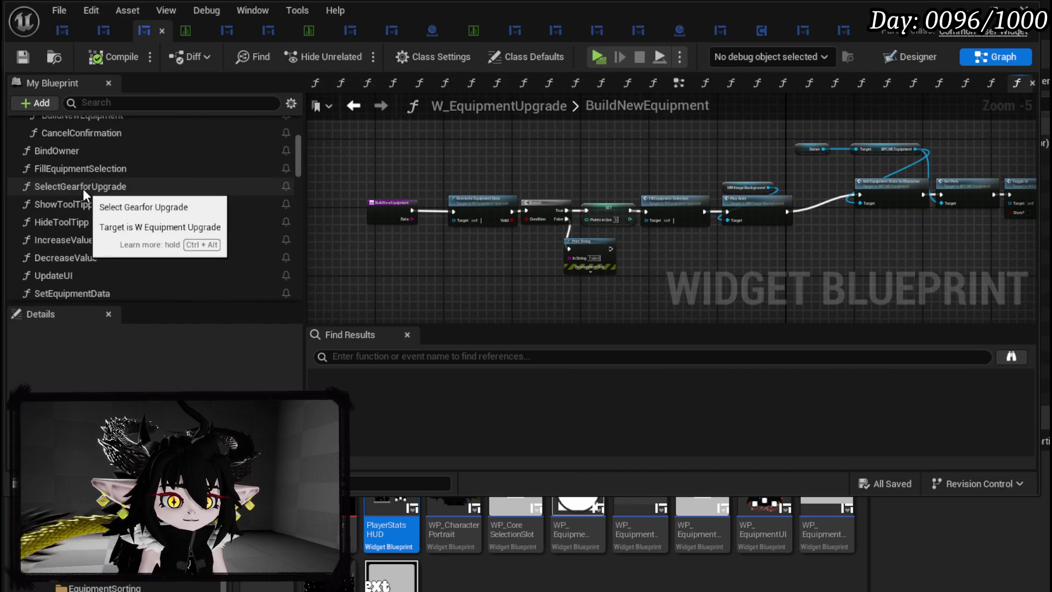
scroll(82, 225, up, 3)
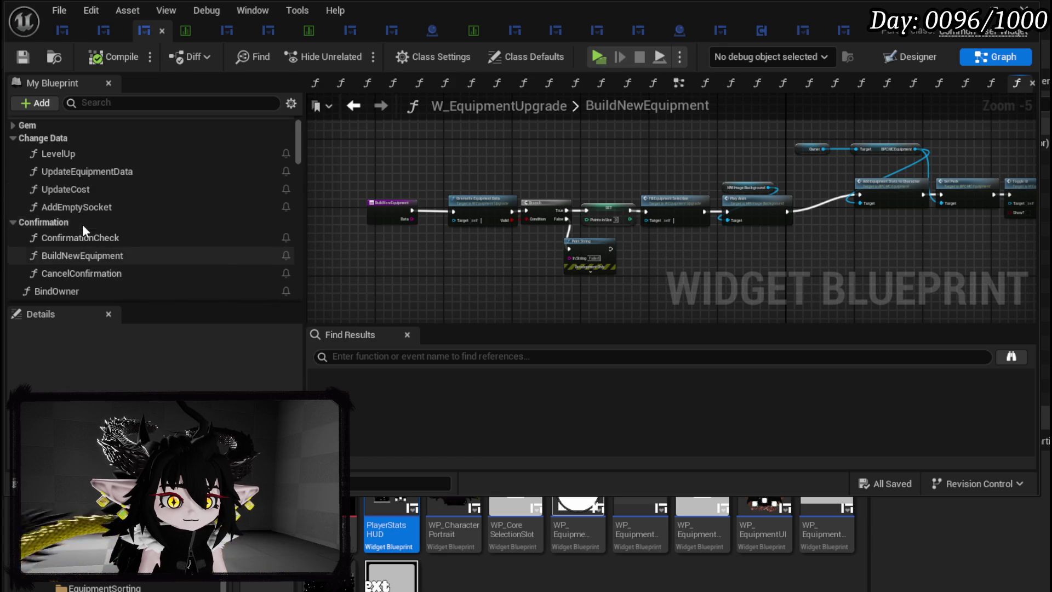
Open UpdateEquipmentData and pan to its stat setter nodes, selecting SET Utility Value
double_click(81, 172)
mouse_move(458, 256)
mouse_down()
mouse_move(370, 157)
mouse_move(348, 160)
mouse_move(354, 230)
mouse_move(418, 301)
mouse_up()
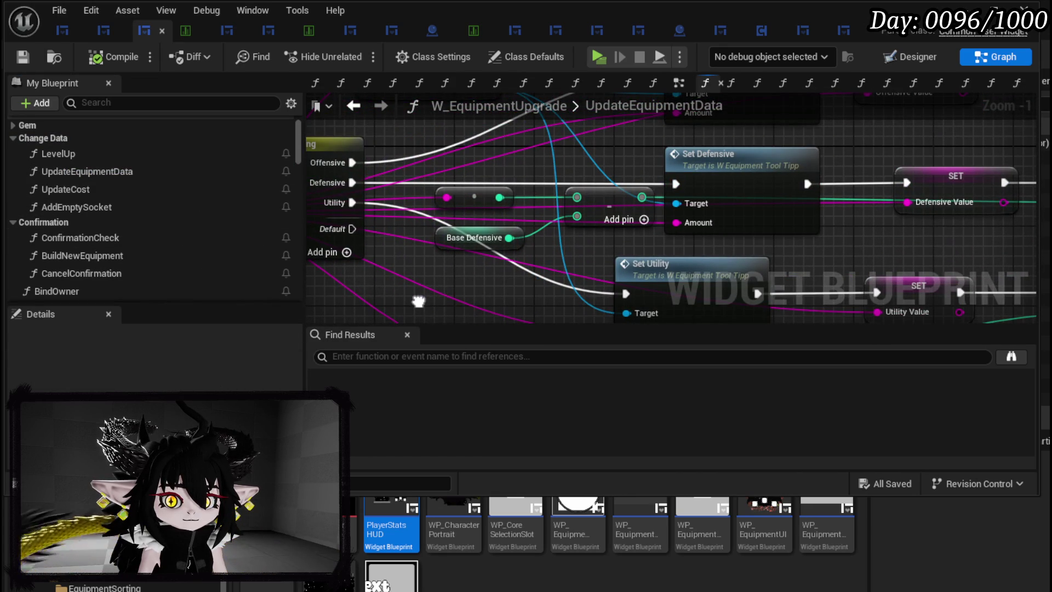
mouse_move(492, 188)
mouse_down()
mouse_move(480, 82)
mouse_move(230, 127)
mouse_move(525, 131)
mouse_move(423, 37)
mouse_move(407, 41)
mouse_move(562, 173)
mouse_move(585, 177)
mouse_move(475, 123)
mouse_up()
scroll(485, 161, down, 2)
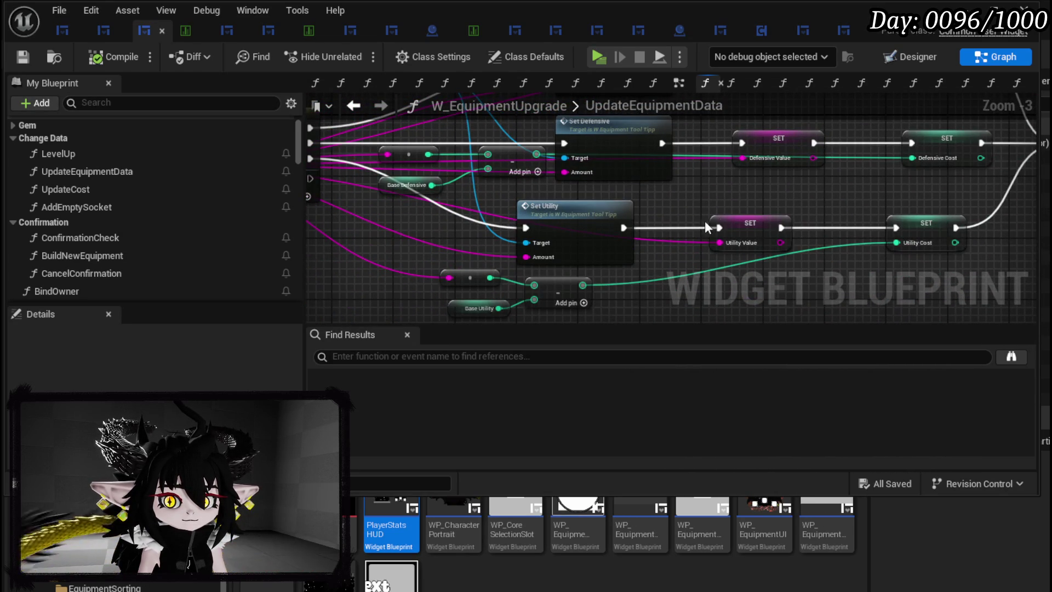
mouse_move(741, 229)
mouse_down()
mouse_move(744, 248)
mouse_move(948, 243)
mouse_move(748, 191)
mouse_move(690, 189)
mouse_move(686, 244)
mouse_move(830, 228)
mouse_move(824, 284)
mouse_move(714, 296)
mouse_move(657, 229)
mouse_up()
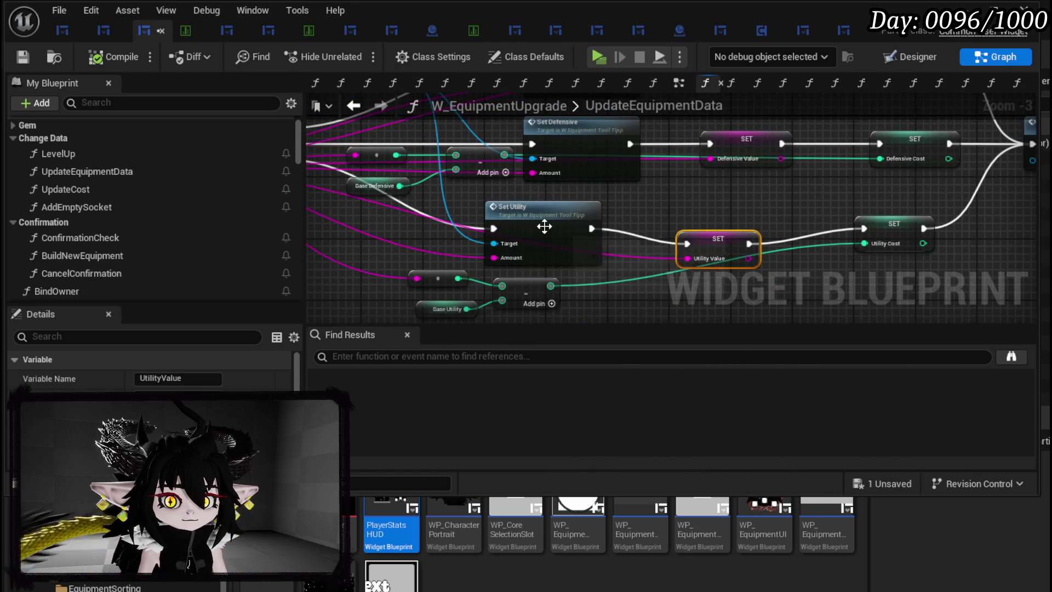
Inspect SetUtility in W_EquipmentToolTipp, close that blueprint, and open the UpdateCost graph
double_click(545, 226)
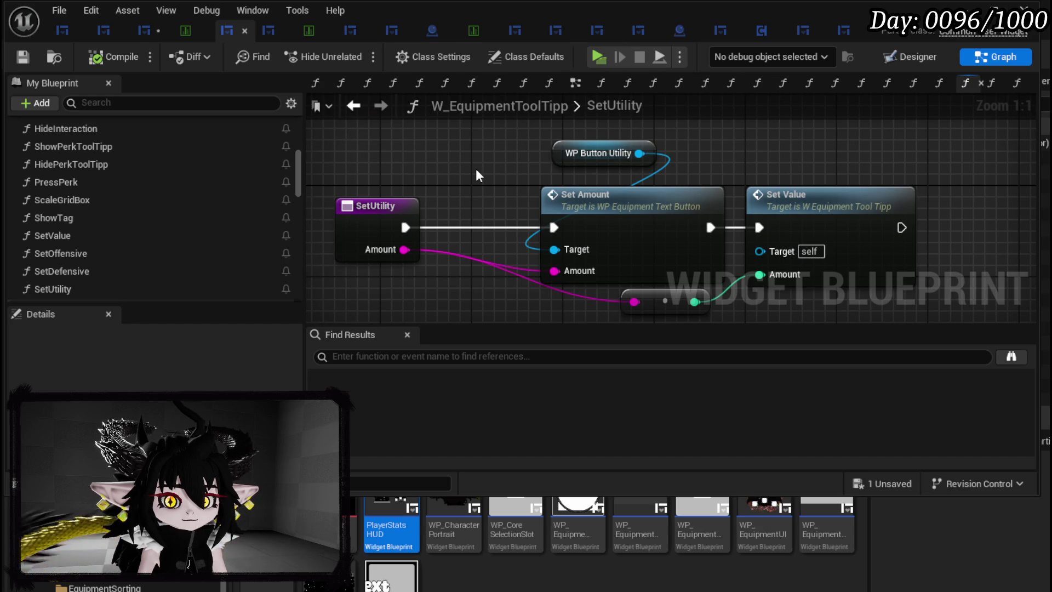
click(356, 110)
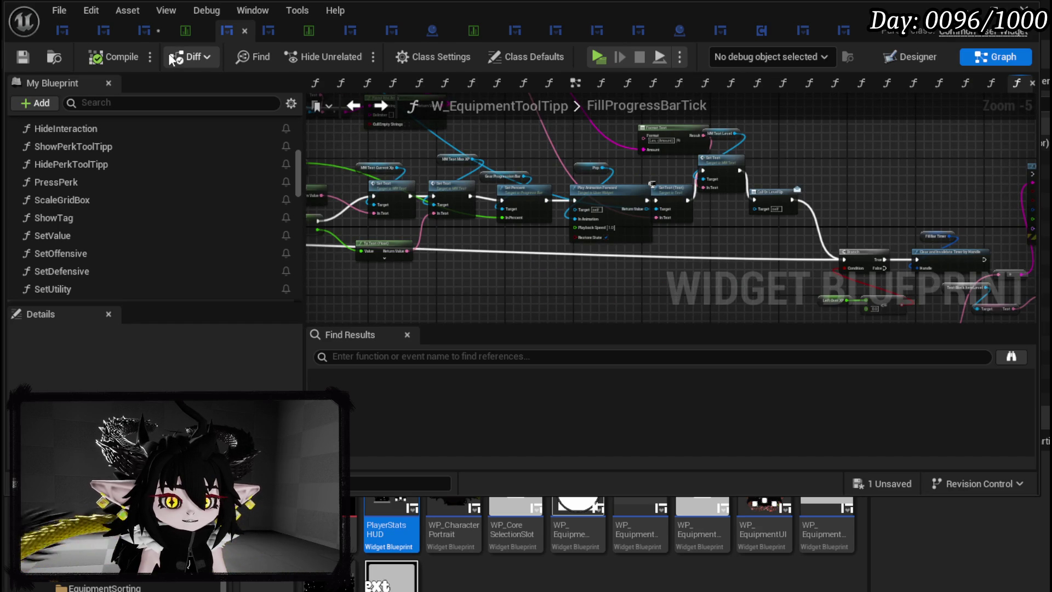
click(121, 32)
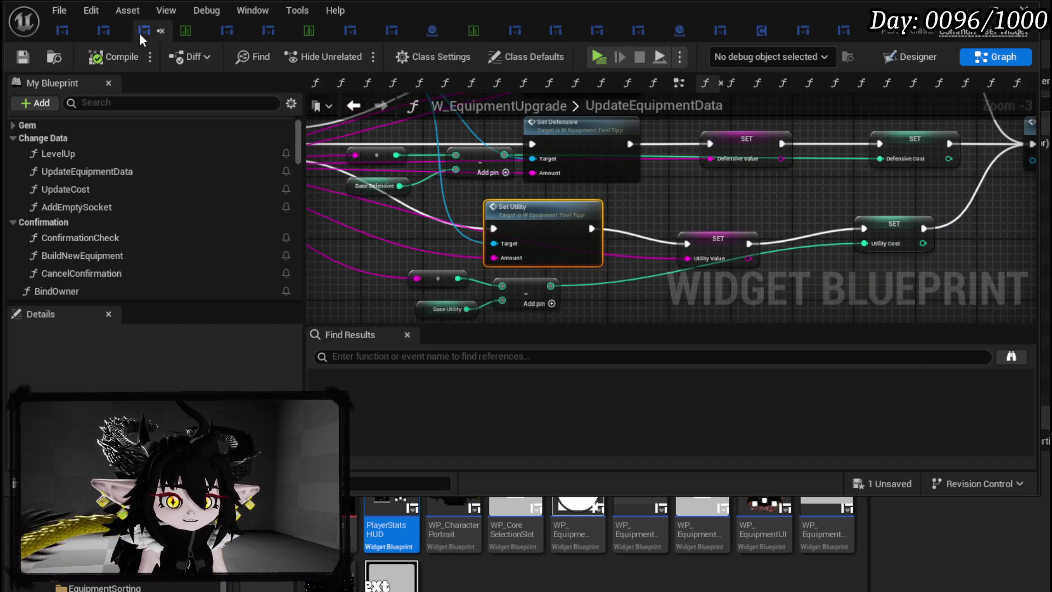
click(23, 56)
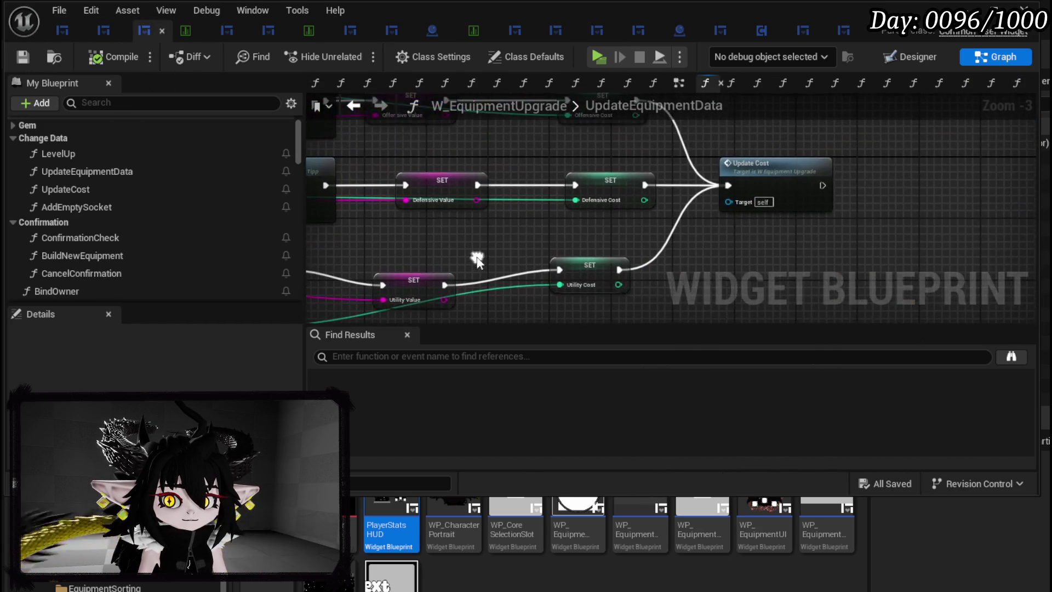
double_click(745, 178)
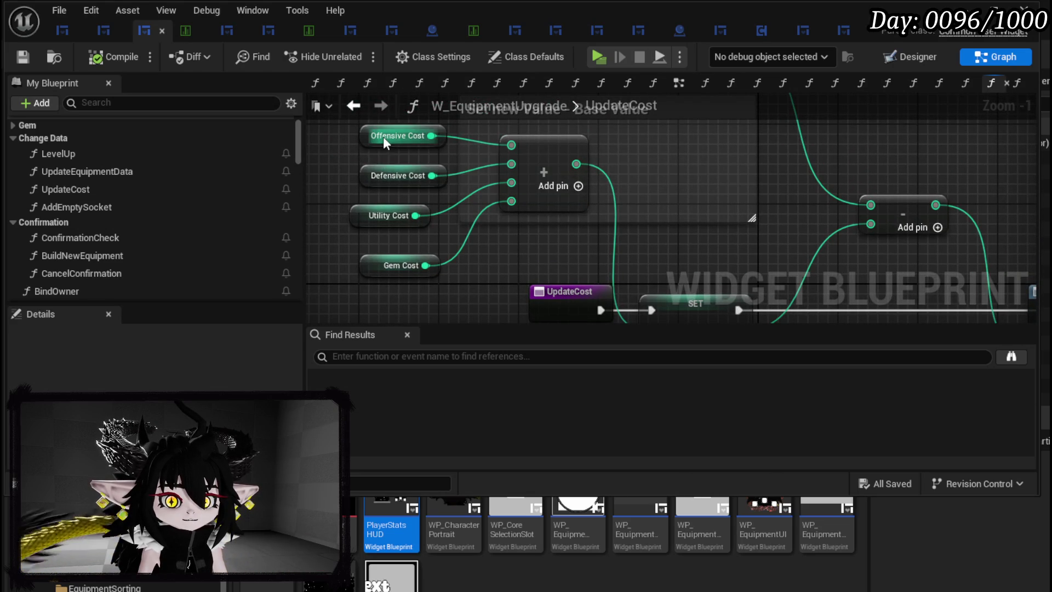
Review UpdateCost's sum of Offensive, Defensive, Utility and Gem costs, then view WP_EquipmentUpgradeTree's Designer layout
scroll(559, 209, down, 2)
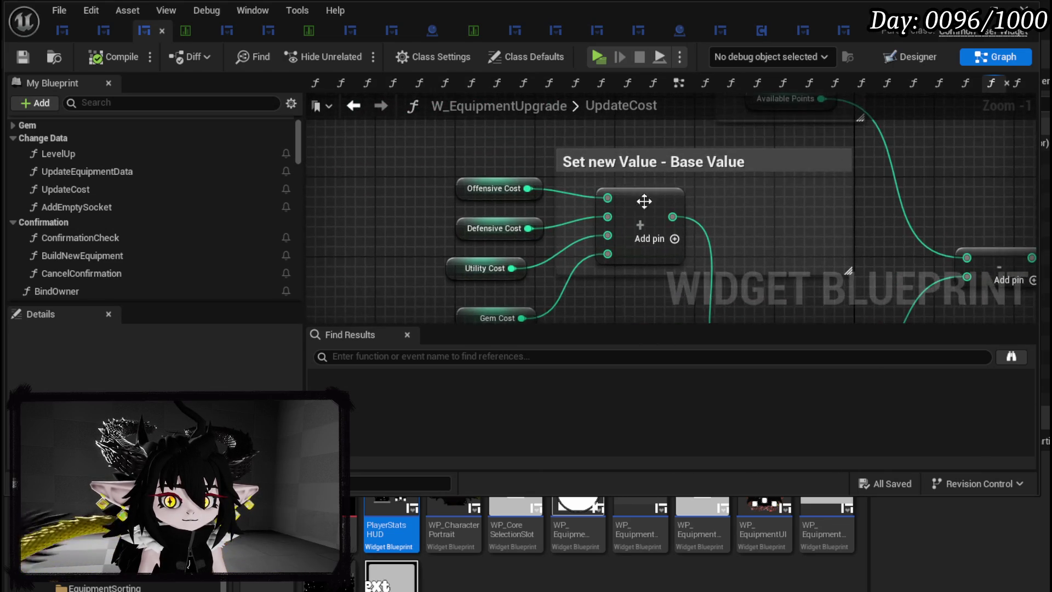
drag(634, 218, 625, 159)
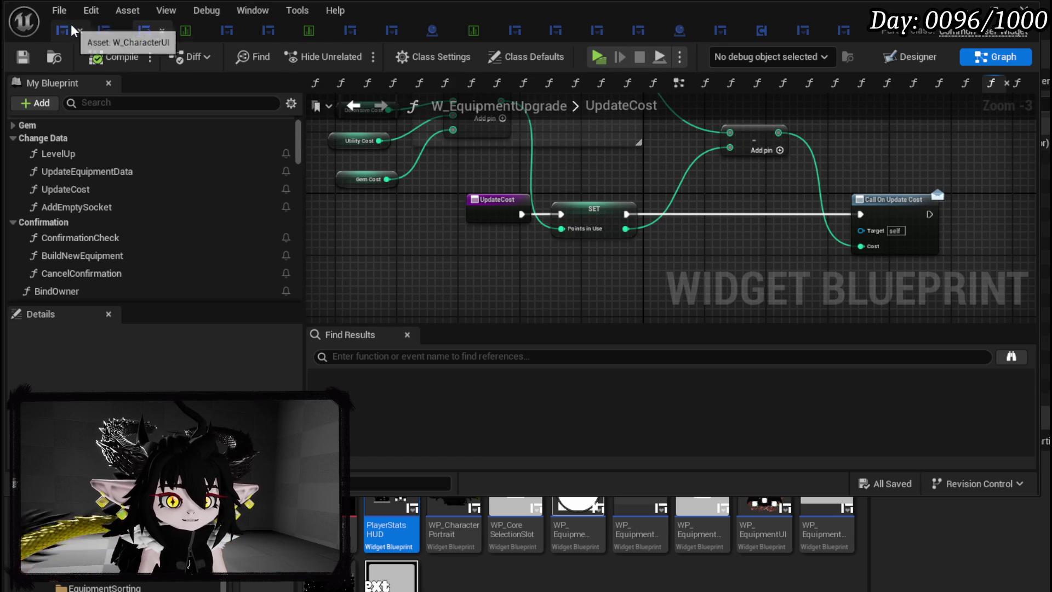
click(104, 31)
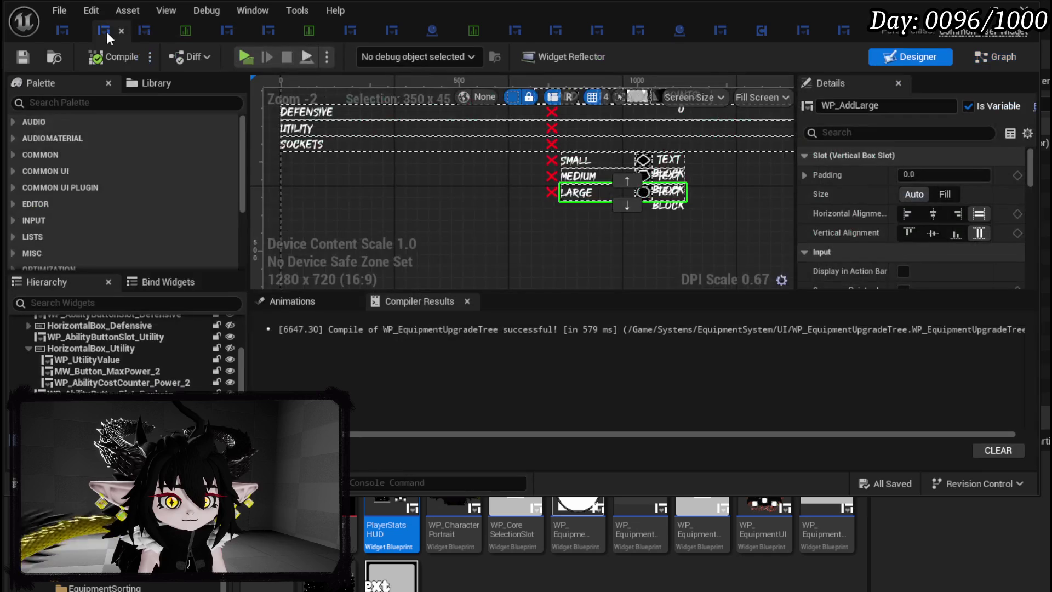
scroll(630, 186, up, 2)
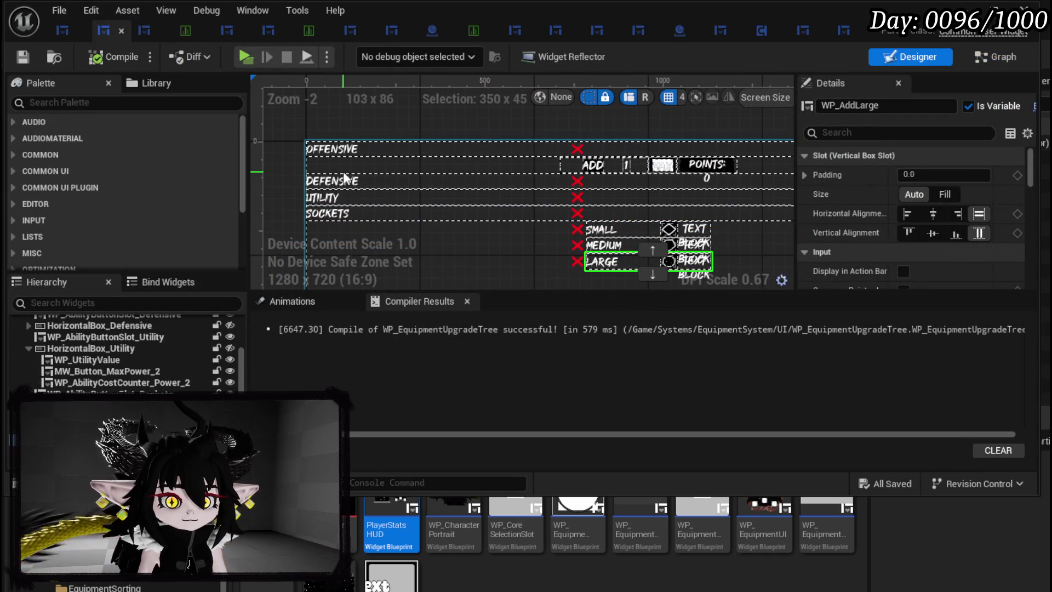
Rename the Offensive max button to MW_Button_MaxOffensive and unhide the Defensive and Utility rows
click(664, 165)
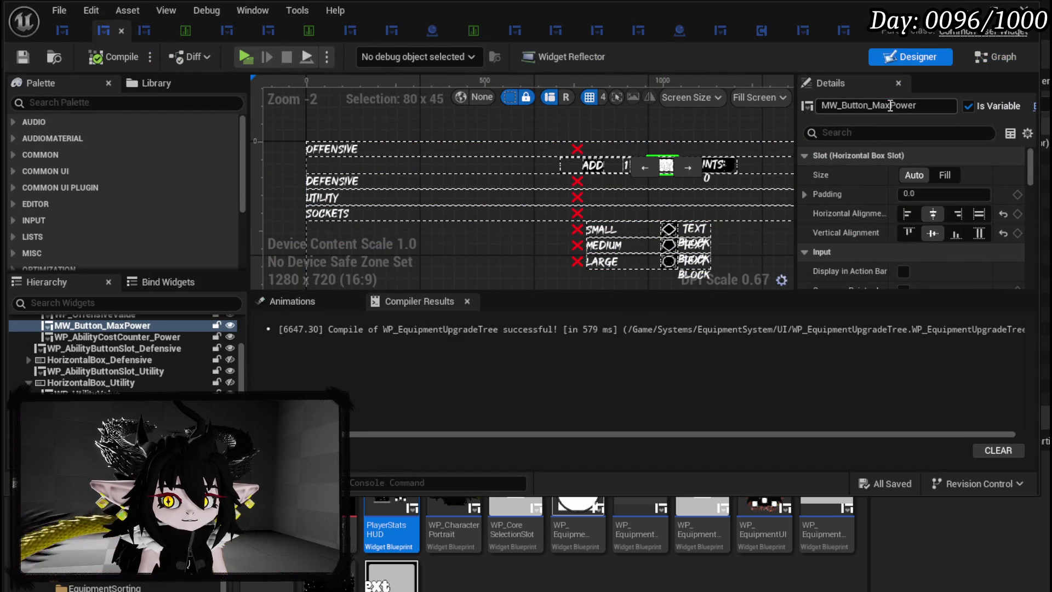
text(Offensive)
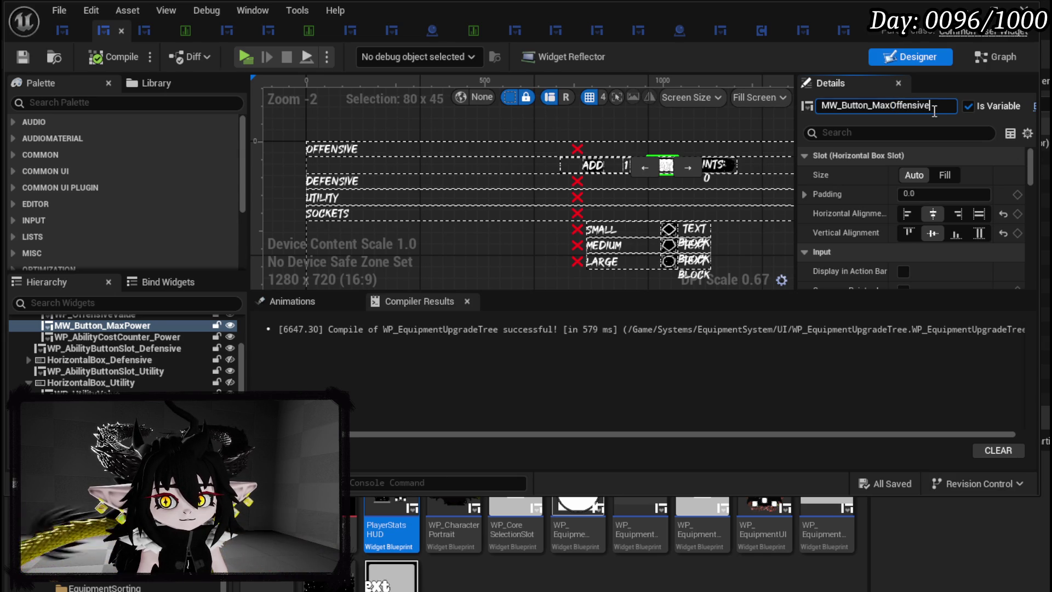
key(Return)
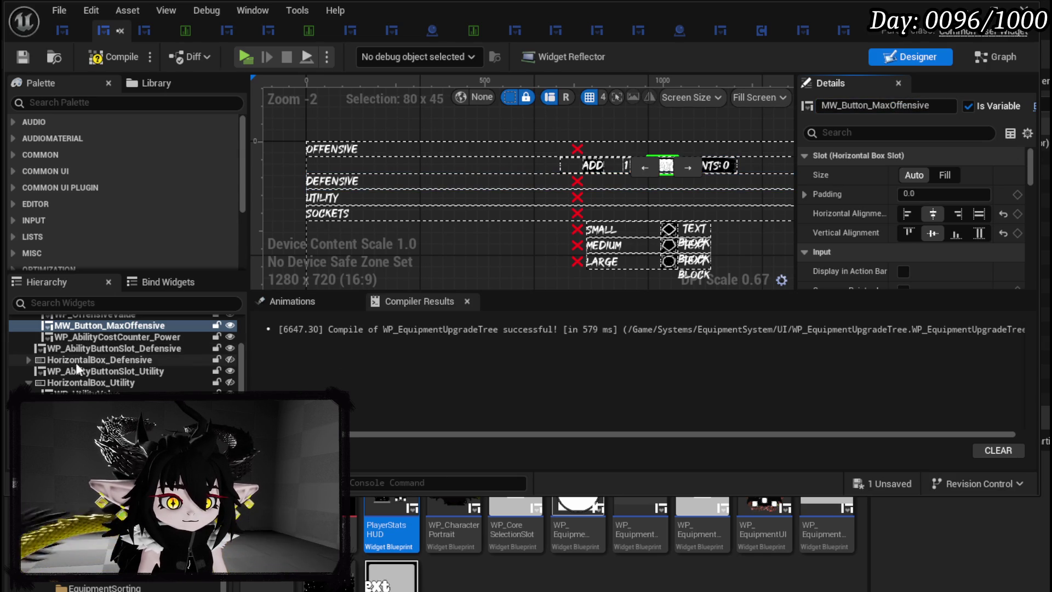
click(230, 359)
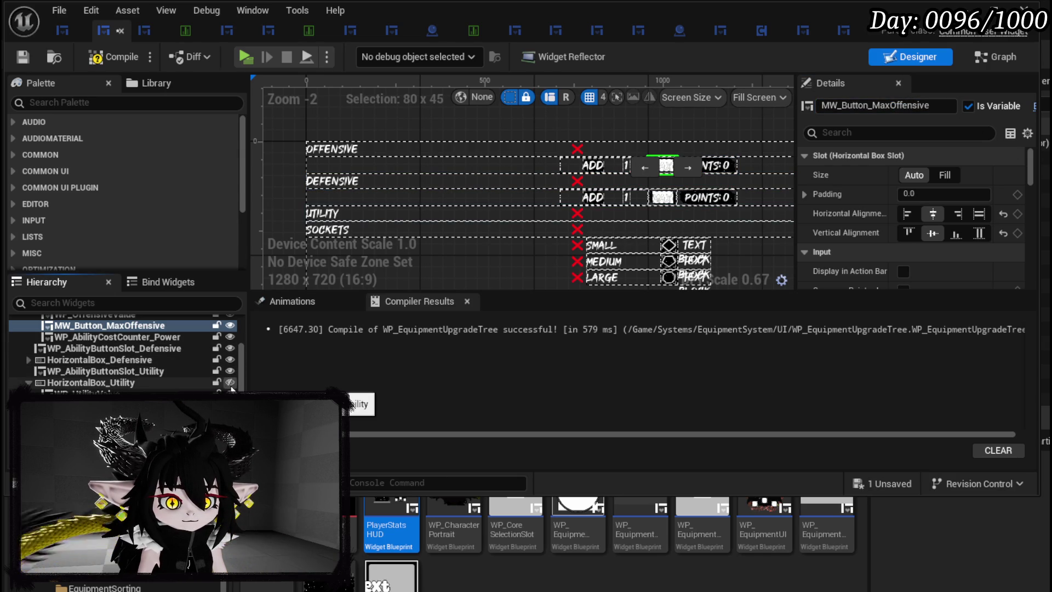
click(230, 383)
Rename the Defensive row's max button to MW_Button_MaxDefensive
click(28, 359)
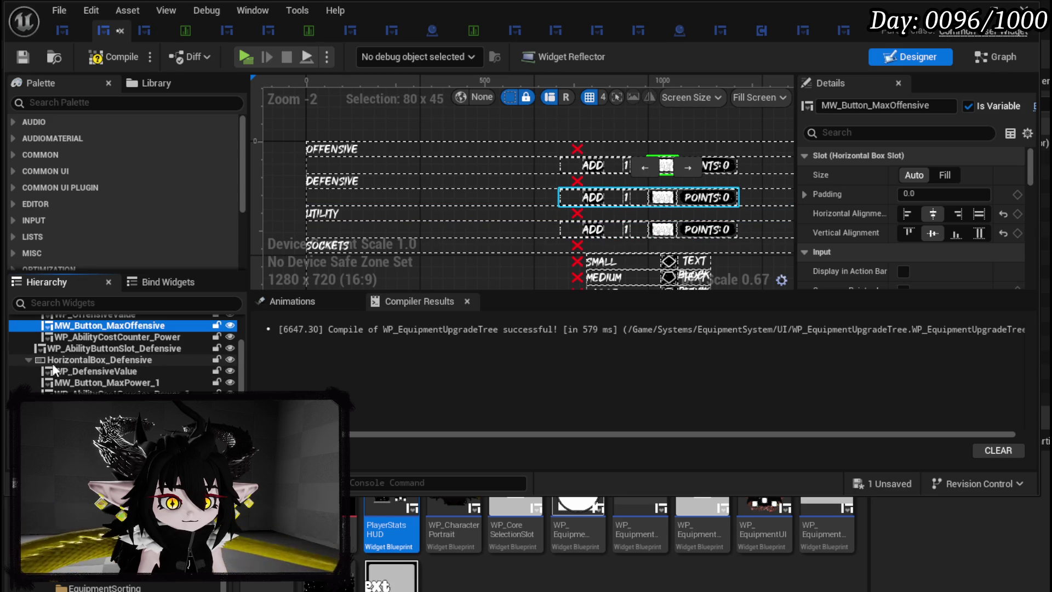
click(99, 373)
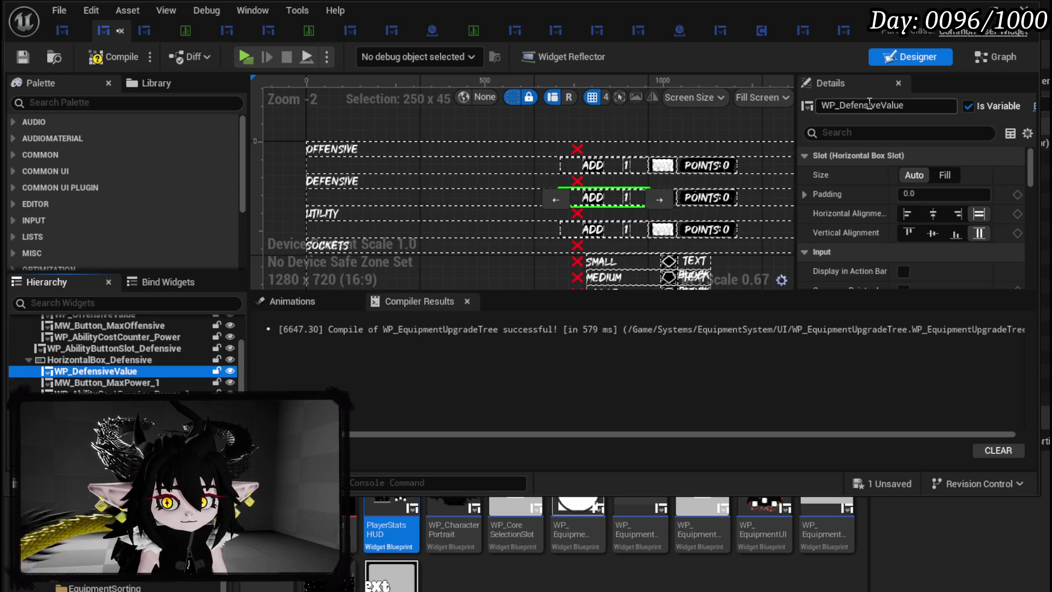
click(137, 383)
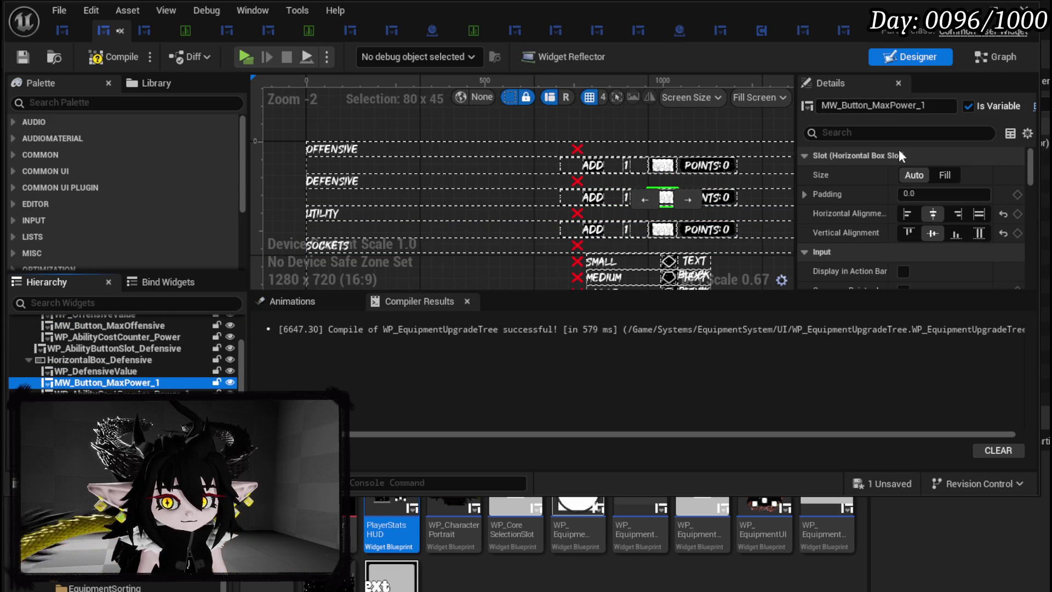
click(898, 105)
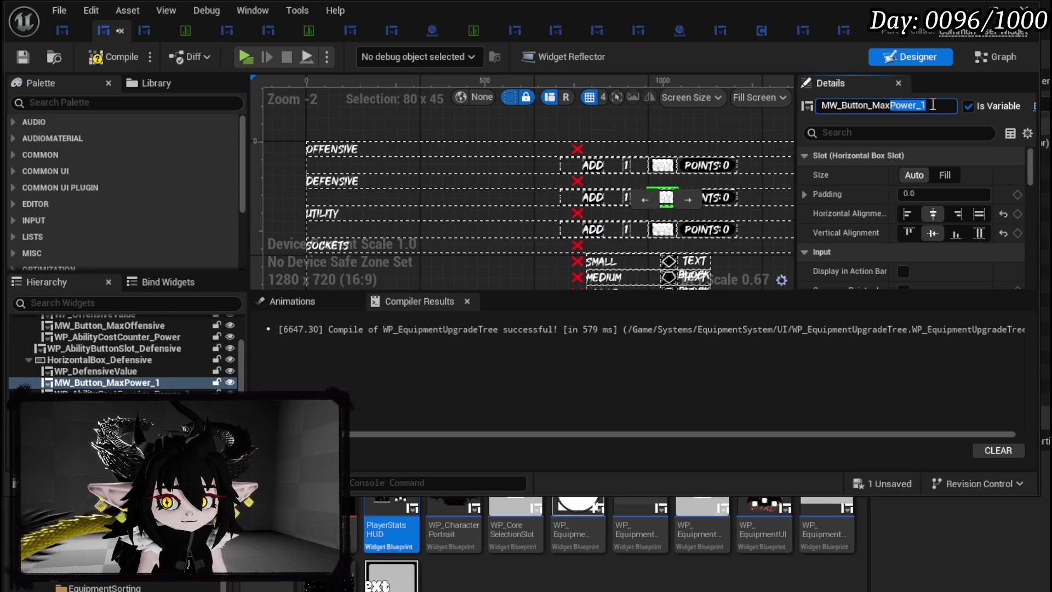
text(Dfensive)
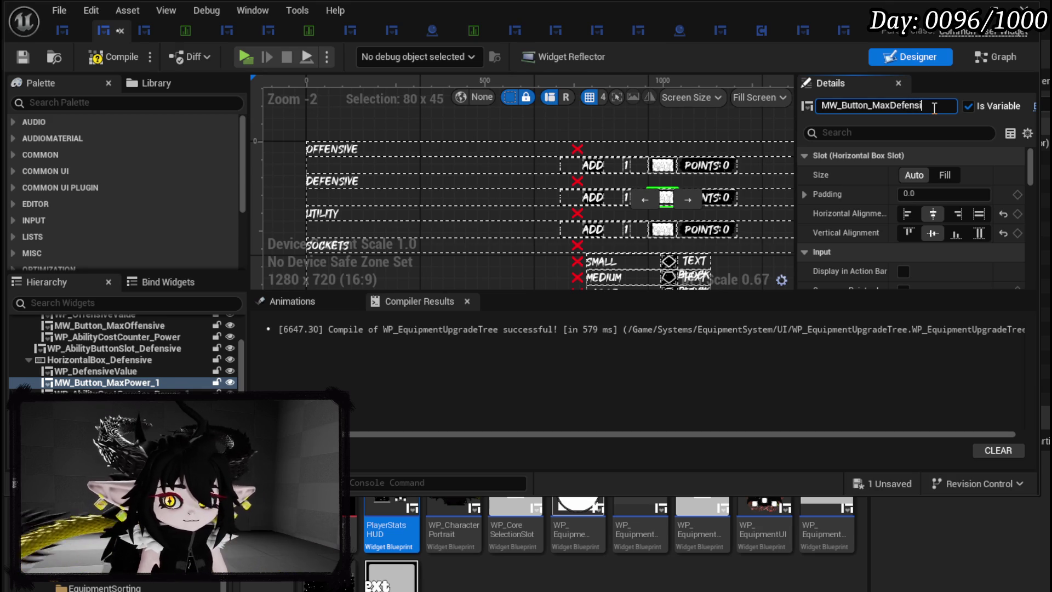
key(Return)
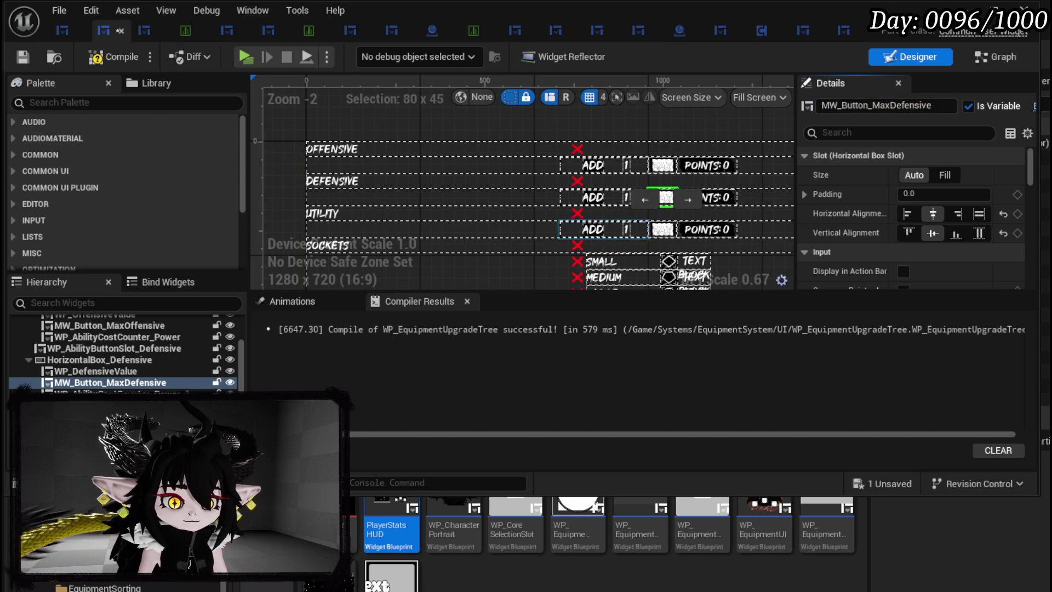
Rename the Utility row's max button to MW_Button_MaxUtility and save the widget
click(603, 229)
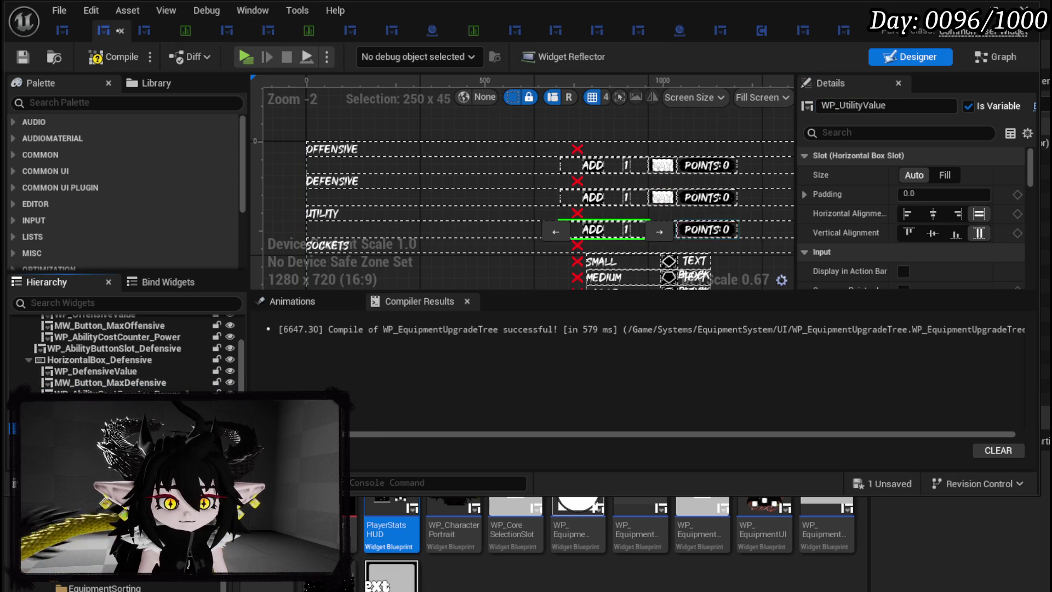
click(665, 229)
drag(891, 104, 939, 104)
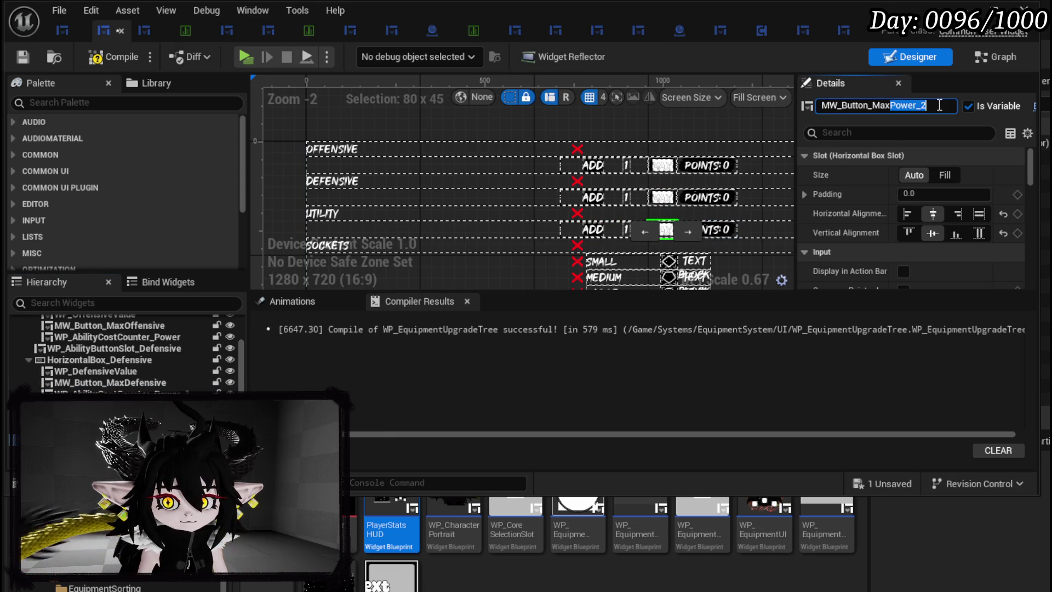
text(Uti)
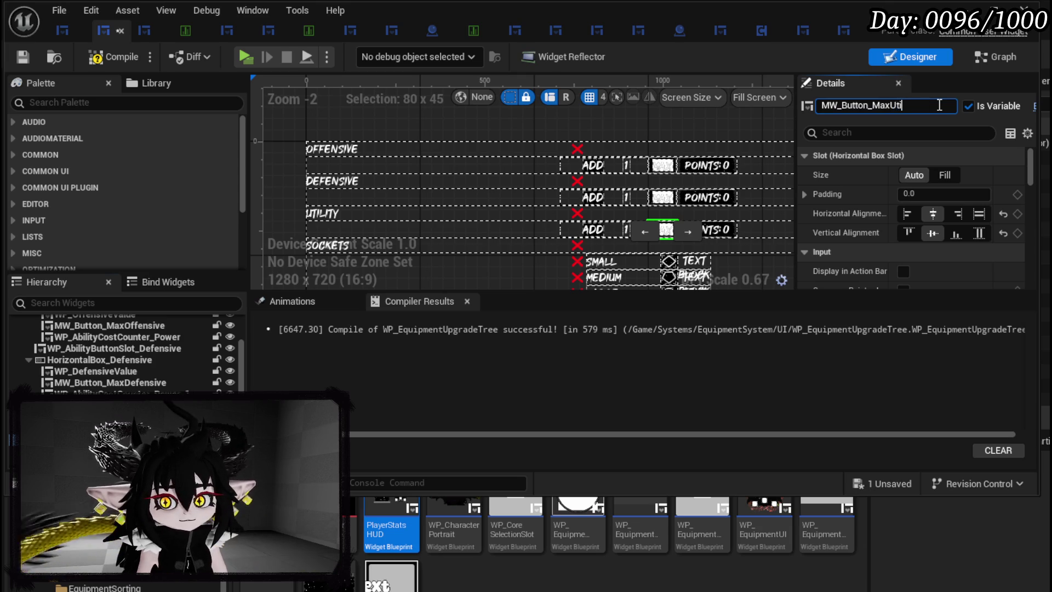
text(lity)
key(Return)
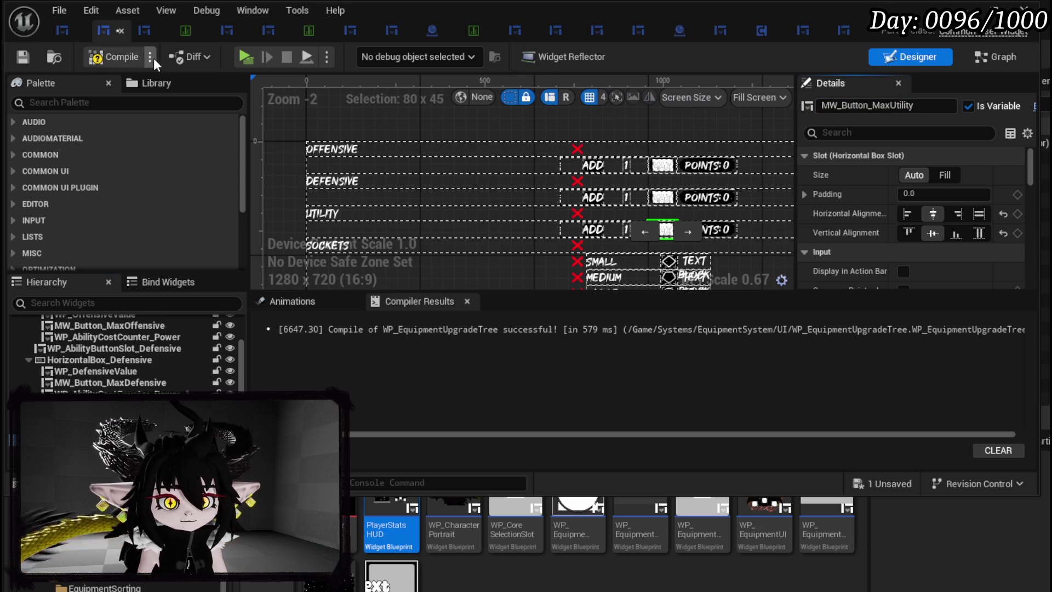
click(22, 56)
Switch to the Graph view, open EditUtility, then open WP_EquipmentUpgradeTree's BindEvent function graph
scroll(477, 154, down, 2)
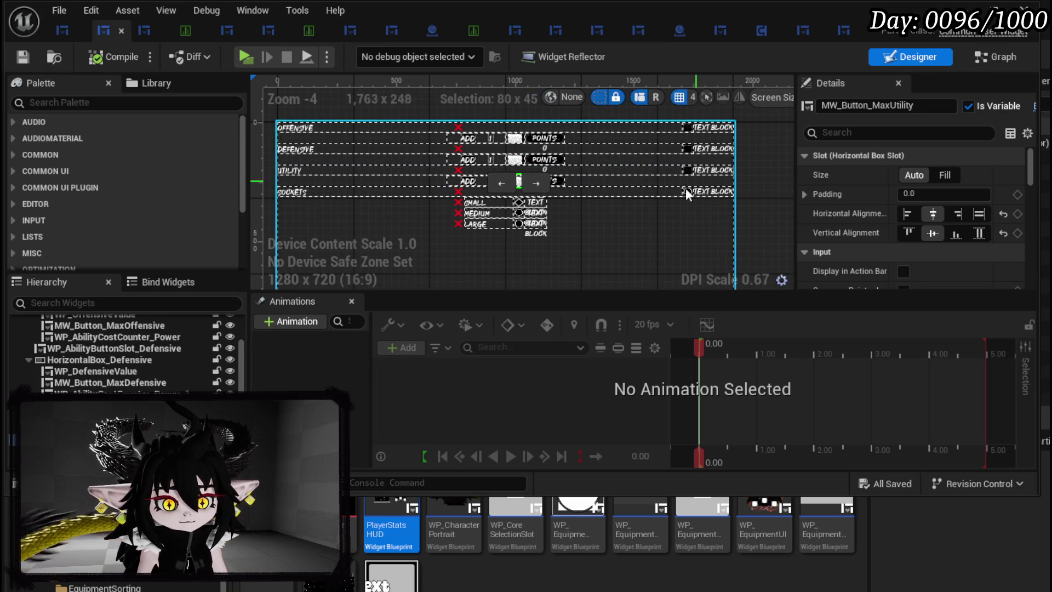
click(962, 59)
scroll(205, 180, up, 10)
scroll(205, 179, up, 5)
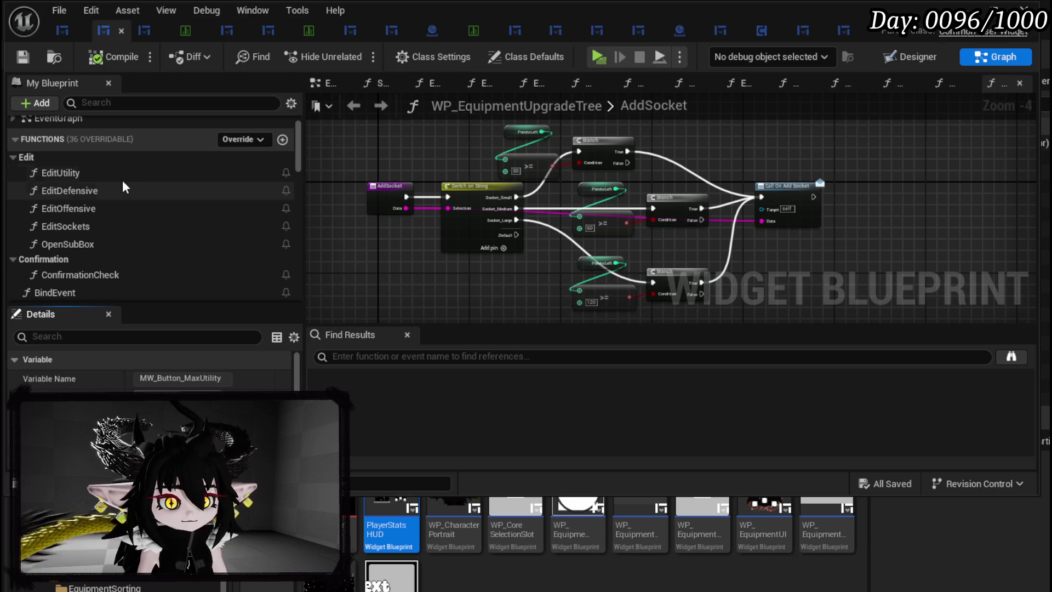
double_click(120, 177)
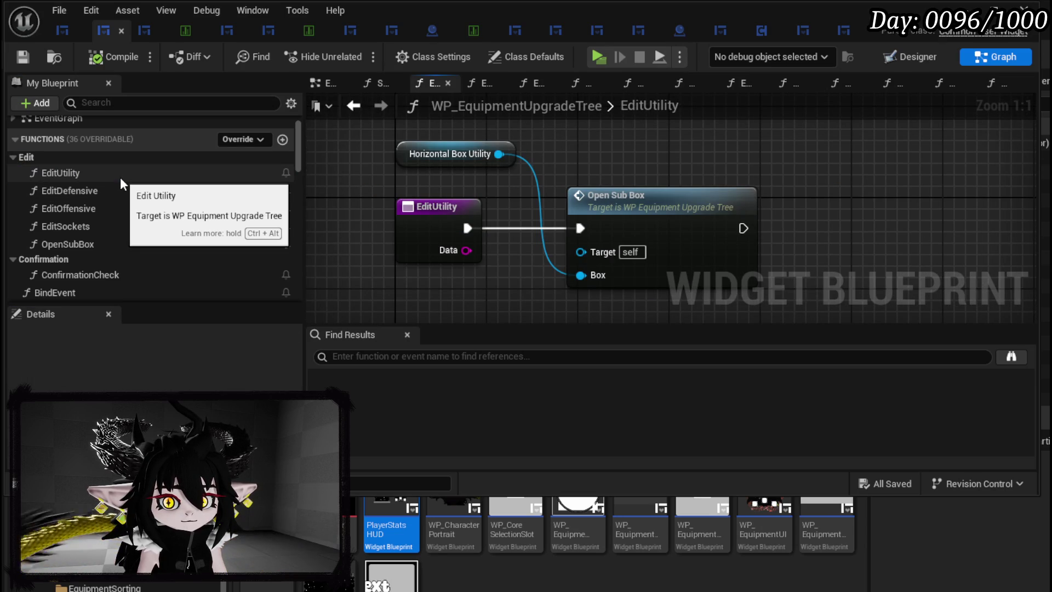
scroll(64, 159, up, 2)
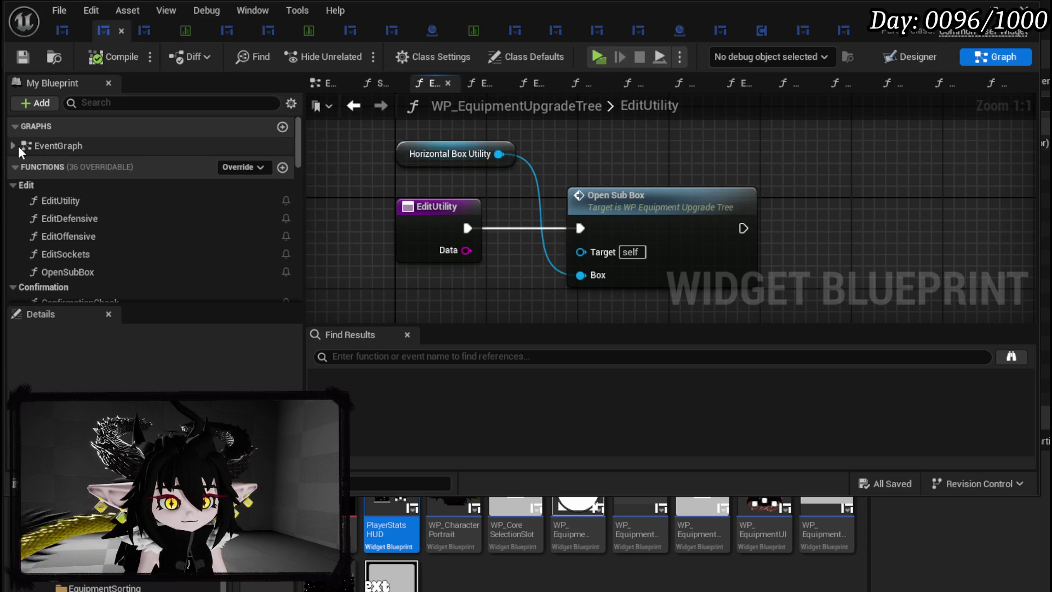
scroll(73, 193, down, 6)
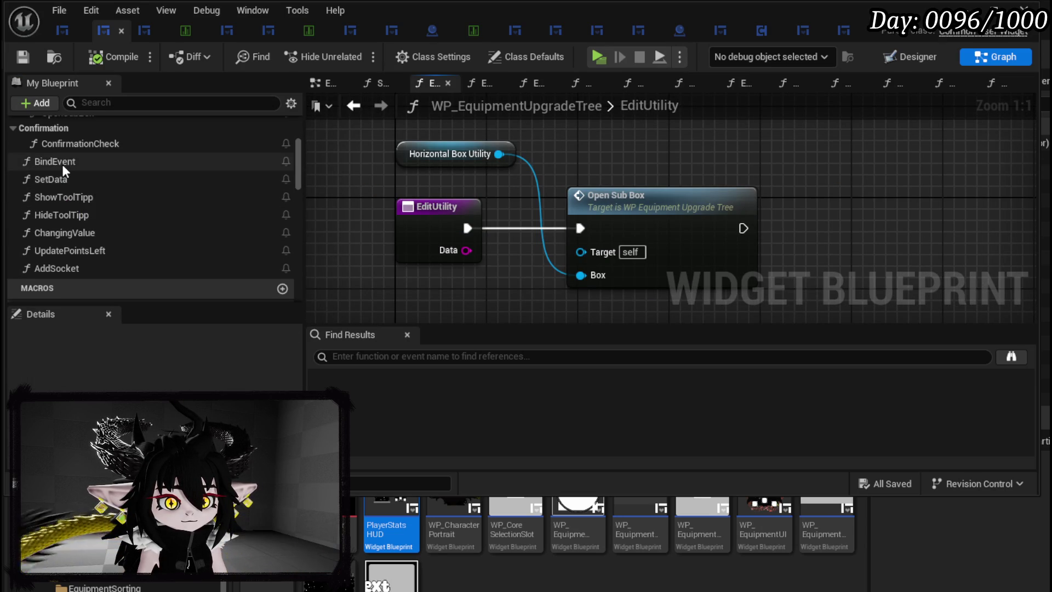
double_click(55, 162)
scroll(113, 147, down, 6)
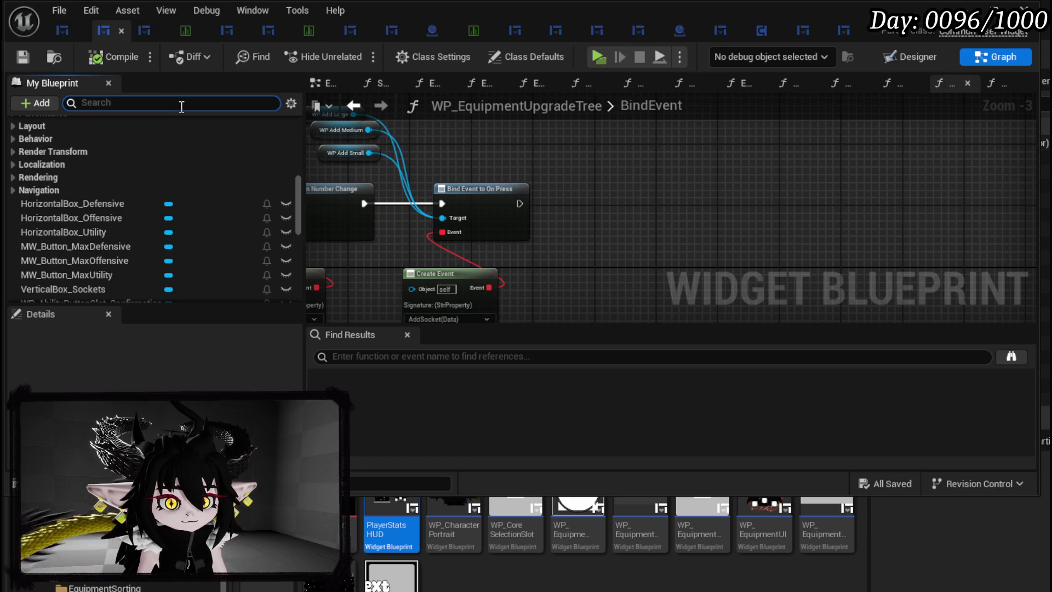
Search 'Max' and add getters for MW_Button_MaxDefensive, MaxOffensive and MaxUtility to the graph
text(Max)
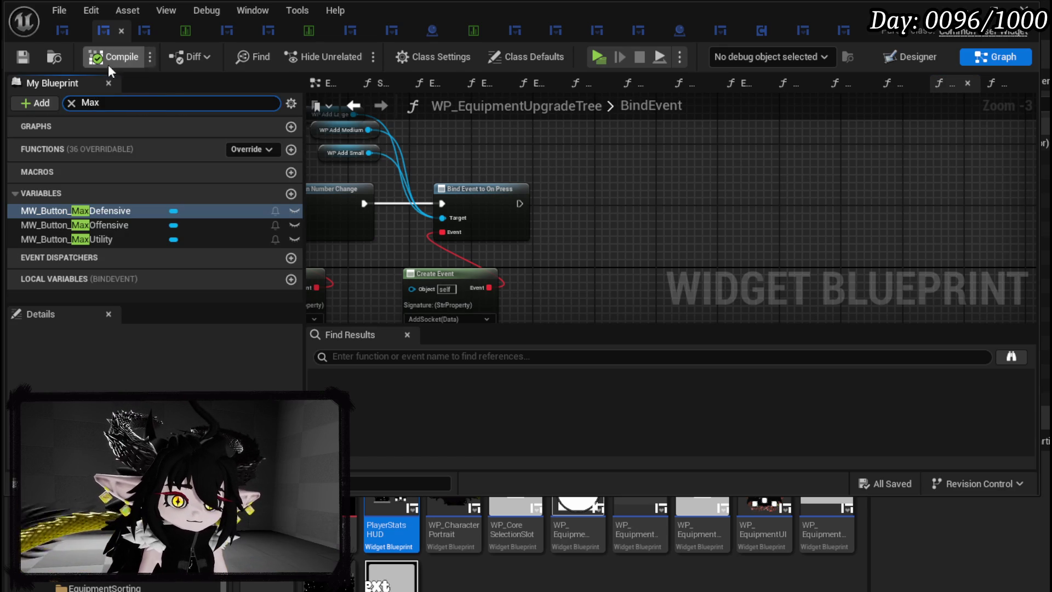
drag(82, 211, 586, 148)
click(592, 156)
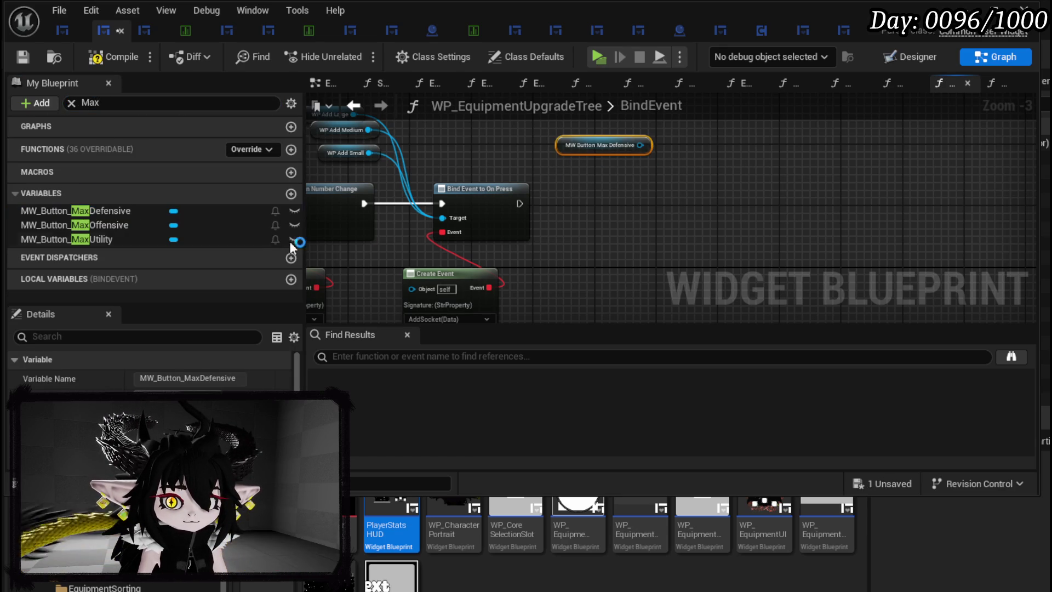
drag(109, 225, 582, 166)
click(591, 181)
mouse_move(93, 239)
mouse_down()
mouse_move(542, 208)
mouse_move(570, 188)
mouse_up()
click(581, 200)
mouse_move(625, 138)
mouse_down()
mouse_move(552, 152)
mouse_move(669, 184)
mouse_up()
scroll(551, 152, up, 2)
click(550, 155)
Try a Call On Pressed node wired to the Max buttons, then delete it
text(Press)
click(776, 277)
mouse_move(714, 205)
mouse_down()
mouse_move(660, 257)
mouse_move(643, 257)
mouse_up()
drag(581, 192, 615, 274)
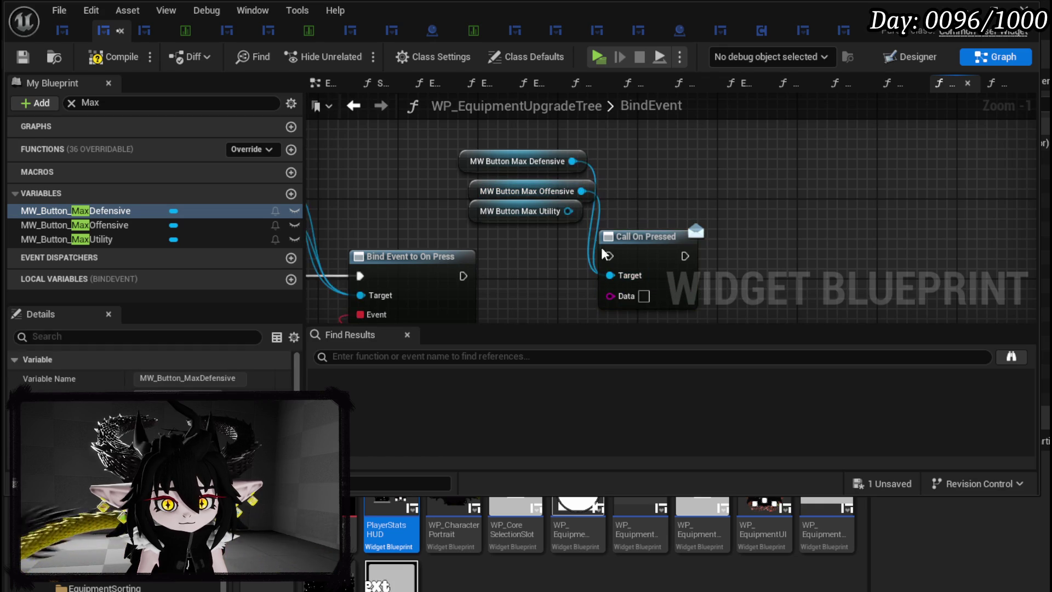
drag(568, 211, 625, 283)
drag(464, 276, 609, 256)
click(675, 285)
key(Delete)
Bind the three Max buttons to a Bind Event to On Pressed node after the On Press binding
drag(568, 211, 681, 233)
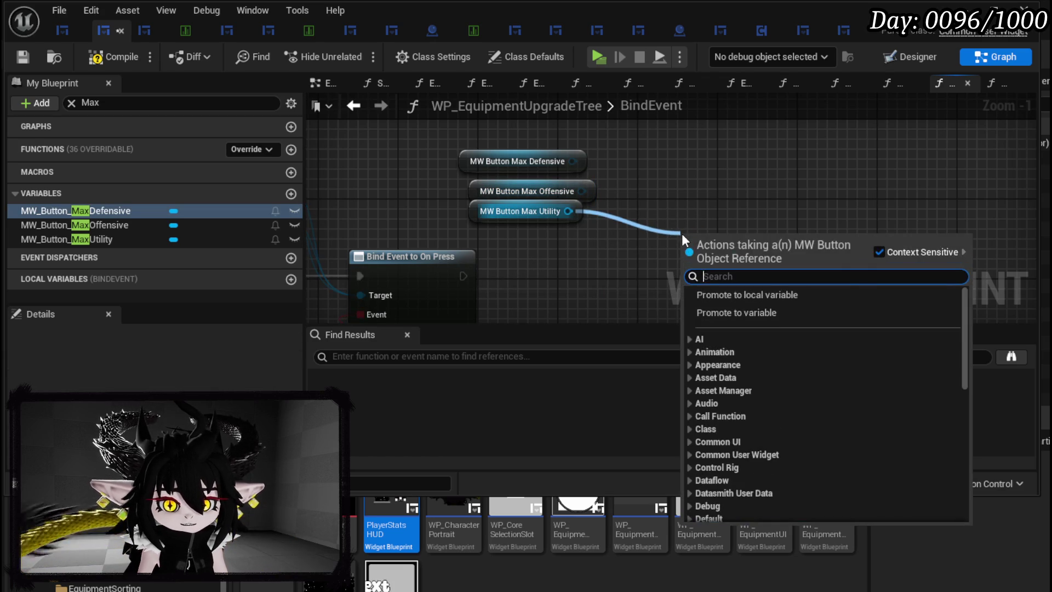
text(Bind )
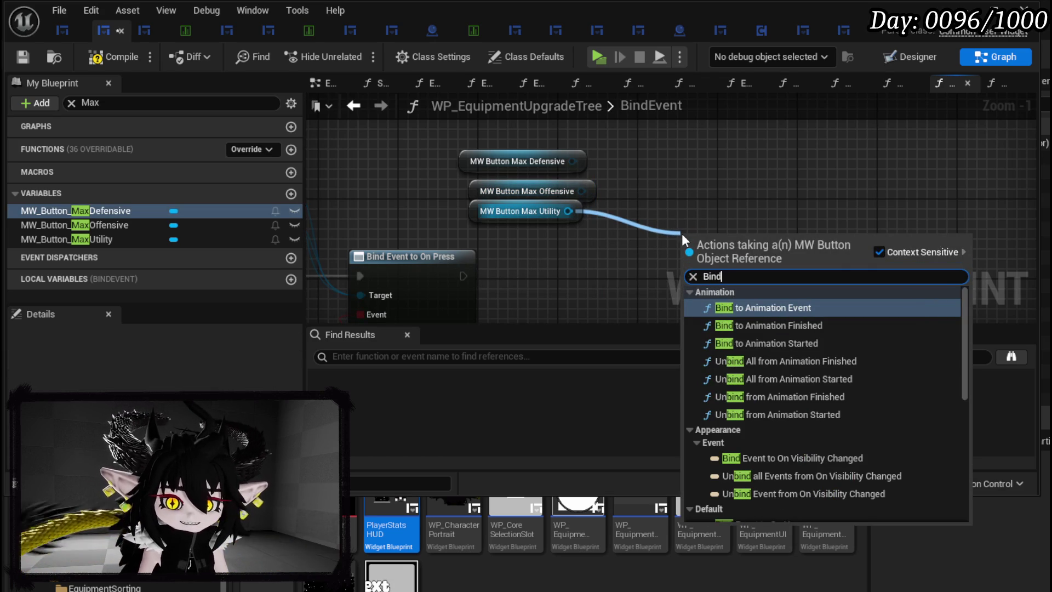
text(on pres)
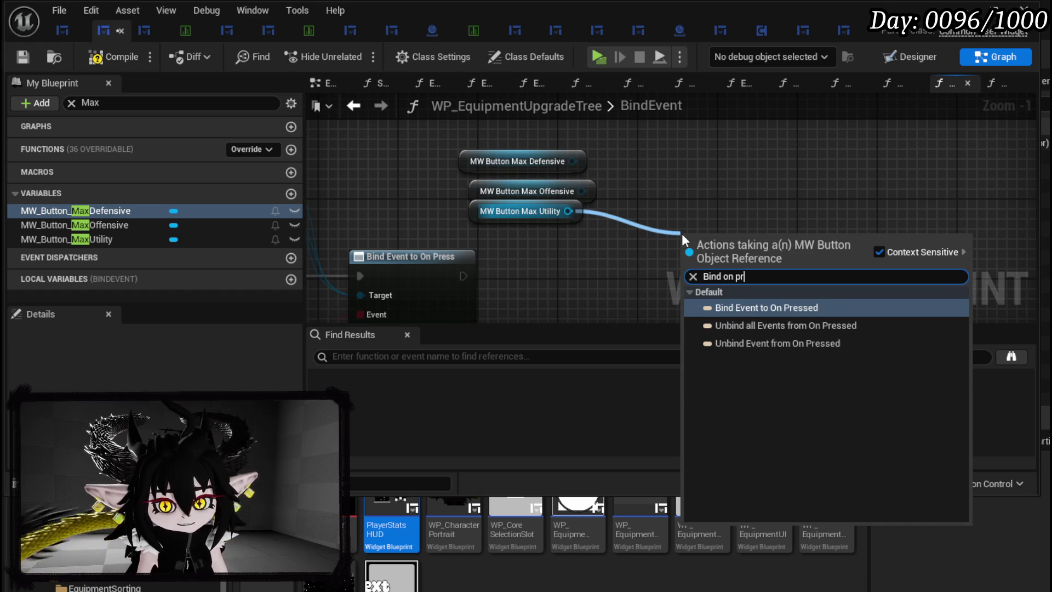
key(Return)
drag(584, 192, 689, 275)
mouse_move(587, 162)
mouse_down()
mouse_move(690, 275)
mouse_move(609, 296)
mouse_move(658, 225)
mouse_up()
mouse_move(475, 212)
mouse_down()
mouse_move(616, 225)
mouse_move(603, 222)
mouse_move(687, 201)
mouse_up()
Feed a new Create Event node into the bind node's Event pin
drag(643, 251, 641, 285)
text(crea)
click(691, 366)
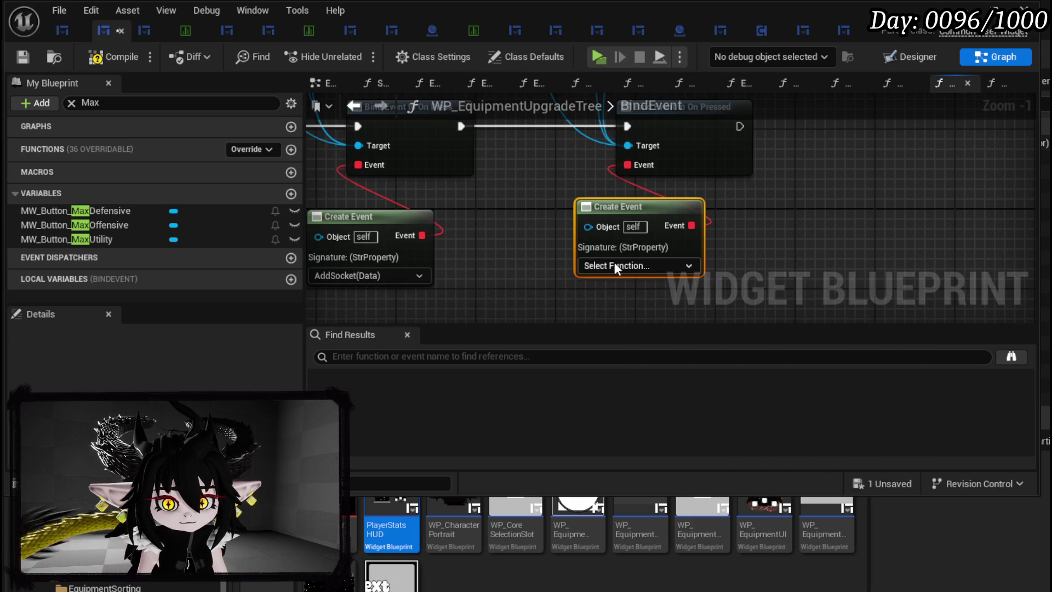
click(614, 266)
Have Create Event generate a matching function, then compile and save the blueprint
click(682, 306)
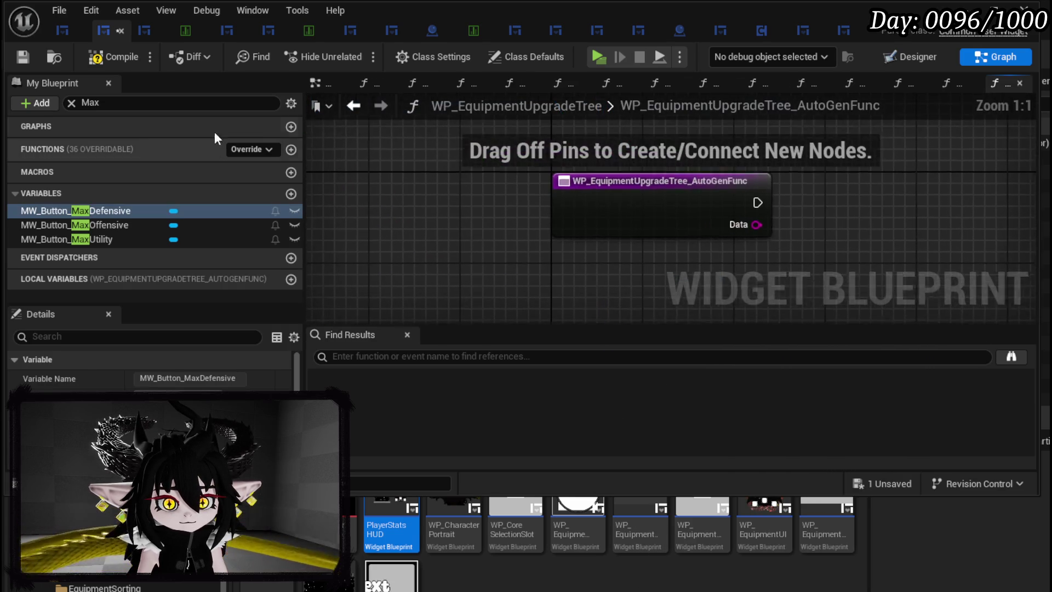
click(118, 58)
click(24, 56)
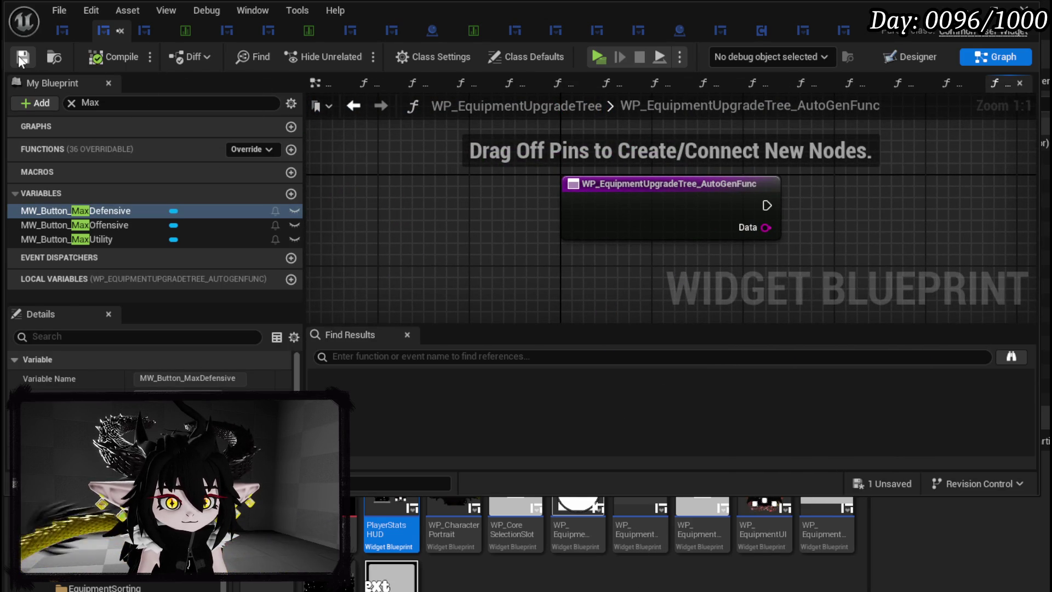
Rename the generated function to MaxStat, compile and save, and clear the 'Max' search
right_click(603, 209)
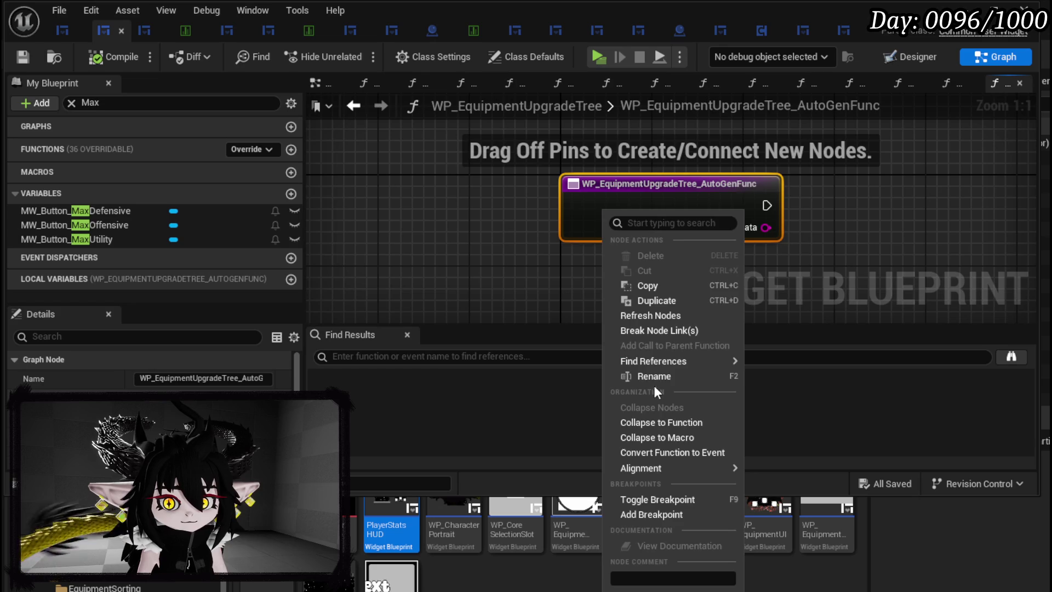
click(653, 377)
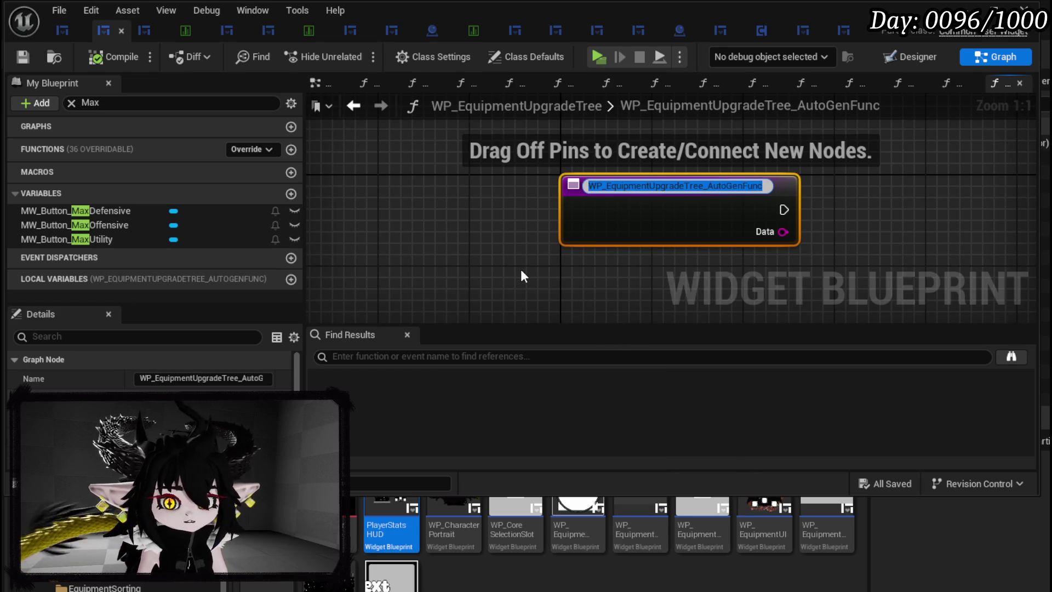
text(MaxStat)
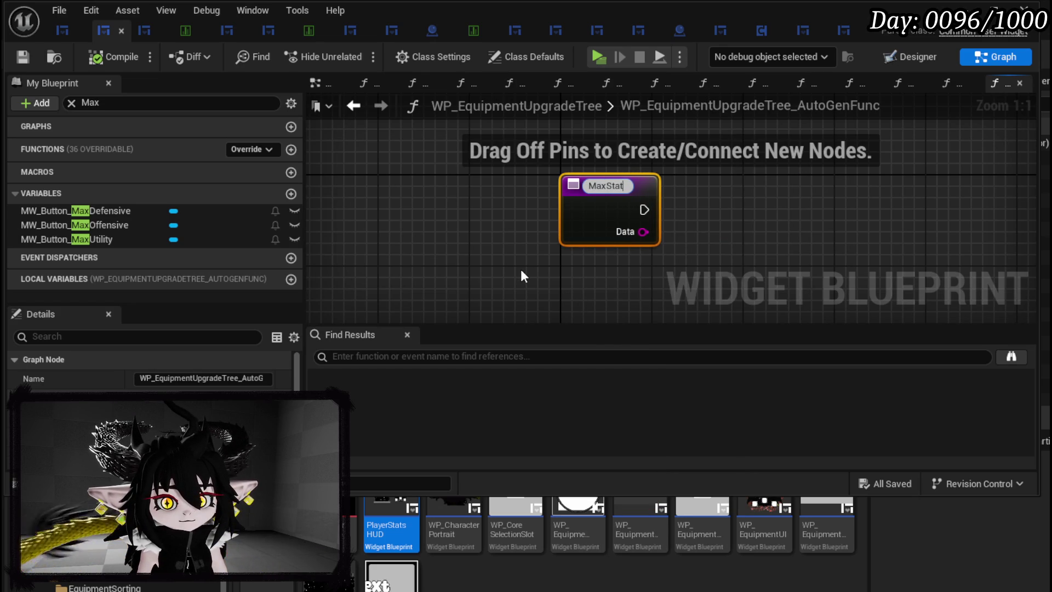
key(Return)
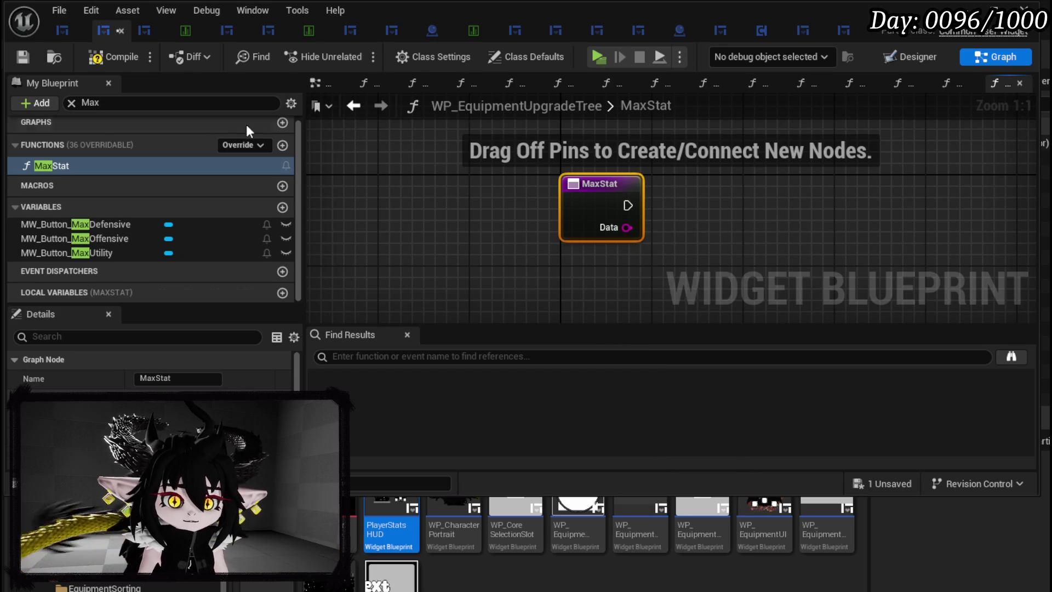
click(20, 56)
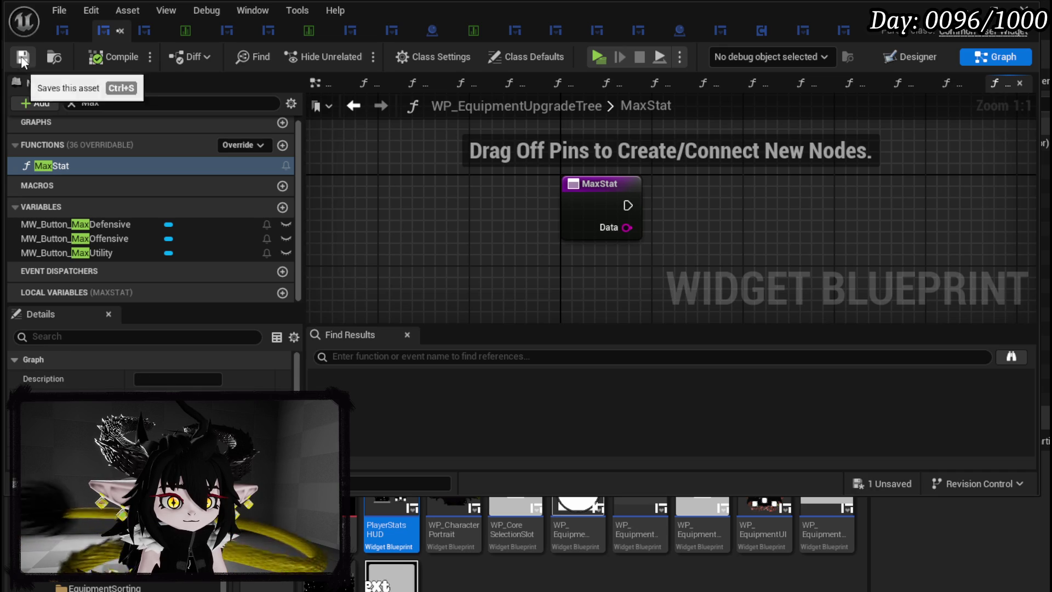
click(72, 104)
click(33, 147)
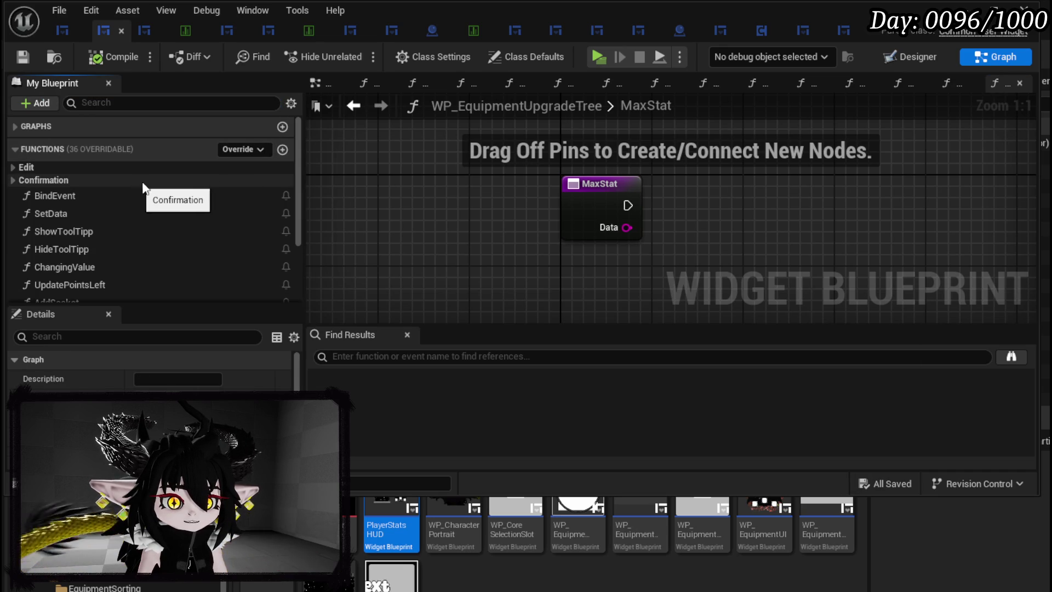
In the Designer, set MW_Button_MaxDefensive's Data to Defensive
click(910, 56)
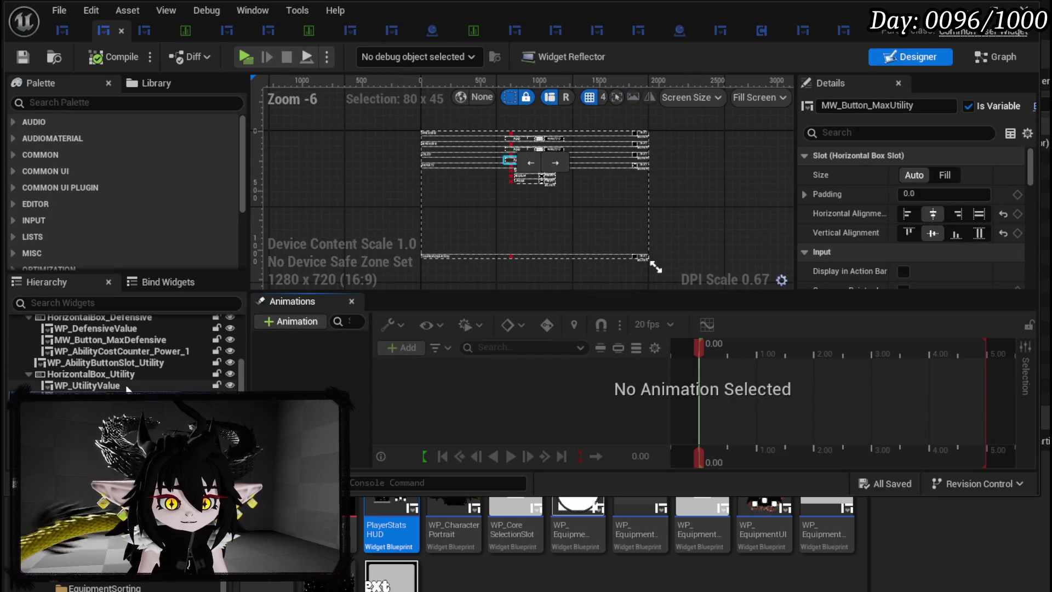
scroll(153, 363, up, 3)
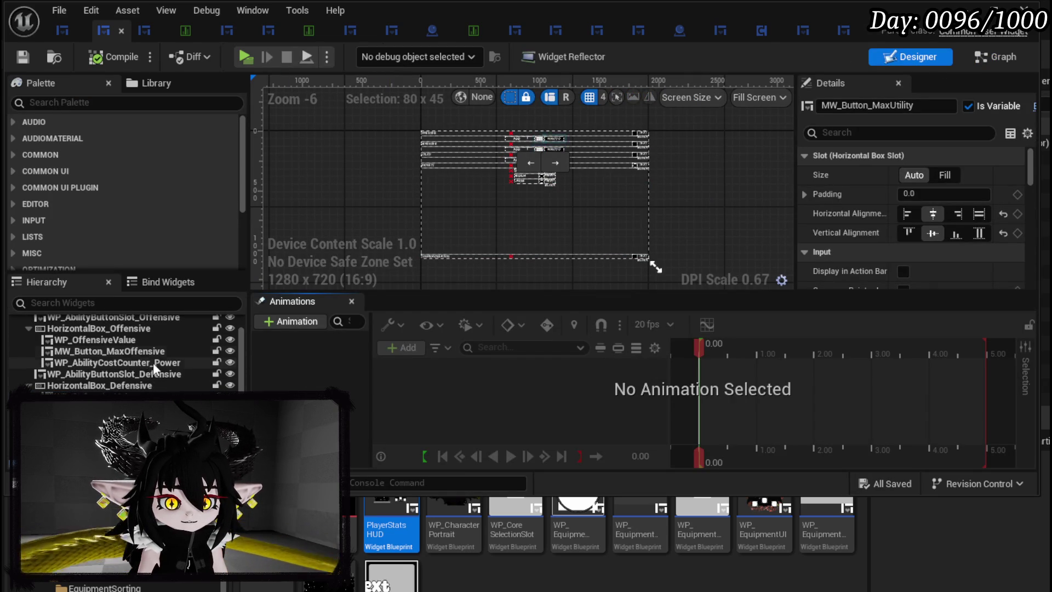
click(78, 340)
scroll(871, 204, down, 10)
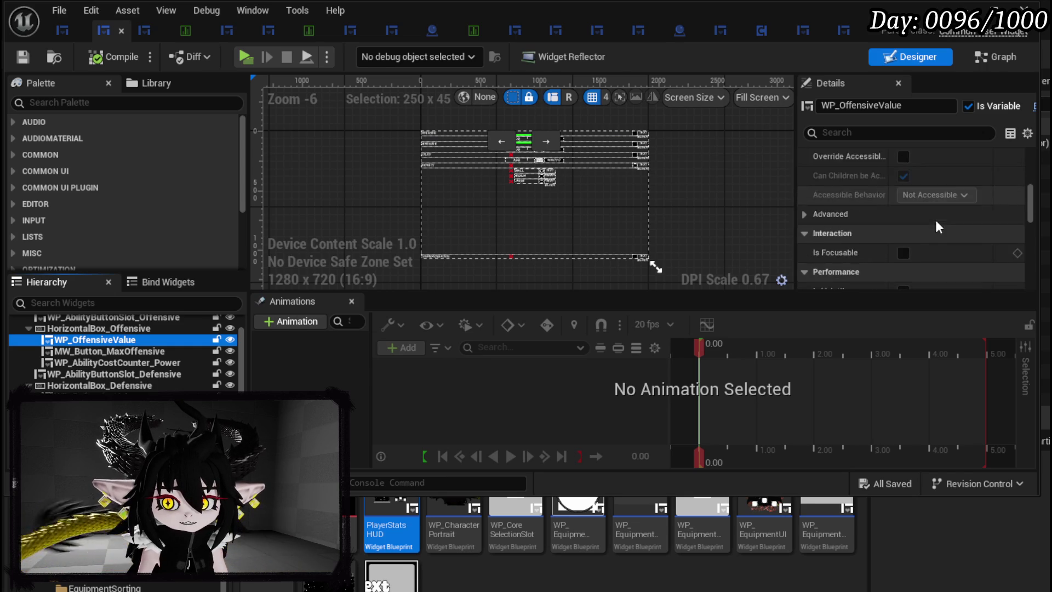
scroll(935, 226, down, 15)
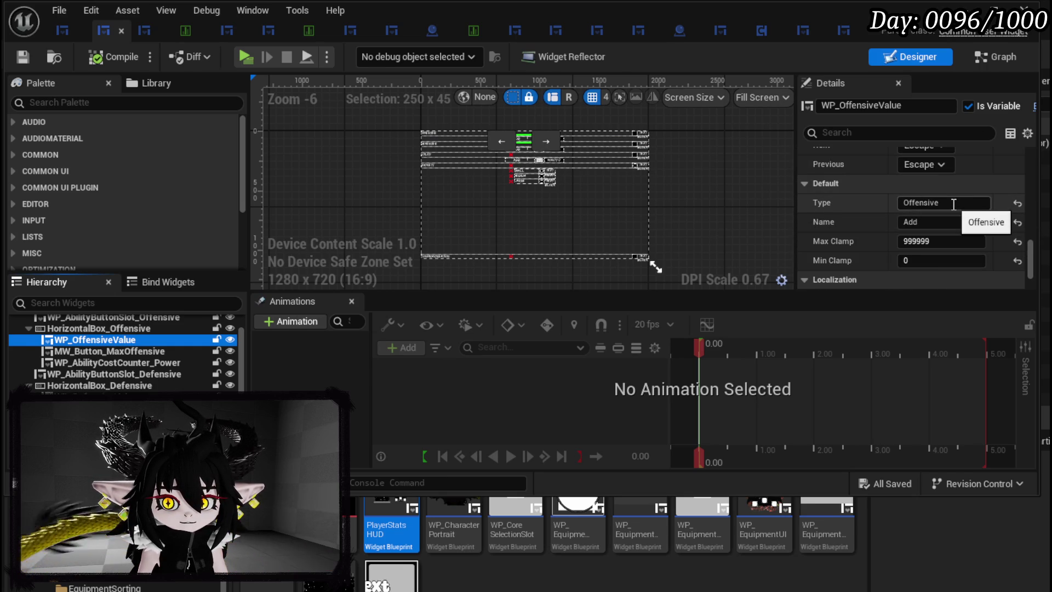
click(109, 408)
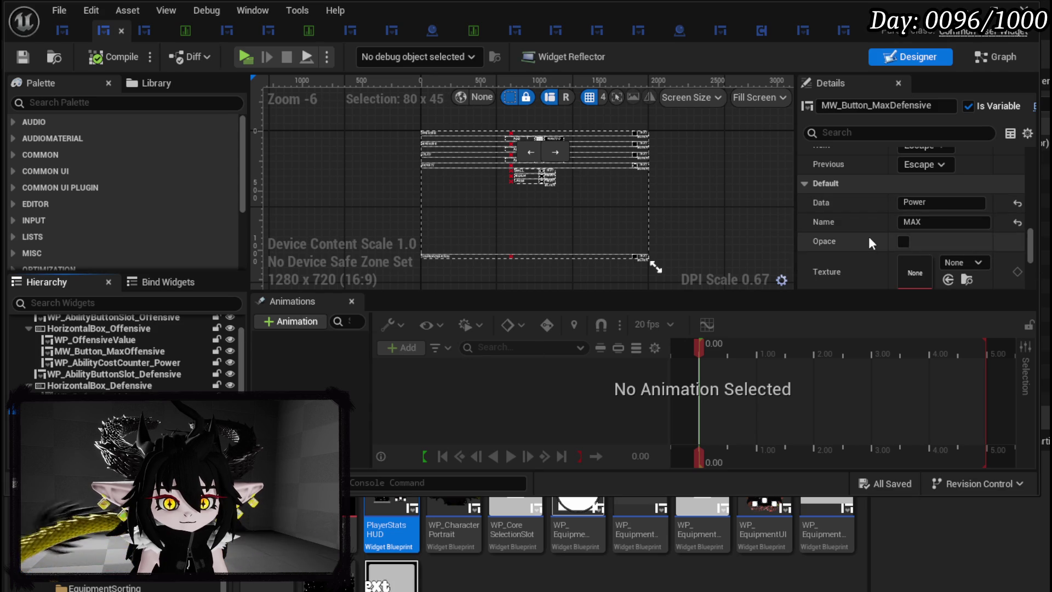
click(945, 203)
text(Defensive)
key(Return)
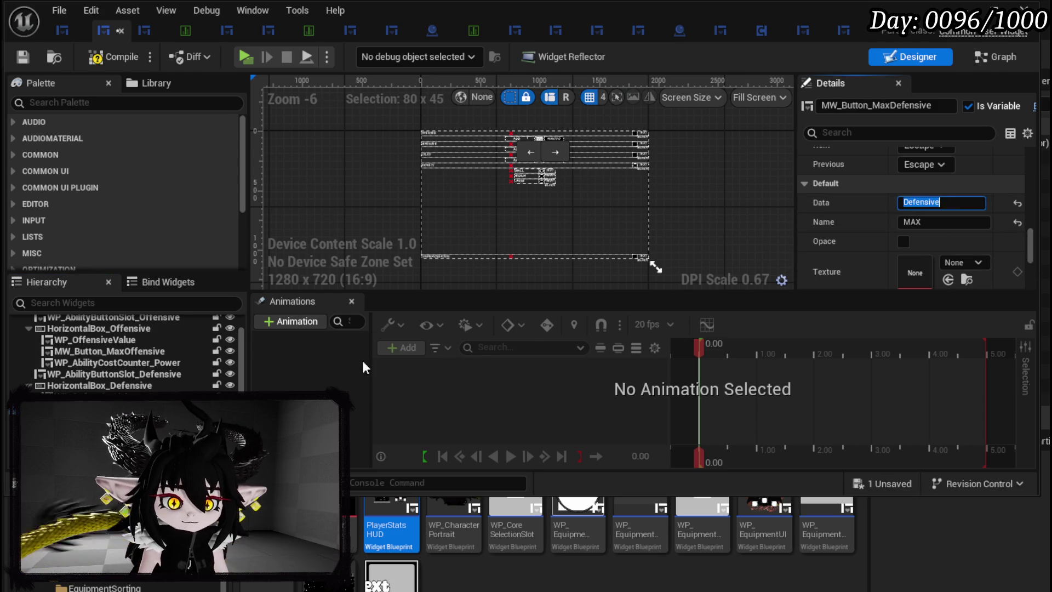
Set MW_Button_MaxUtility's Data to Utility, compile and save, and reopen the MaxStat graph
scroll(160, 371, down, 1)
click(110, 396)
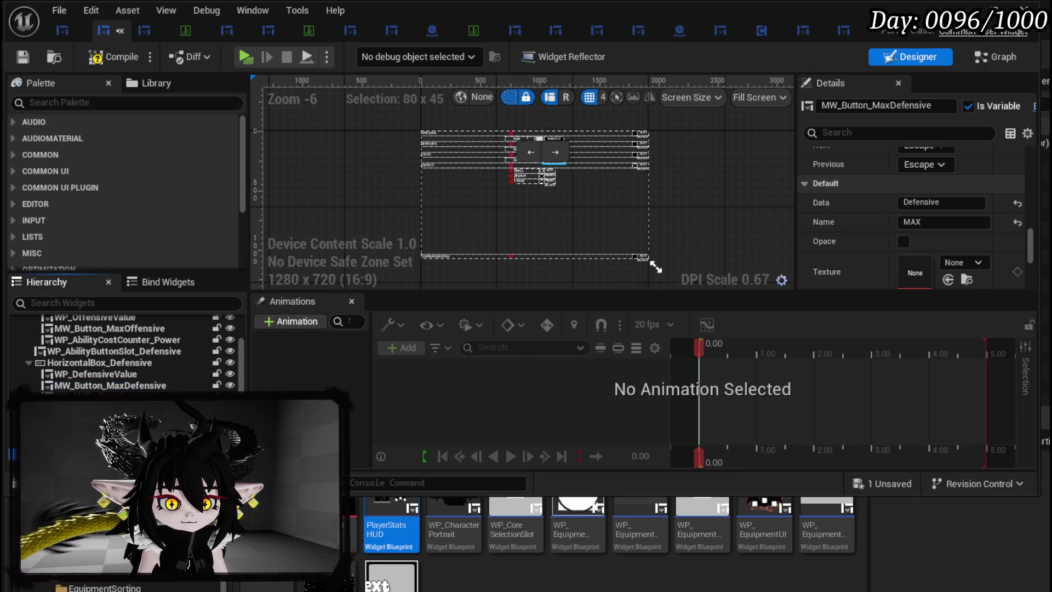
scroll(913, 213, up, 2)
scroll(913, 213, up, 4)
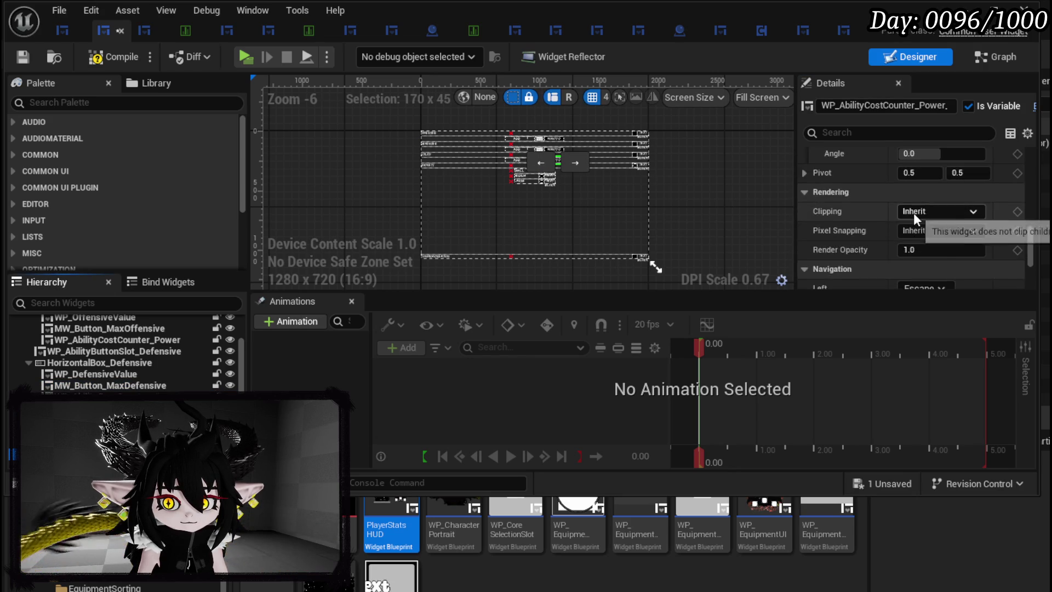
scroll(913, 212, up, 8)
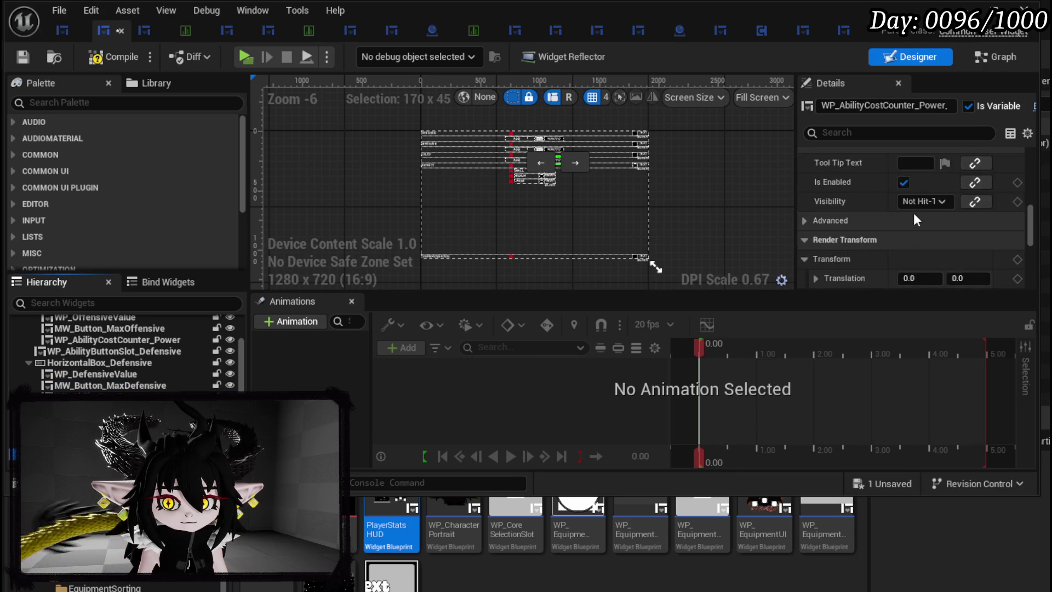
scroll(913, 212, up, 5)
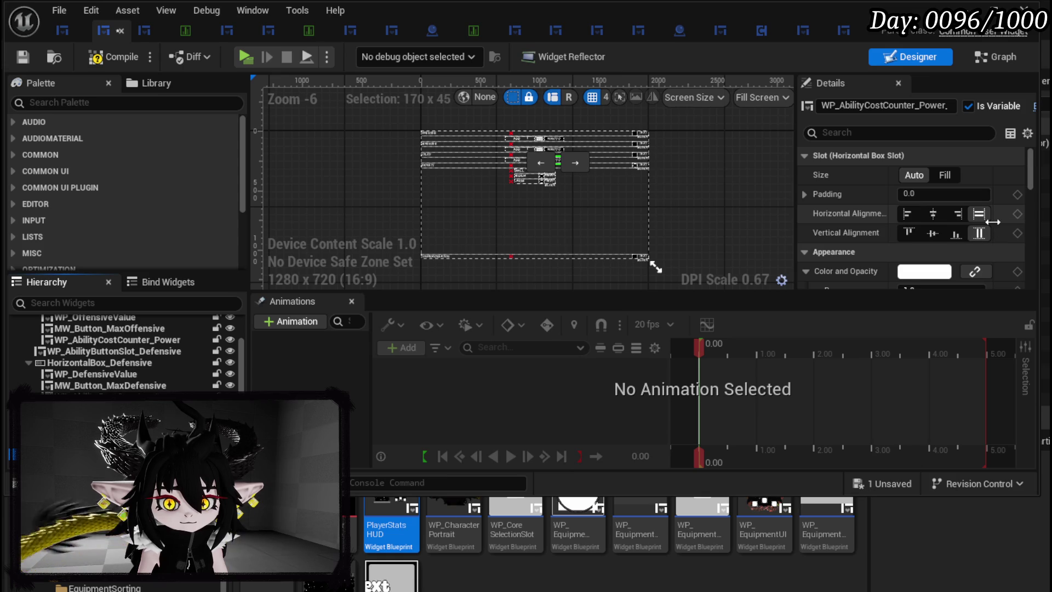
scroll(991, 223, down, 10)
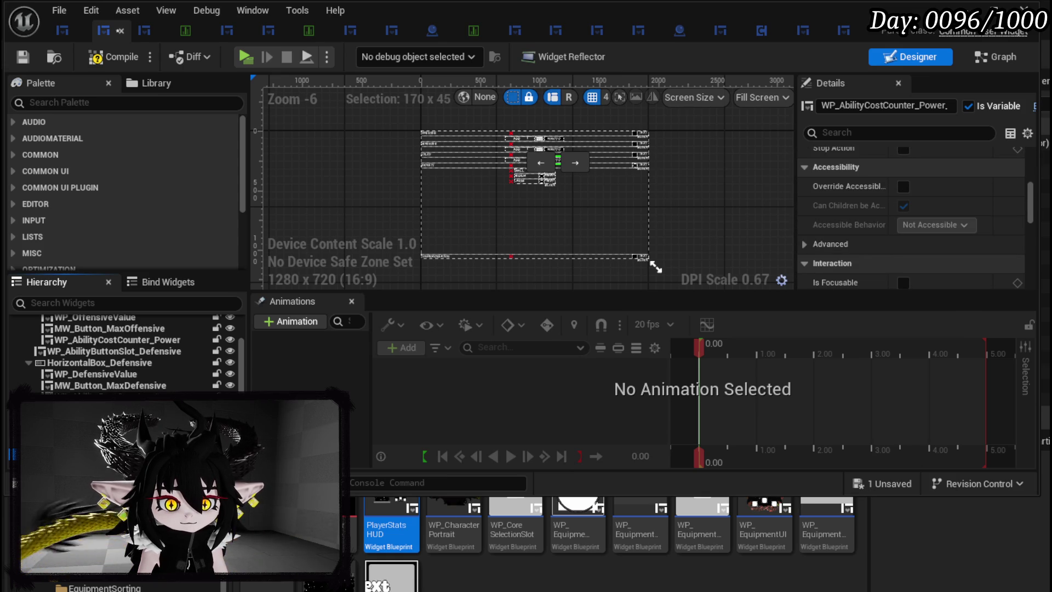
key(ctrl+z)
scroll(957, 196, up, 3)
scroll(957, 196, down, 10)
scroll(958, 197, down, 15)
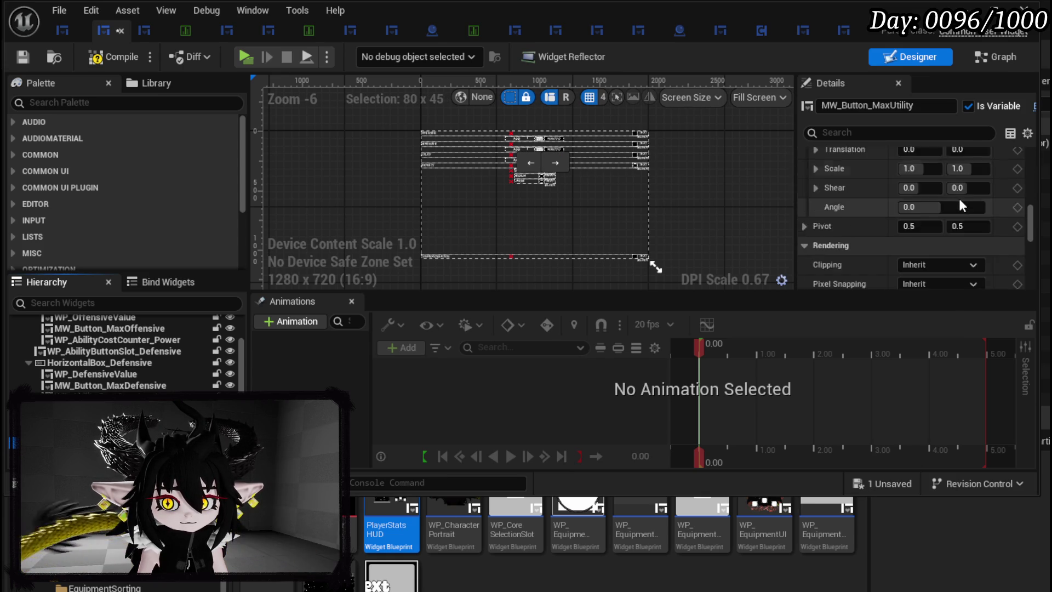
click(930, 180)
text(Utility)
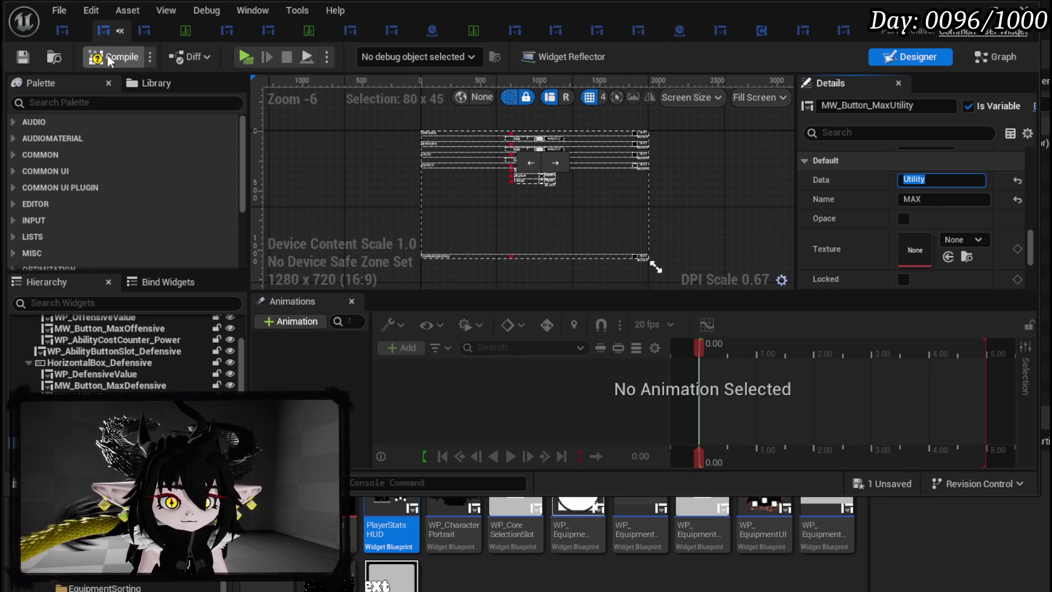
key(Return)
click(25, 58)
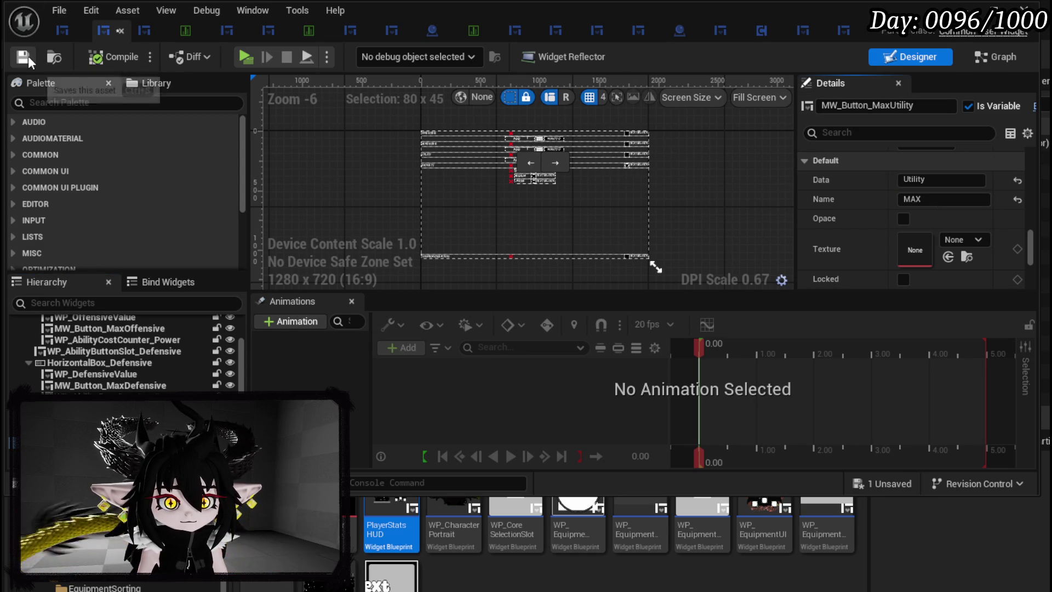
double_click(566, 254)
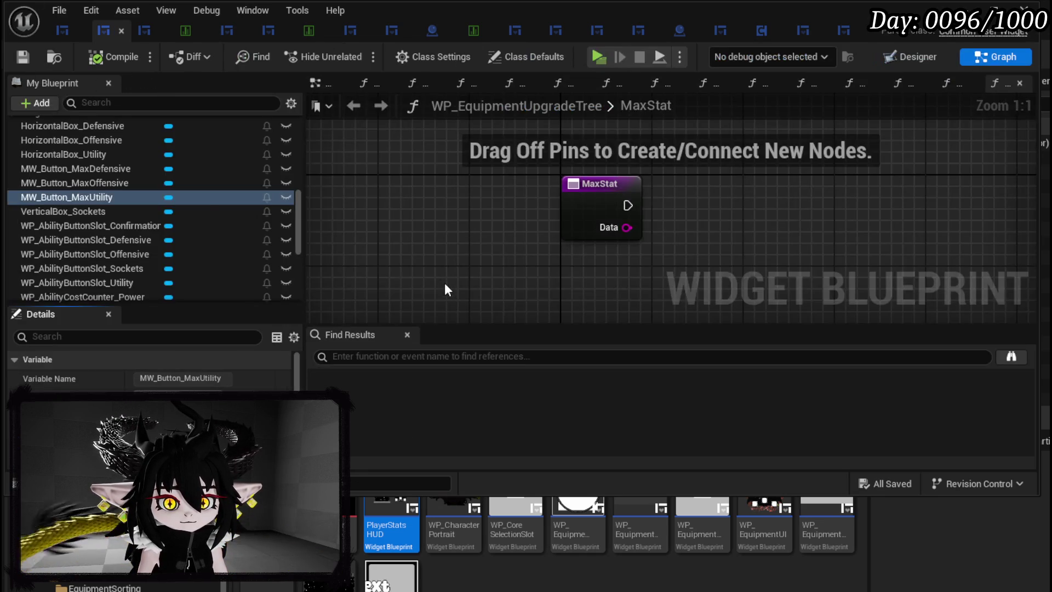
Add a Switch on String node driven by MaxStat's Data input
drag(113, 168, 405, 166)
click(439, 191)
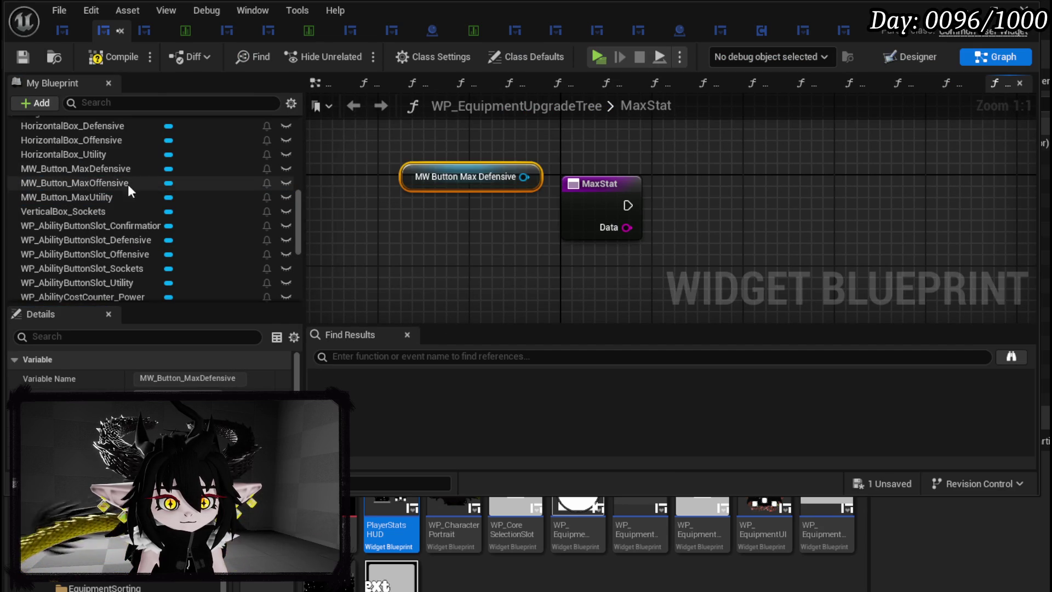
key(Delete)
mouse_move(626, 227)
mouse_down()
mouse_move(715, 233)
mouse_move(693, 180)
mouse_up()
text(switch)
key(Return)
drag(810, 239, 610, 239)
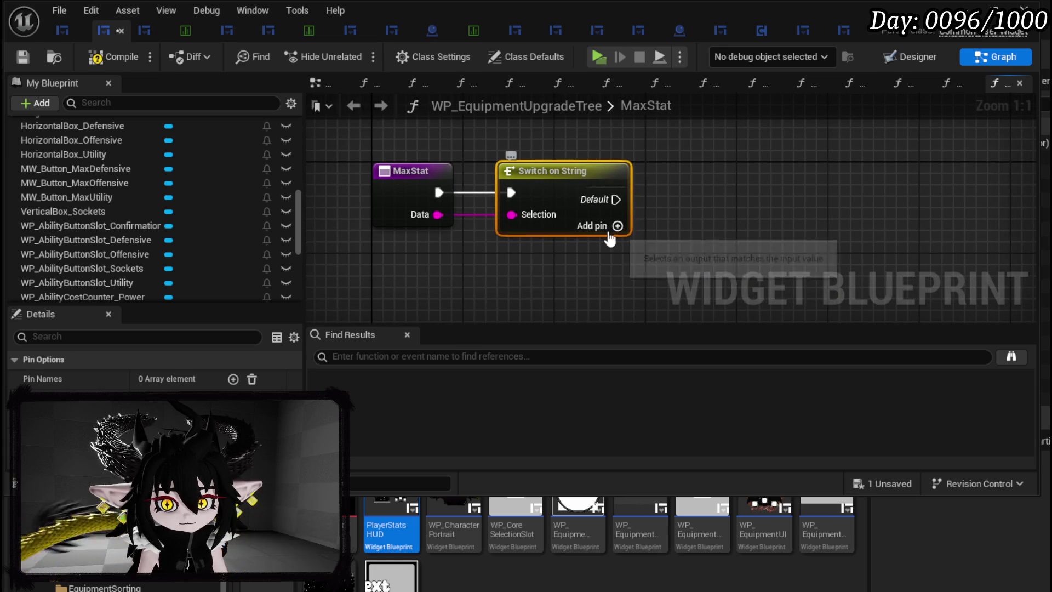
Give the switch three cases named Offensive, Defensive and Utility, then compile and save
click(617, 225)
click(617, 249)
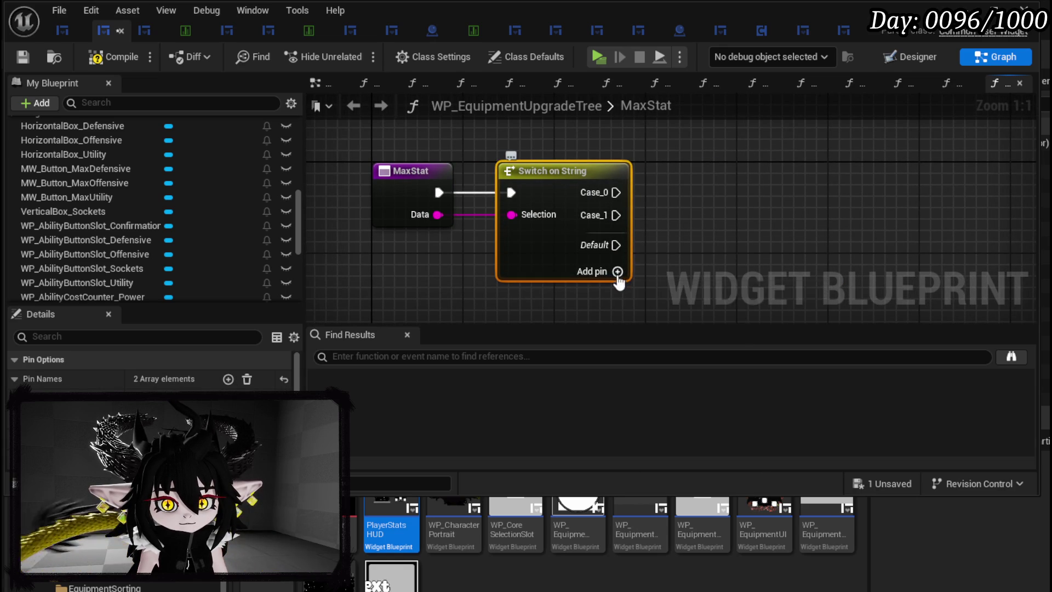
click(617, 272)
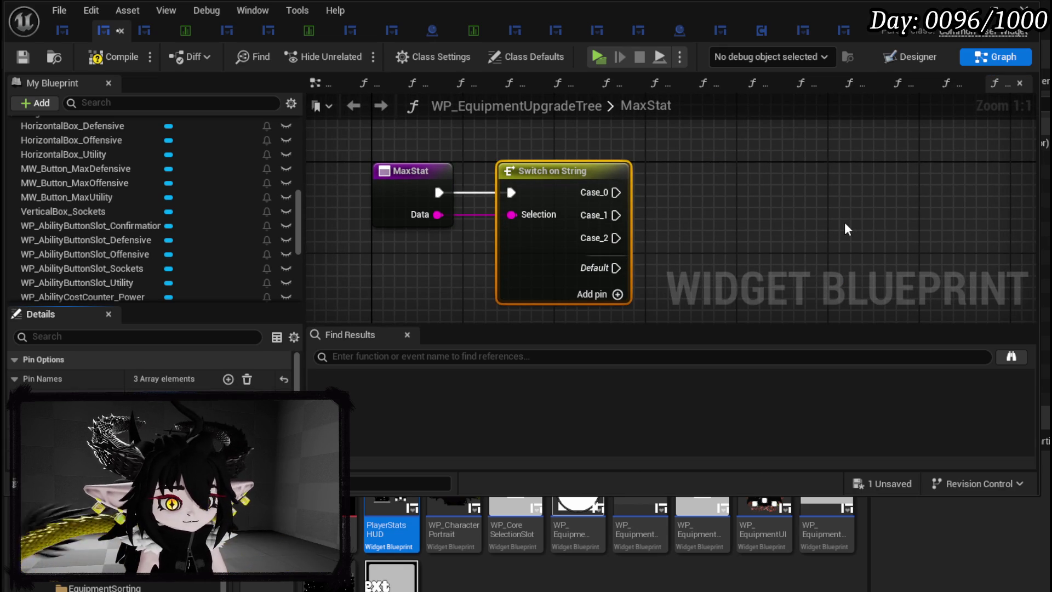
key(Return)
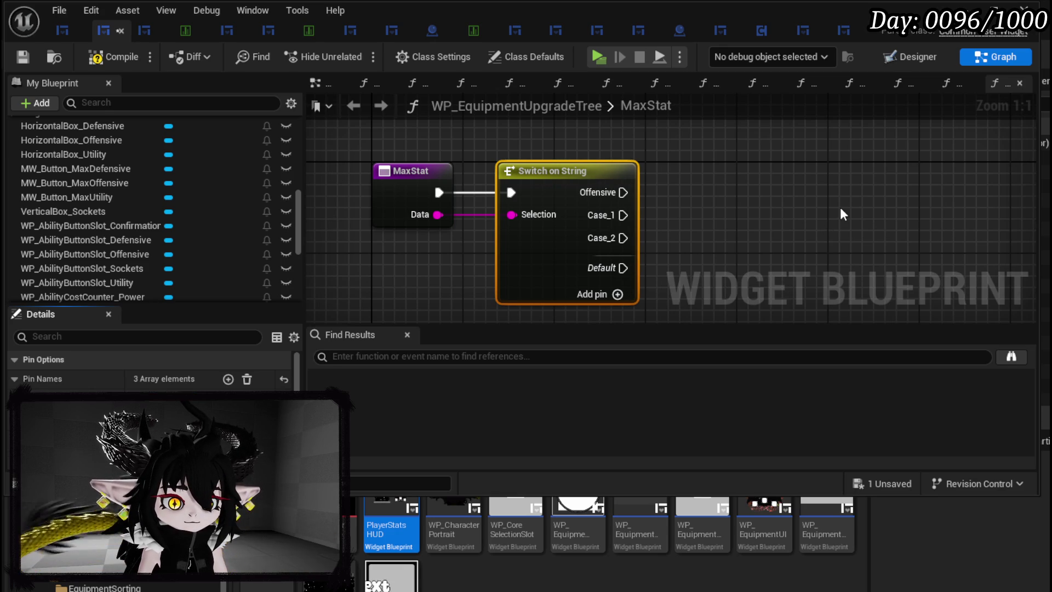
key(Return)
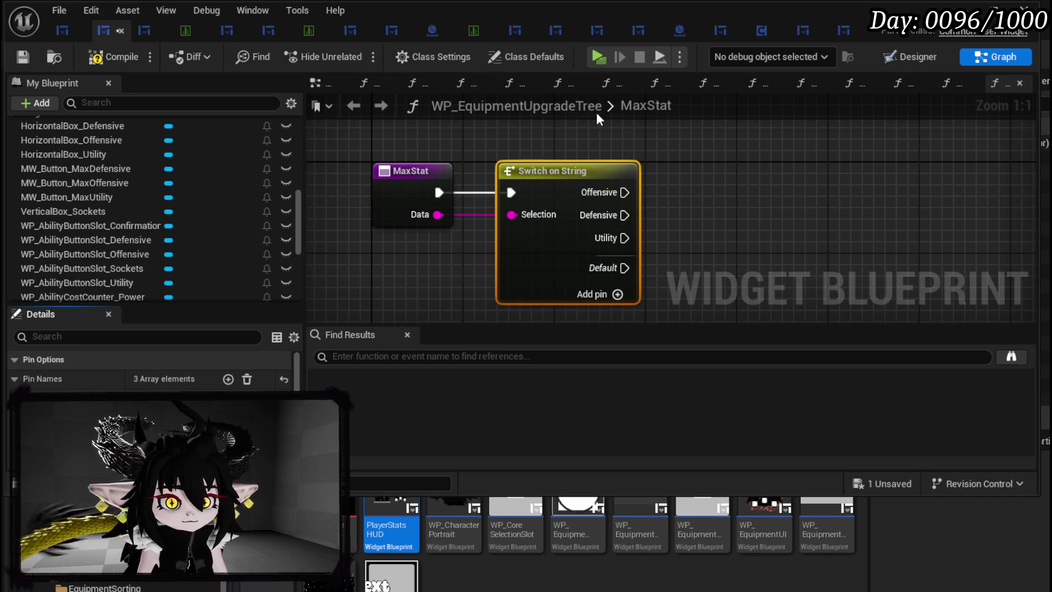
click(110, 60)
click(22, 57)
Add a new function to the widget blueprint
scroll(389, 213, down, 4)
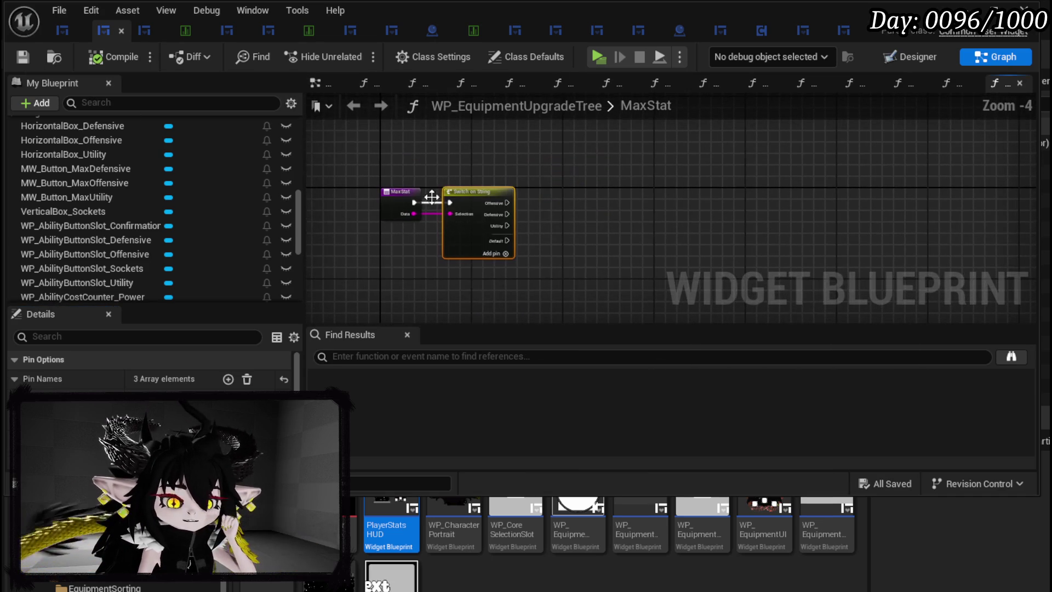
scroll(166, 193, up, 5)
scroll(167, 193, up, 2)
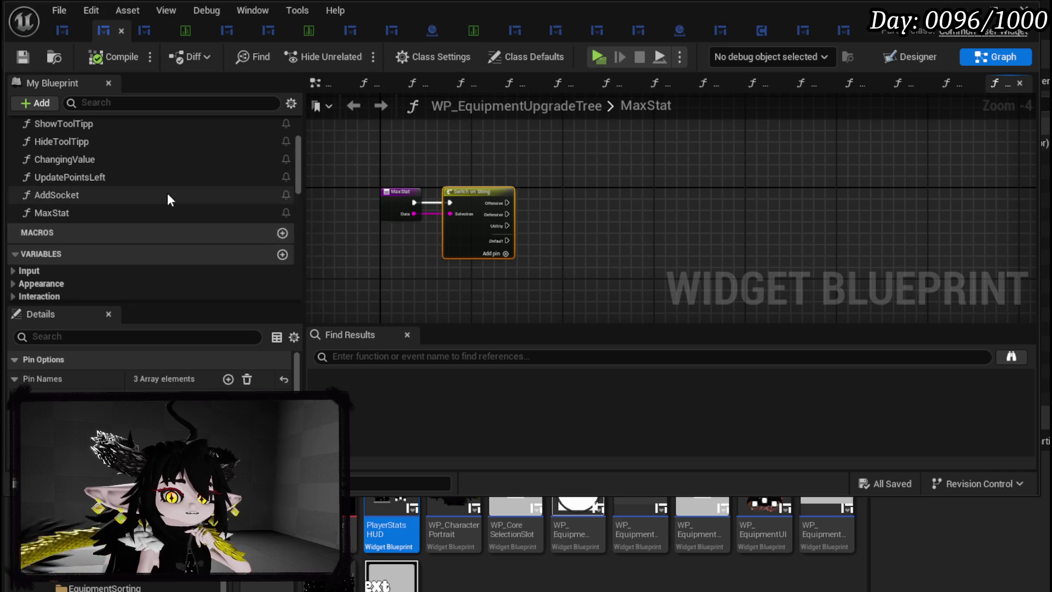
scroll(166, 193, up, 2)
scroll(222, 197, down, 2)
scroll(222, 194, up, 2)
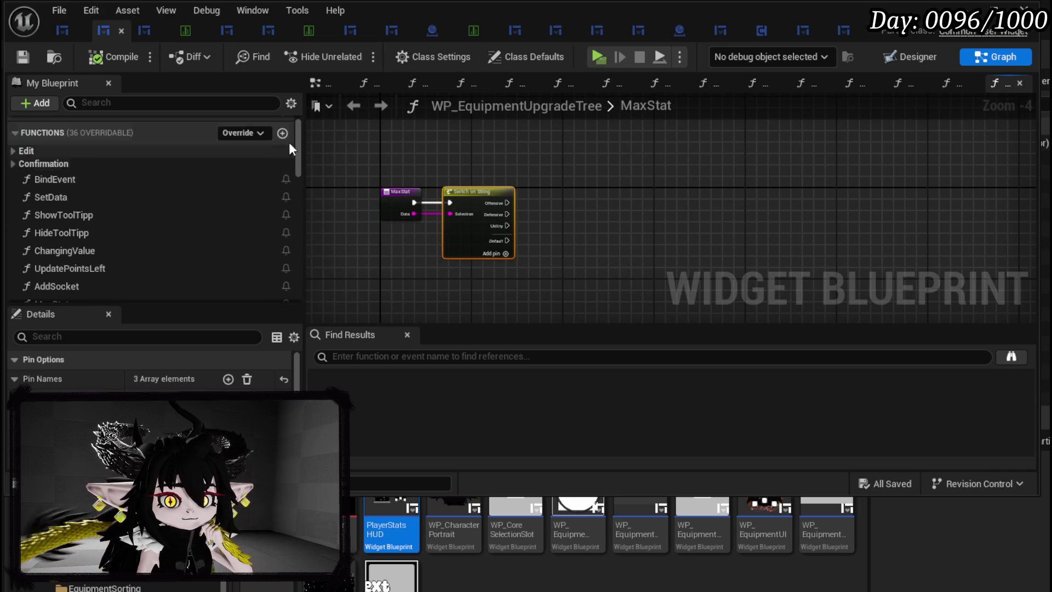
click(283, 136)
Name the new function IncreaseValueLoop, then compile and save
text(IncreaseV)
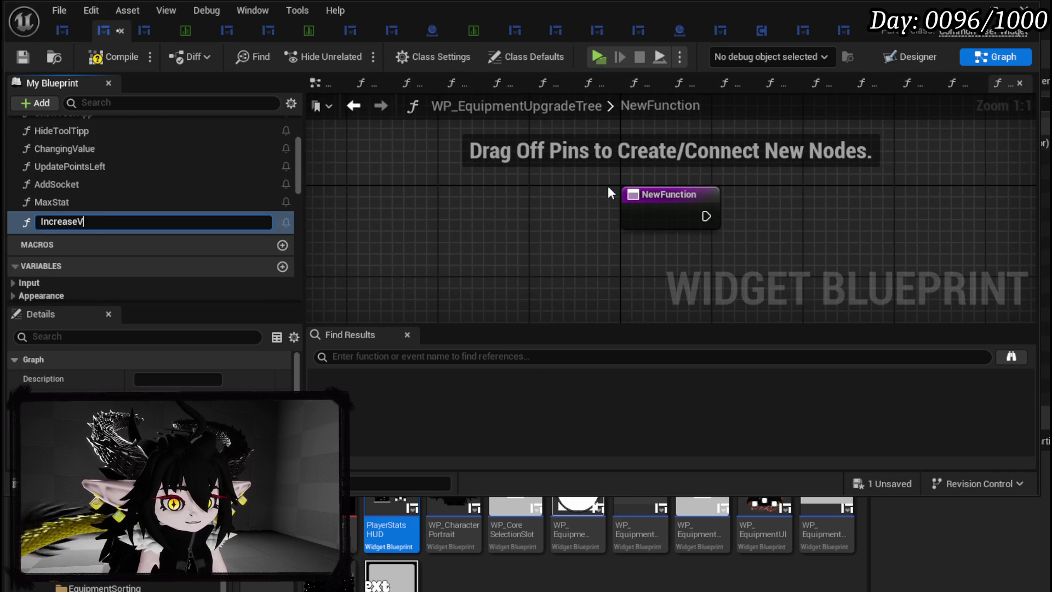
text(alueLoop)
key(Return)
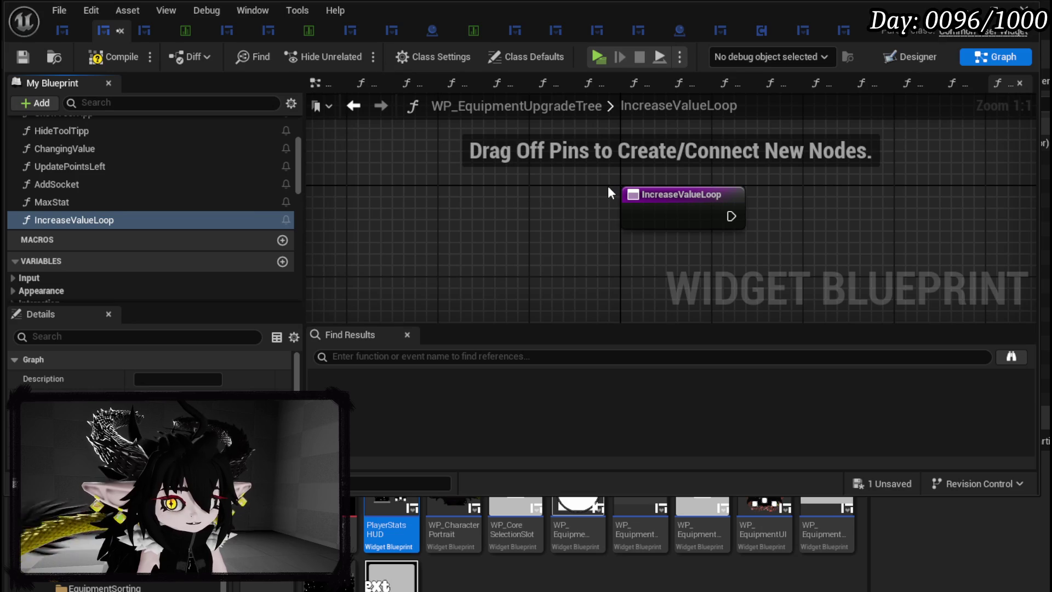
click(21, 54)
Add a For Loop wired from the IncreaseValueLoop entry node, then compile and save
drag(723, 218, 485, 232)
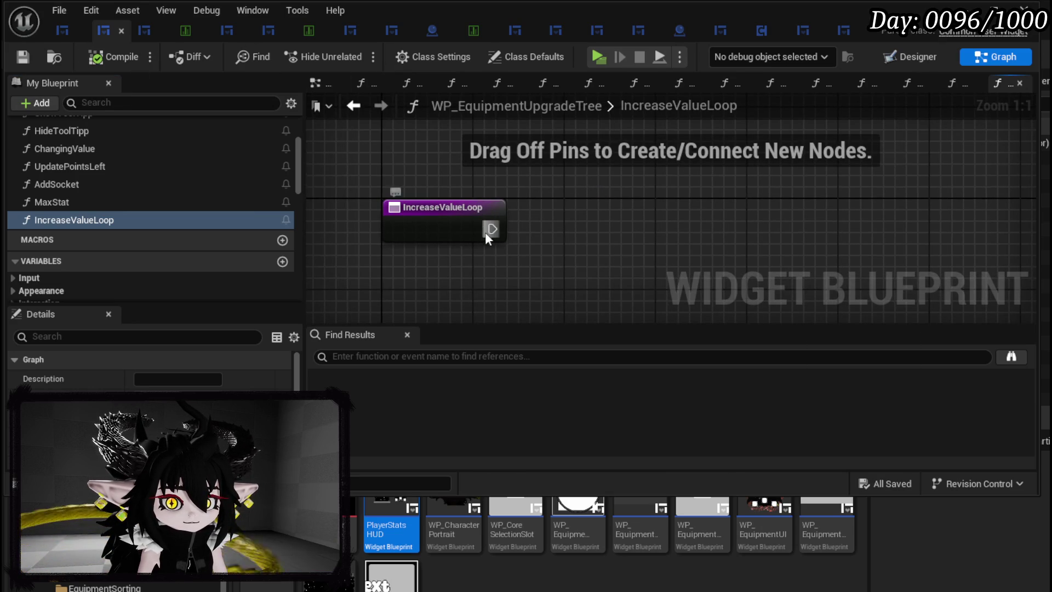
right_click(600, 233)
text(for loop)
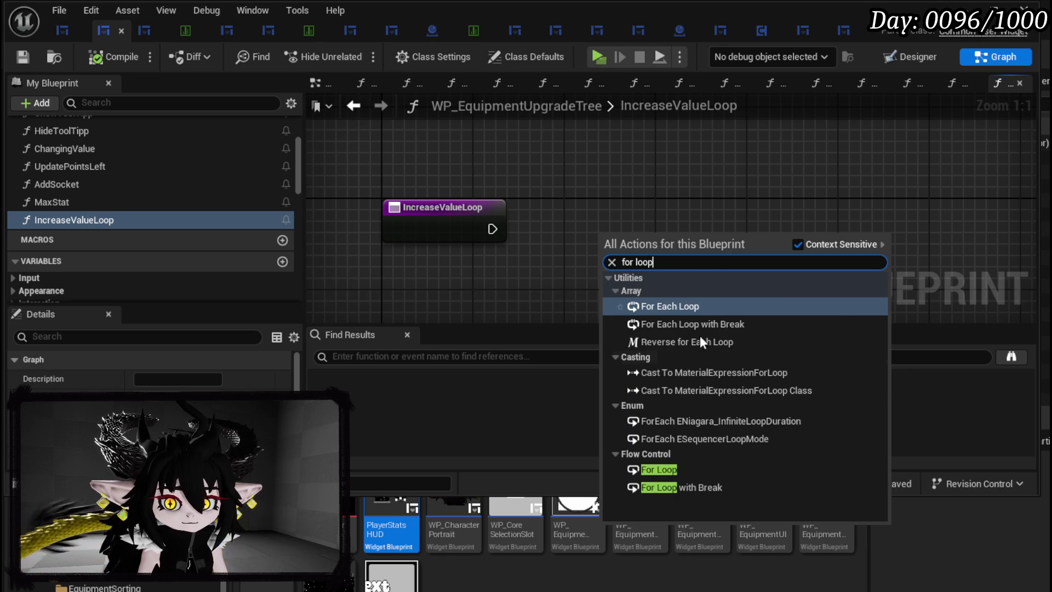
click(658, 469)
drag(493, 230, 619, 251)
drag(650, 237, 627, 215)
click(310, 128)
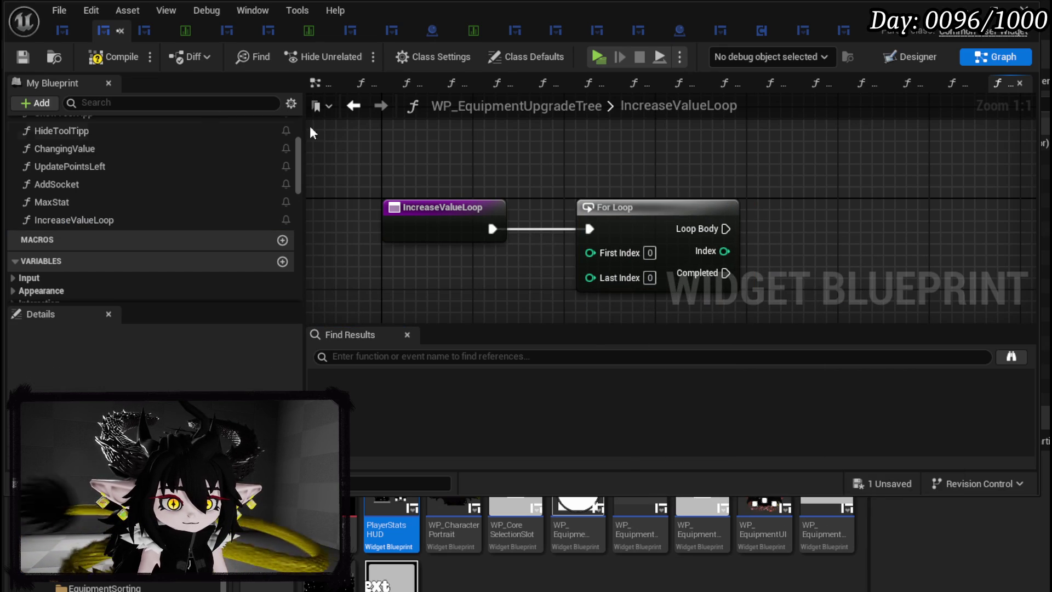
click(22, 57)
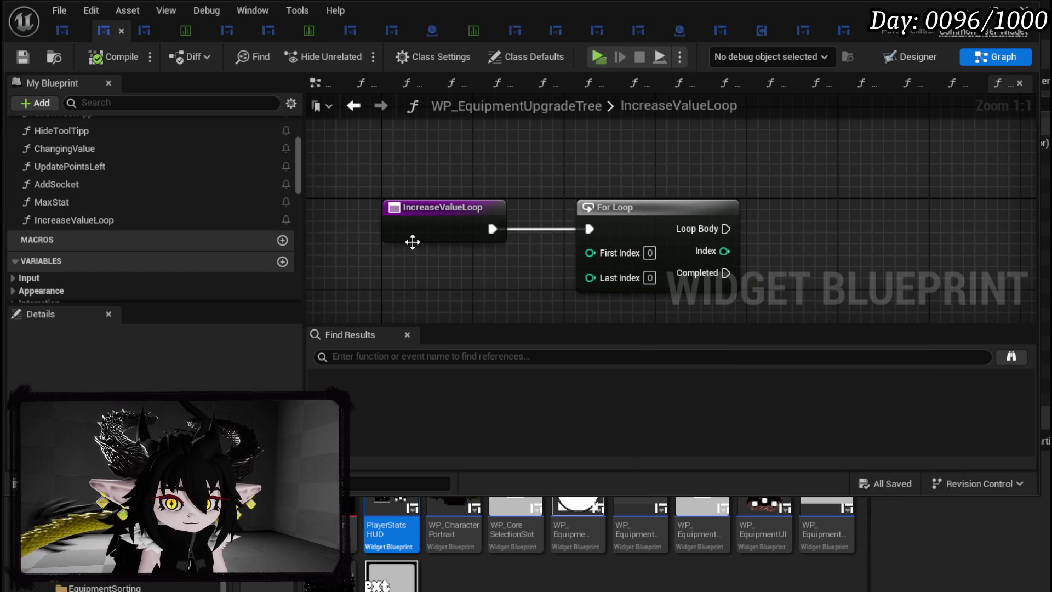
Give IncreaseValueLoop a String input parameter named Value
click(444, 207)
mouse_move(417, 208)
mouse_down()
mouse_move(267, 205)
mouse_move(380, 205)
mouse_up()
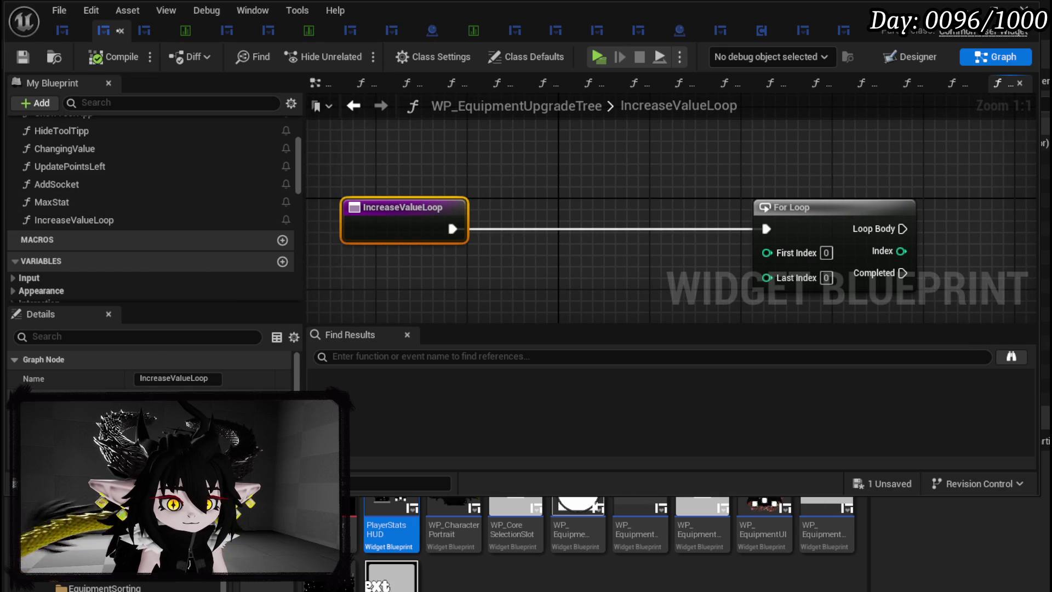
scroll(164, 372, down, 3)
click(283, 388)
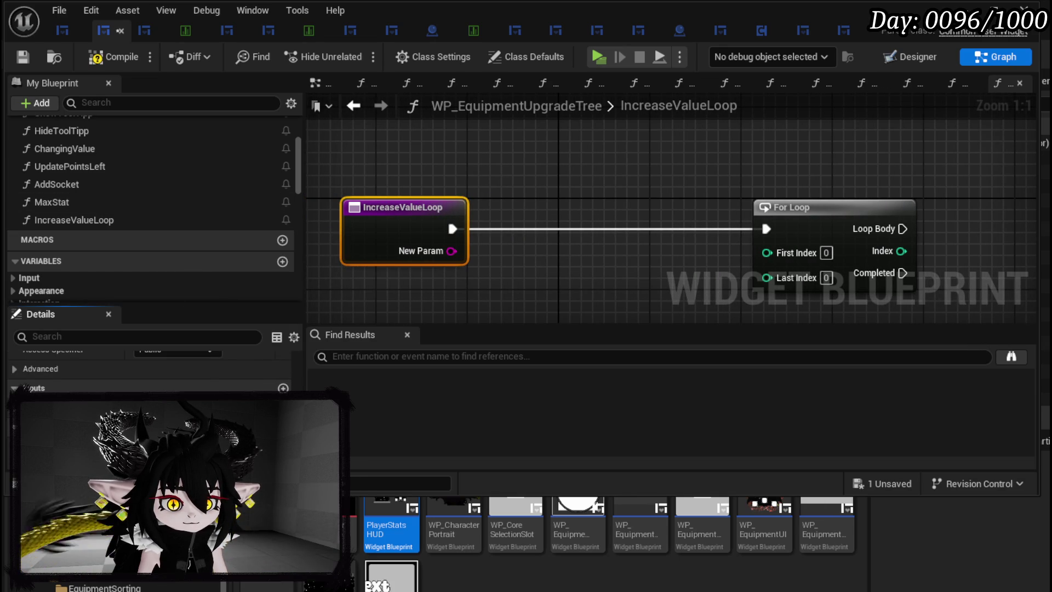
text(Value)
key(Return)
Promote Value to local variable TempValue and chain its SET between the entry and the For Loop
right_click(454, 251)
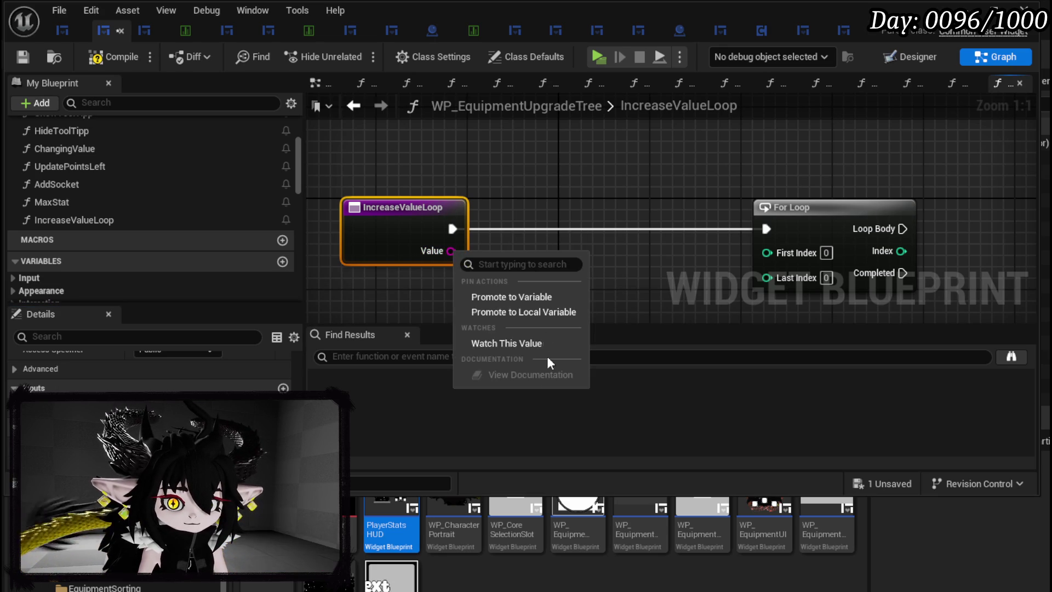
click(522, 310)
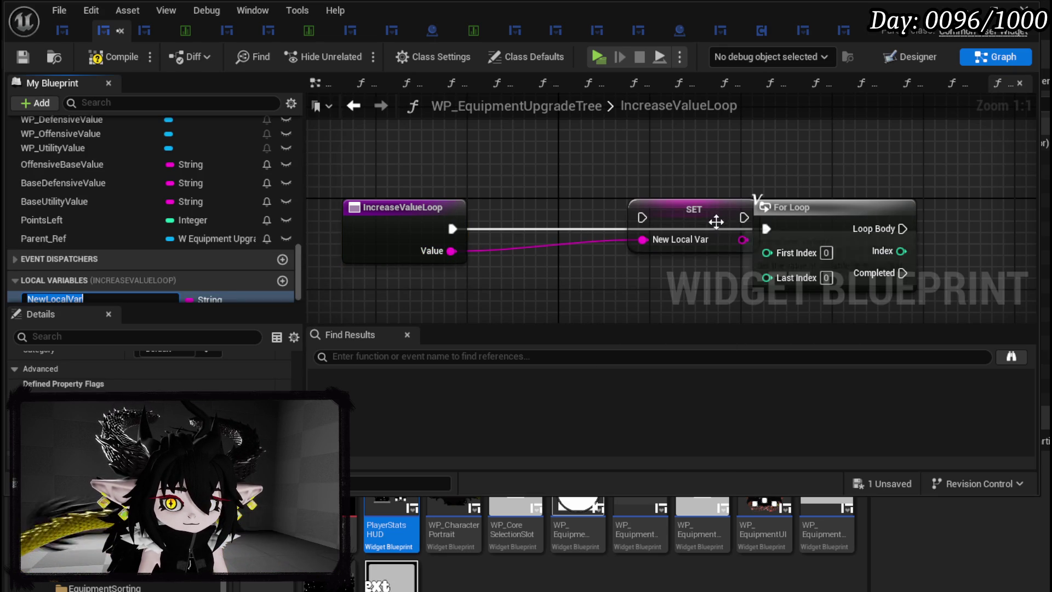
text(Temp)
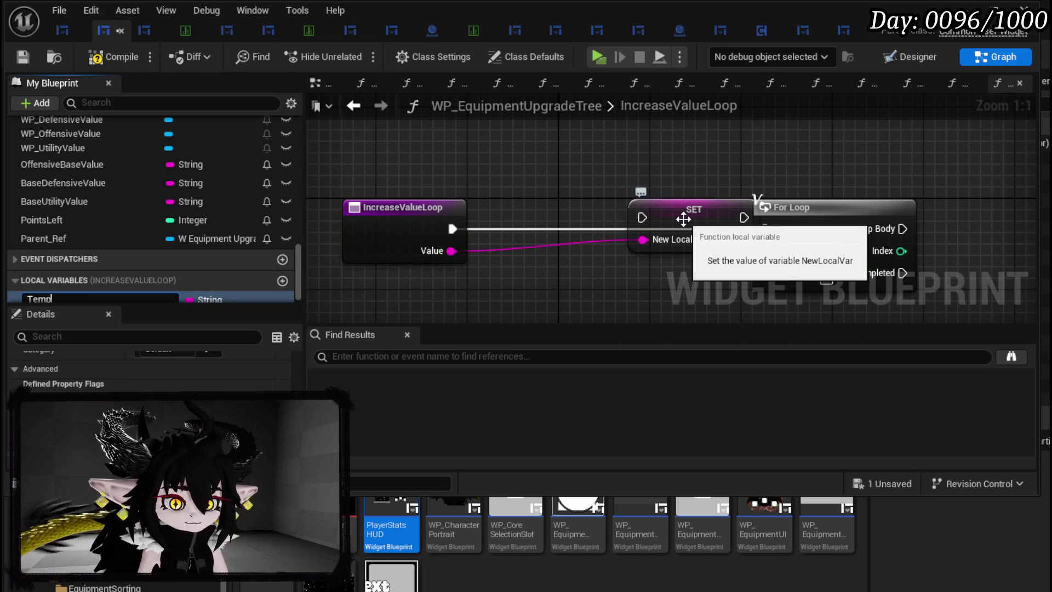
key(Return)
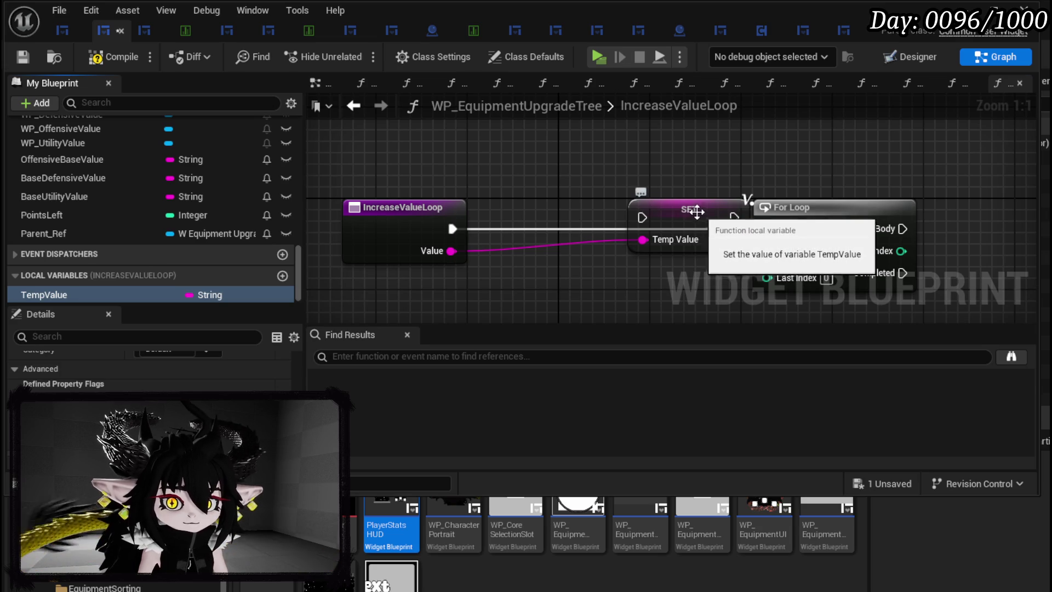
drag(683, 219, 627, 222)
drag(563, 228, 574, 228)
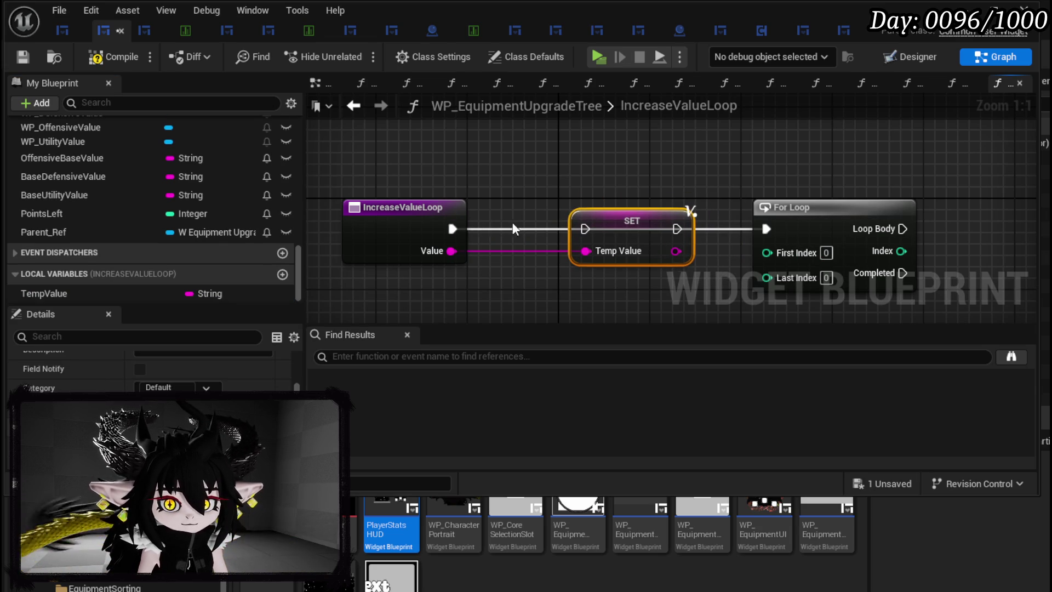
drag(453, 229, 587, 230)
drag(677, 229, 766, 229)
click(731, 191)
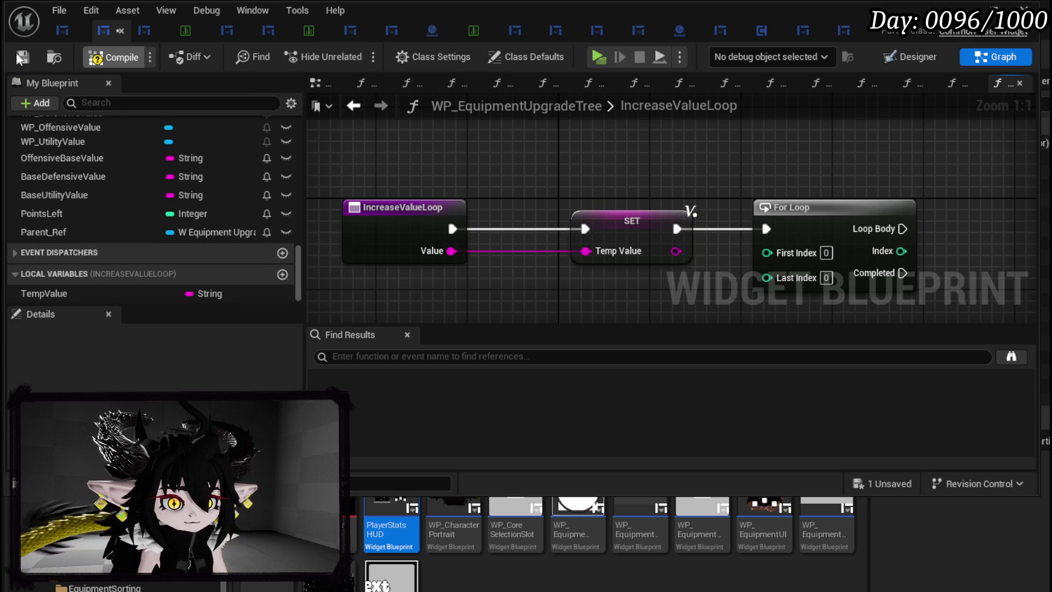
click(20, 57)
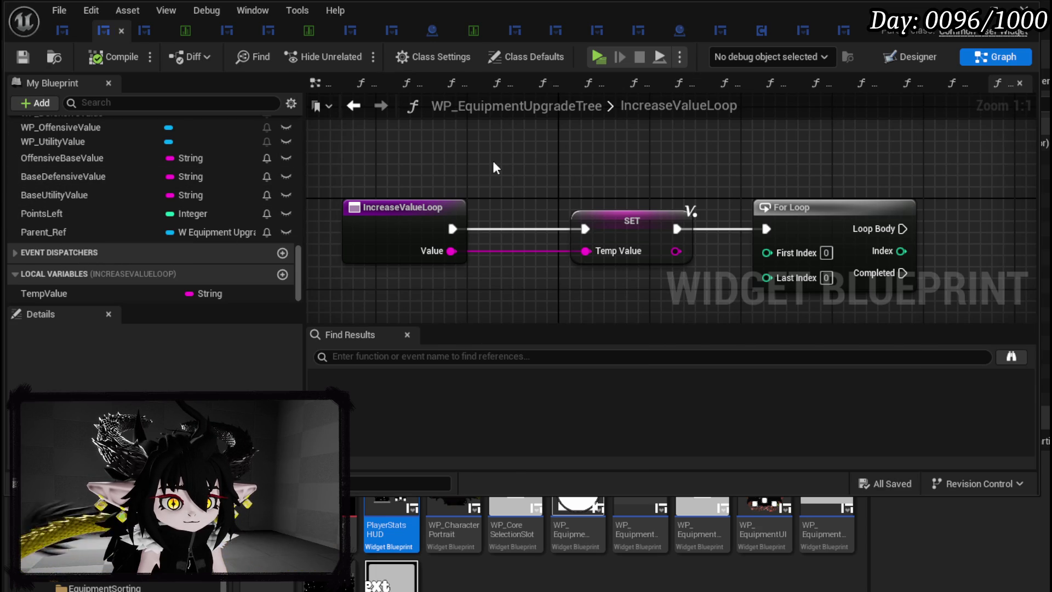
Place an Update Points Left call in the IncreaseValueLoop graph
scroll(246, 160, up, 15)
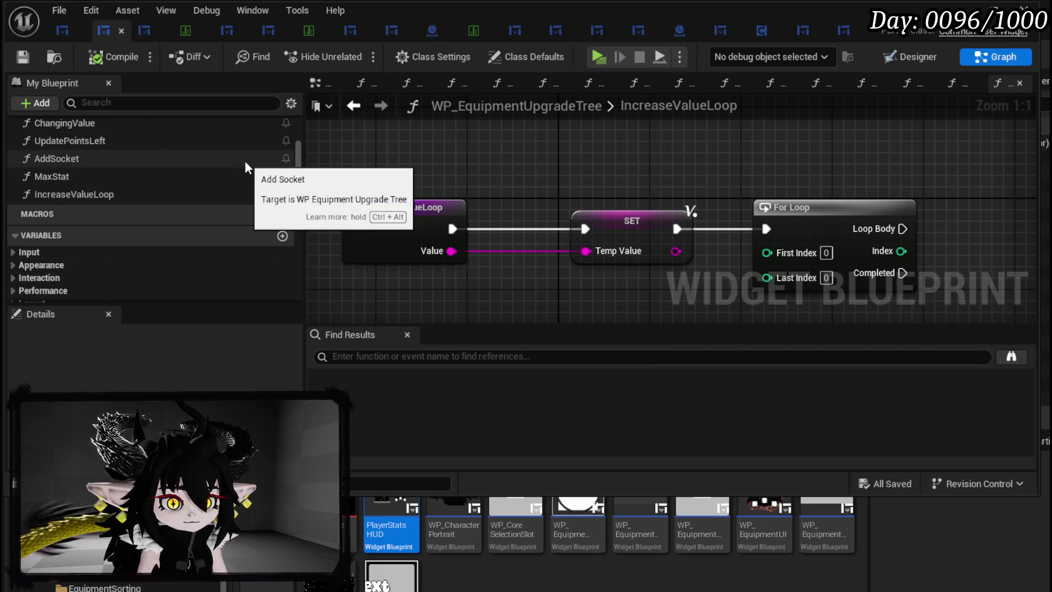
drag(107, 142, 683, 159)
drag(494, 225, 772, 144)
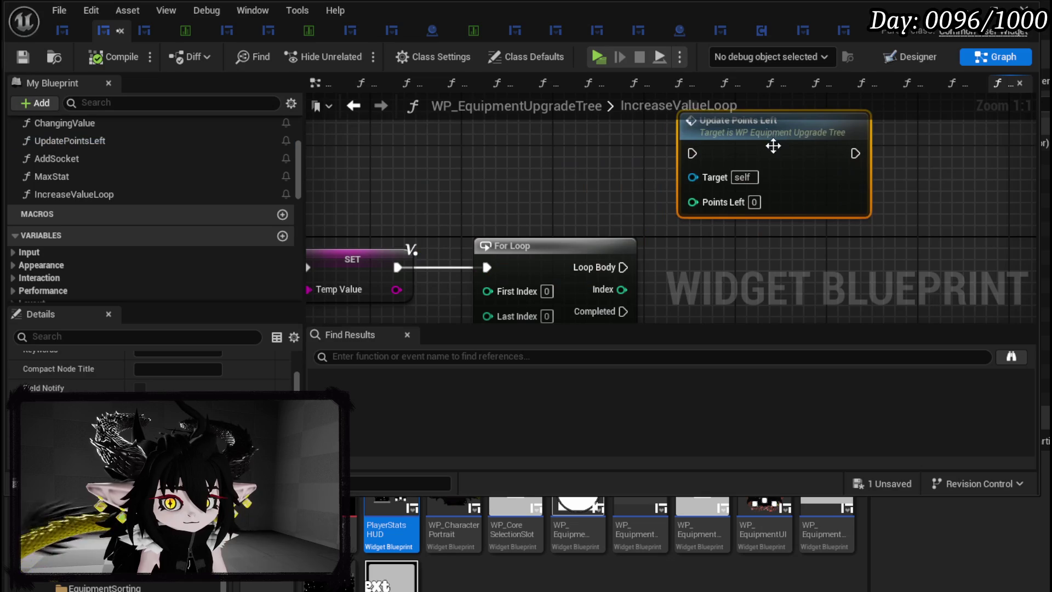
Delete the Update Points Left node from the IncreaseValueLoop graph
double_click(755, 157)
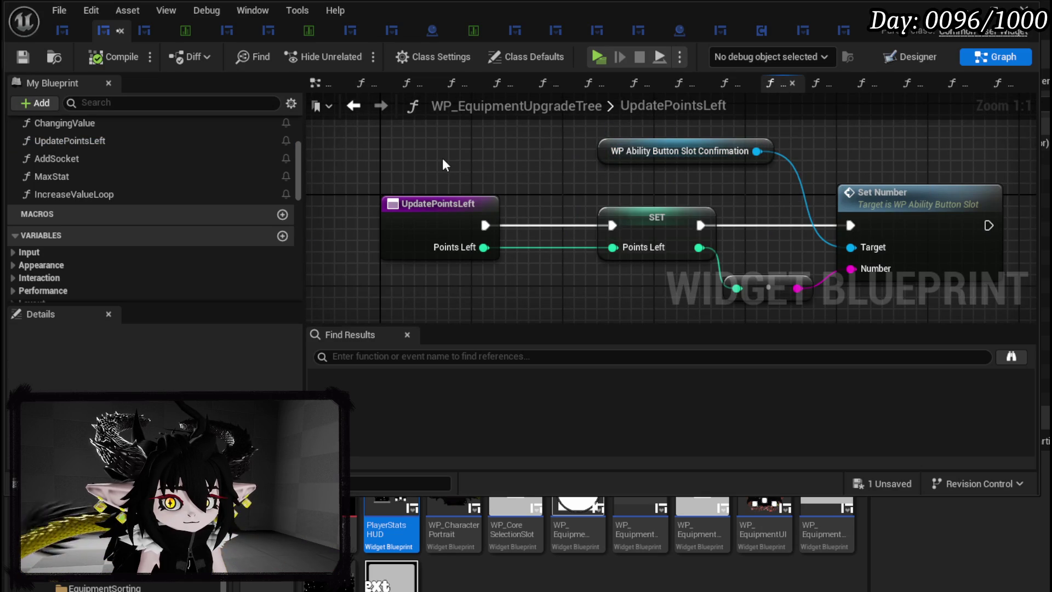
click(353, 105)
key(Delete)
Expand the Edit and Confirmation function groups and look through the EditDefensive and ChangingValue graphs
scroll(108, 167, up, 5)
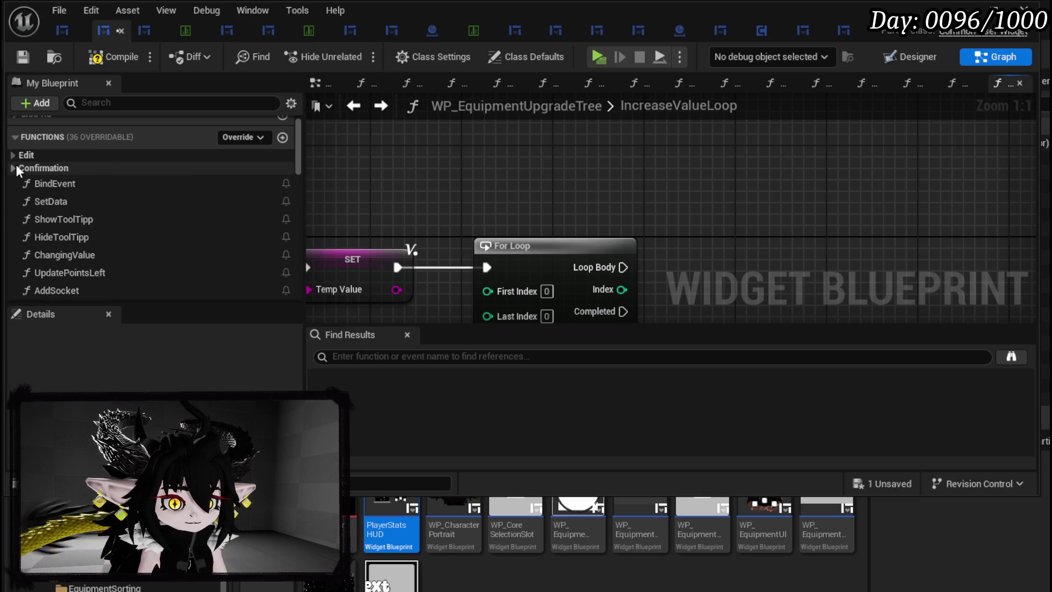
click(15, 157)
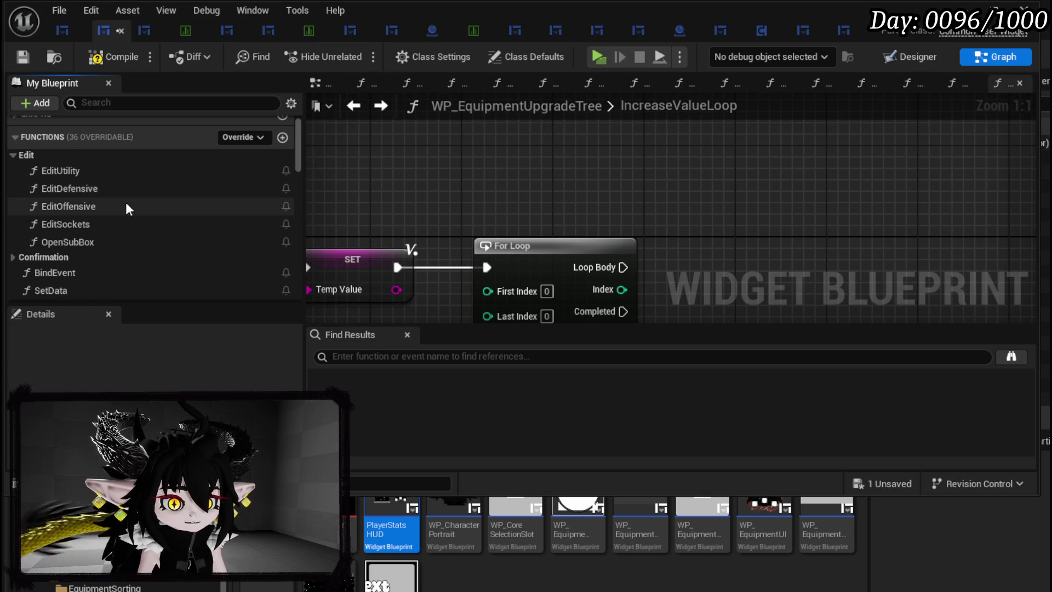
scroll(116, 209, down, 3)
click(12, 189)
scroll(109, 190, up, 2)
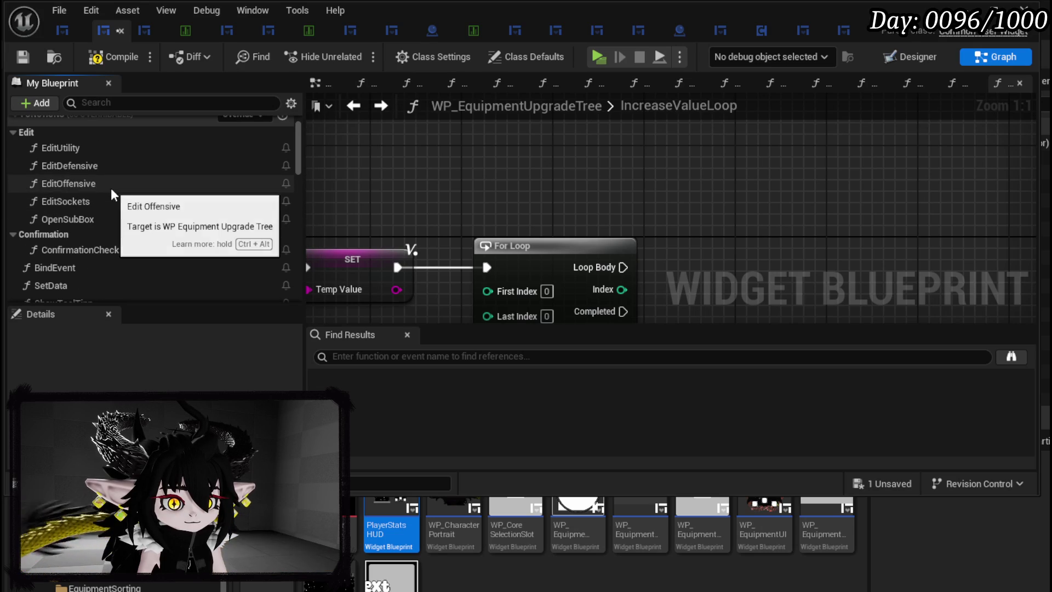
double_click(83, 169)
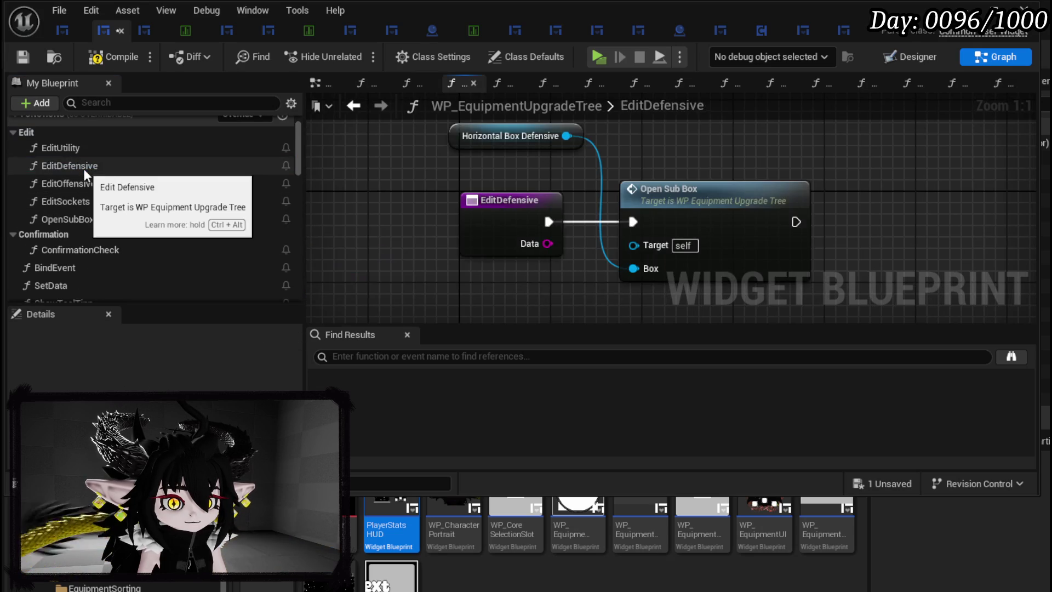
scroll(78, 156, down, 4)
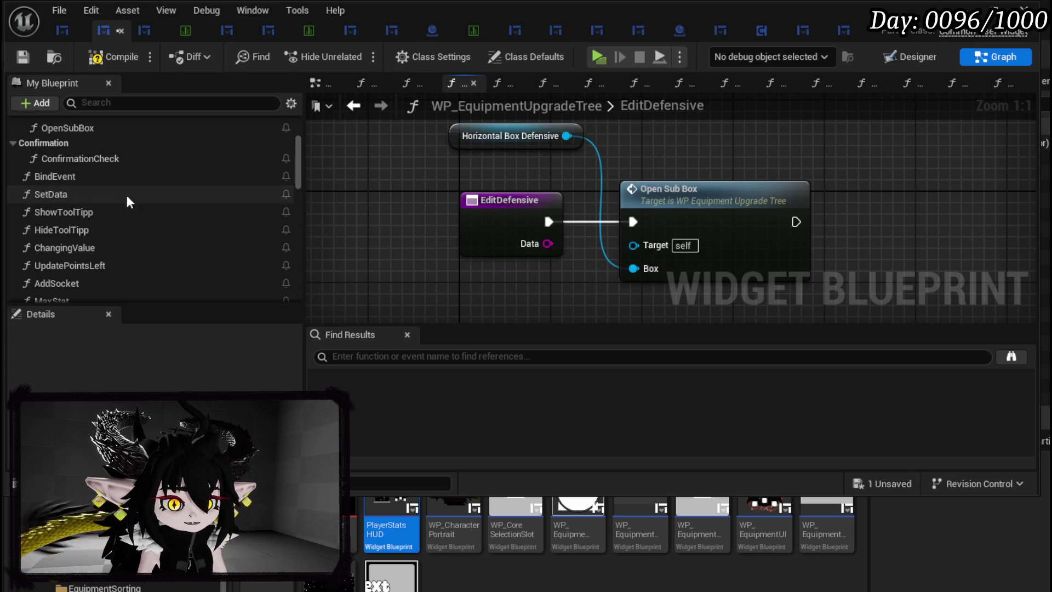
scroll(113, 226, down, 2)
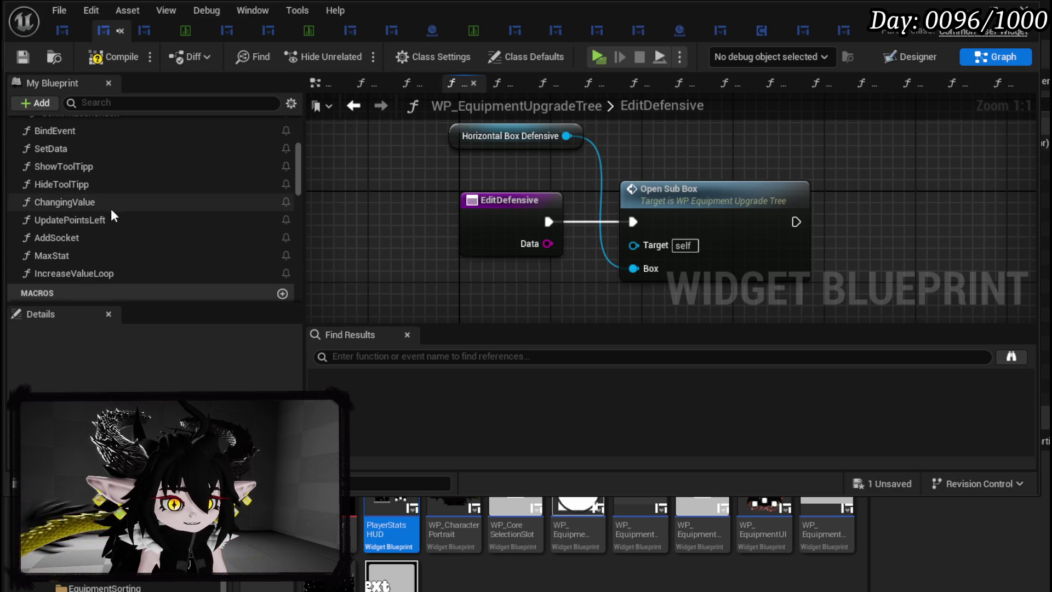
double_click(107, 208)
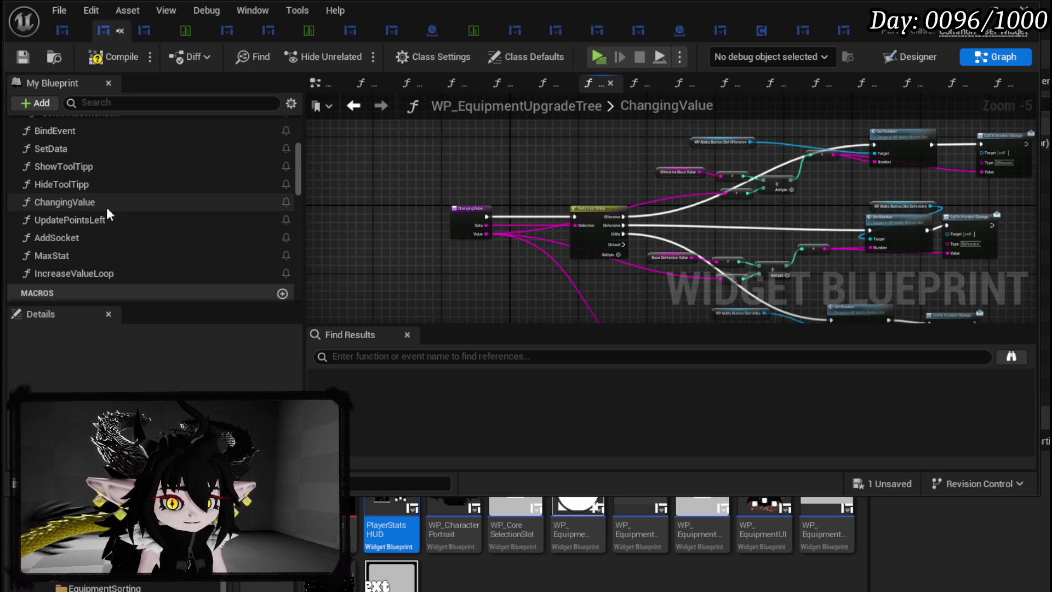
scroll(684, 263, up, 3)
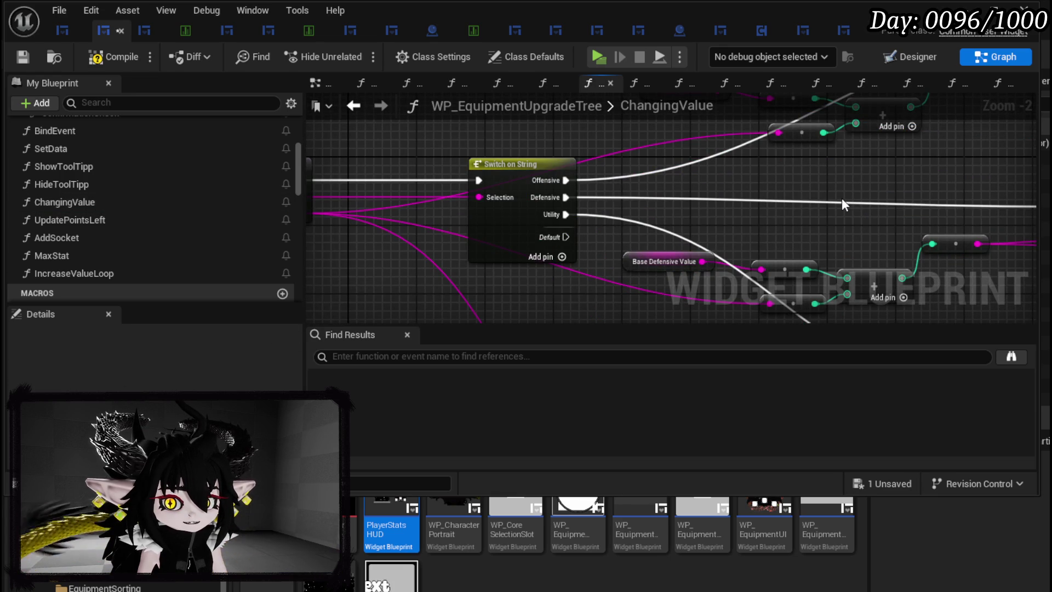
scroll(842, 198, down, 2)
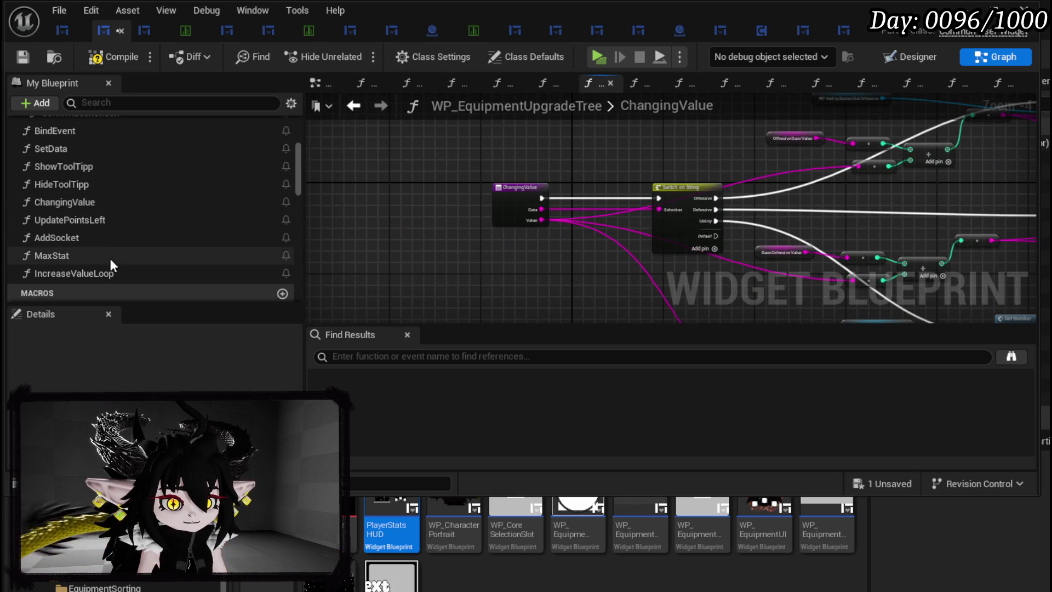
Set ChangingValue's category to Change Value, then compile and save the blueprint
click(97, 202)
scroll(148, 362, up, 2)
scroll(148, 362, down, 3)
scroll(148, 361, down, 3)
scroll(148, 362, up, 5)
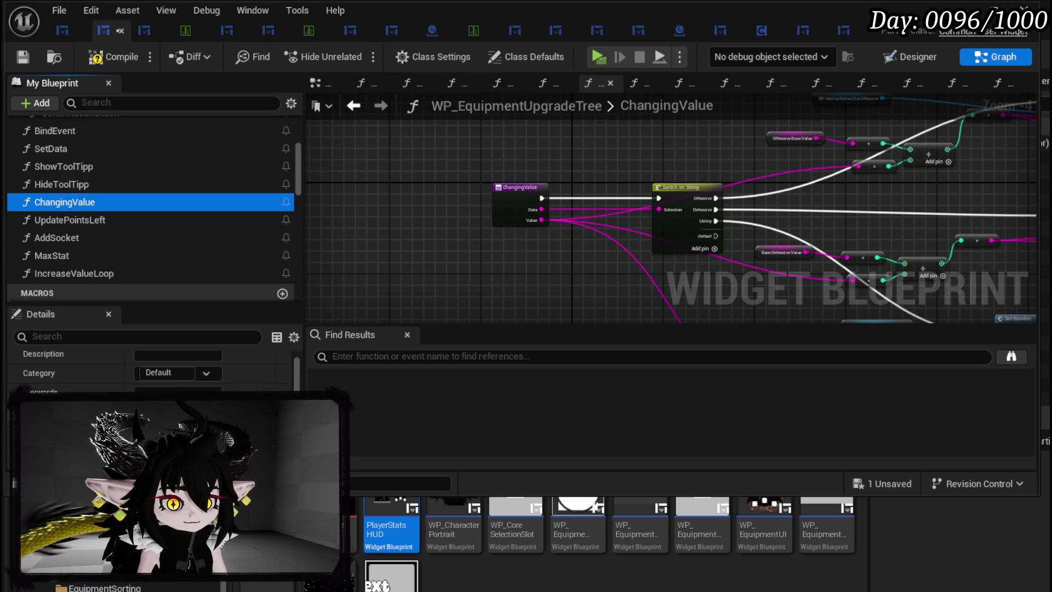
scroll(148, 362, up, 1)
scroll(148, 362, down, 2)
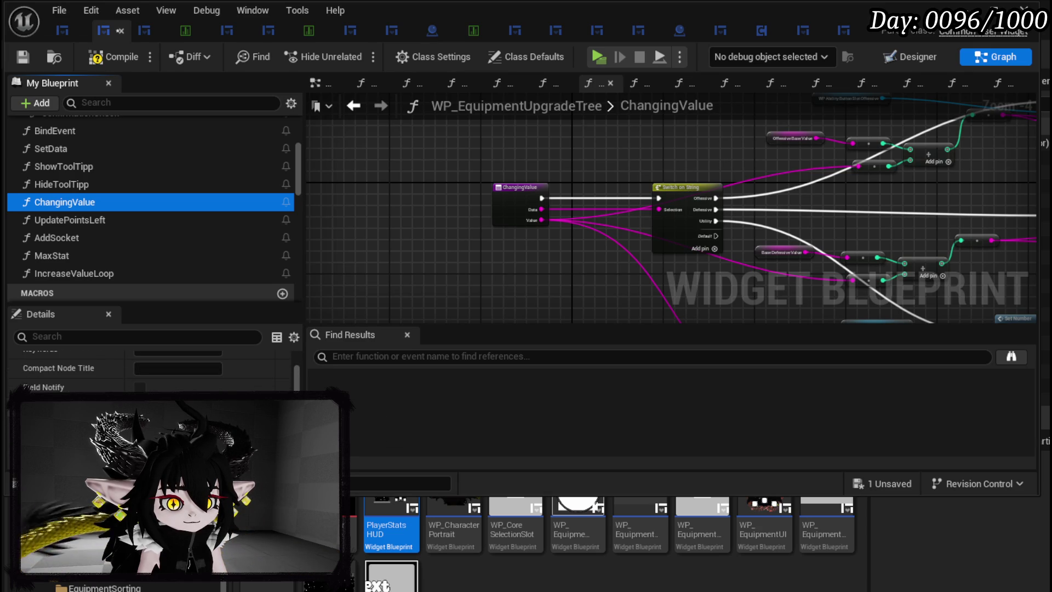
scroll(148, 367, down, 2)
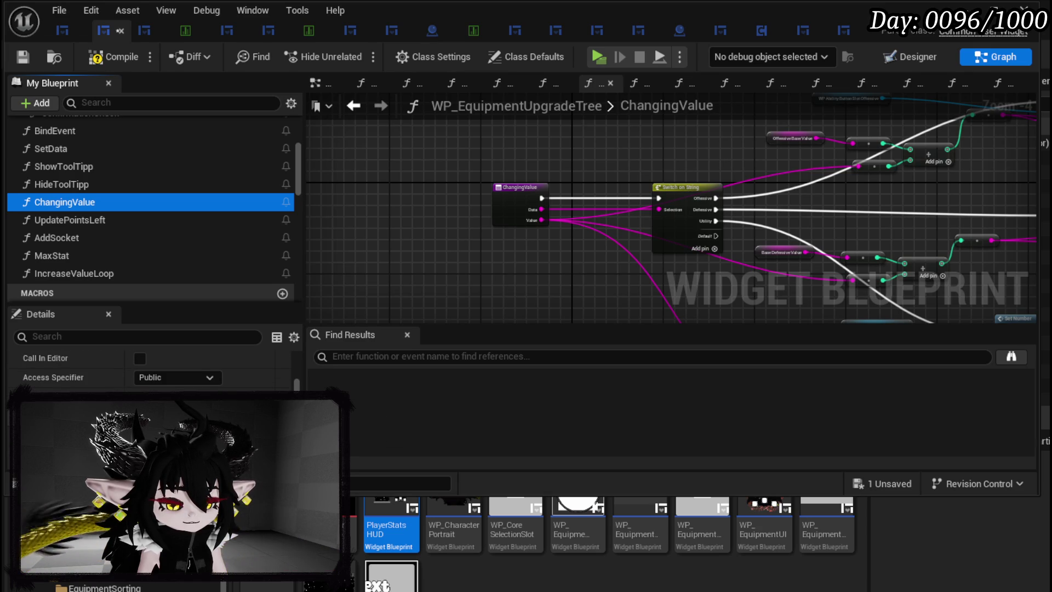
scroll(148, 370, down, 2)
scroll(148, 368, up, 6)
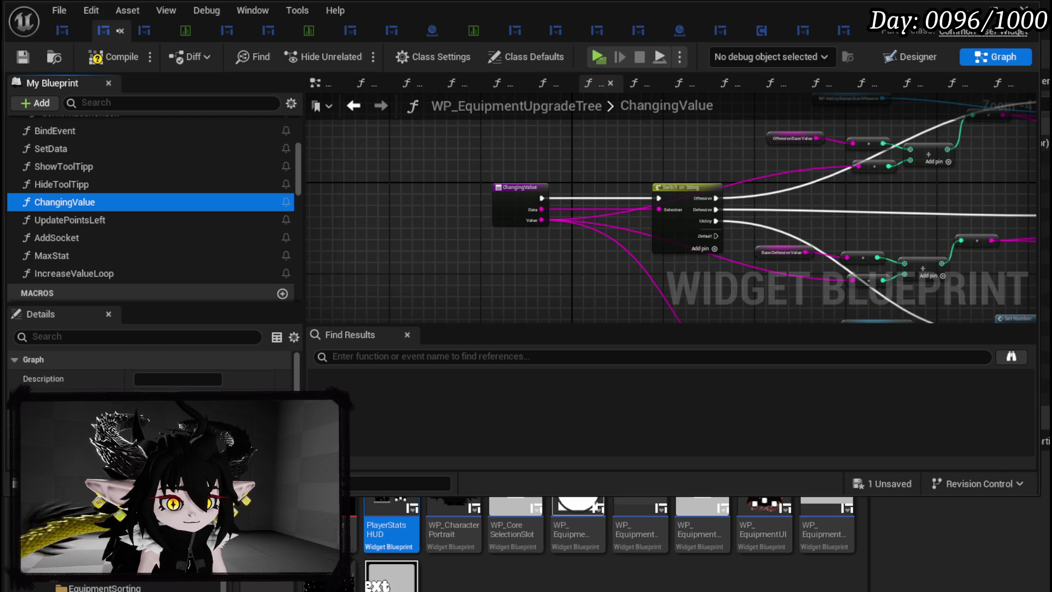
click(396, 334)
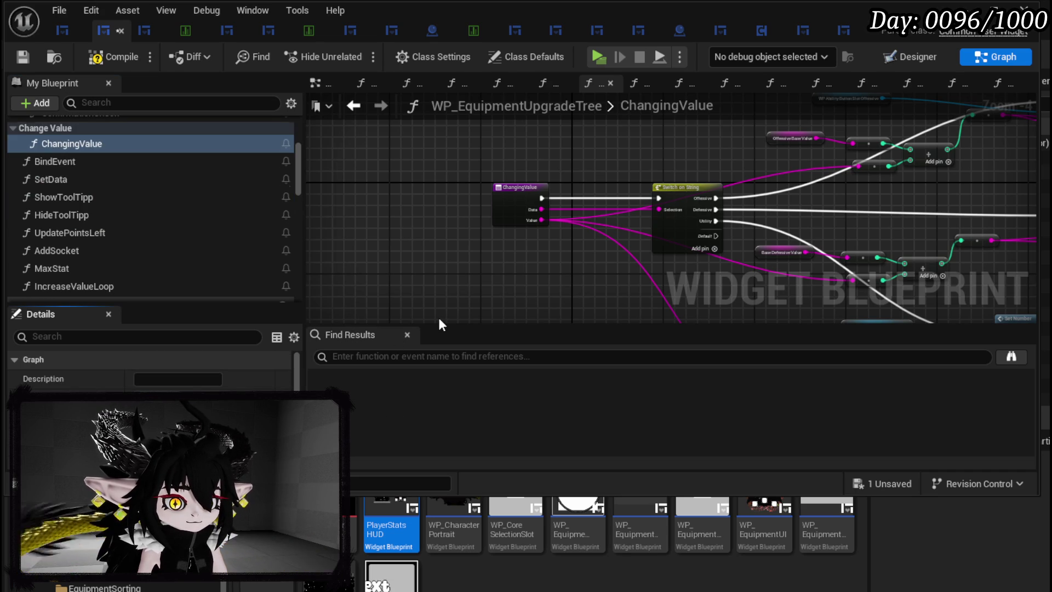
click(14, 58)
click(354, 105)
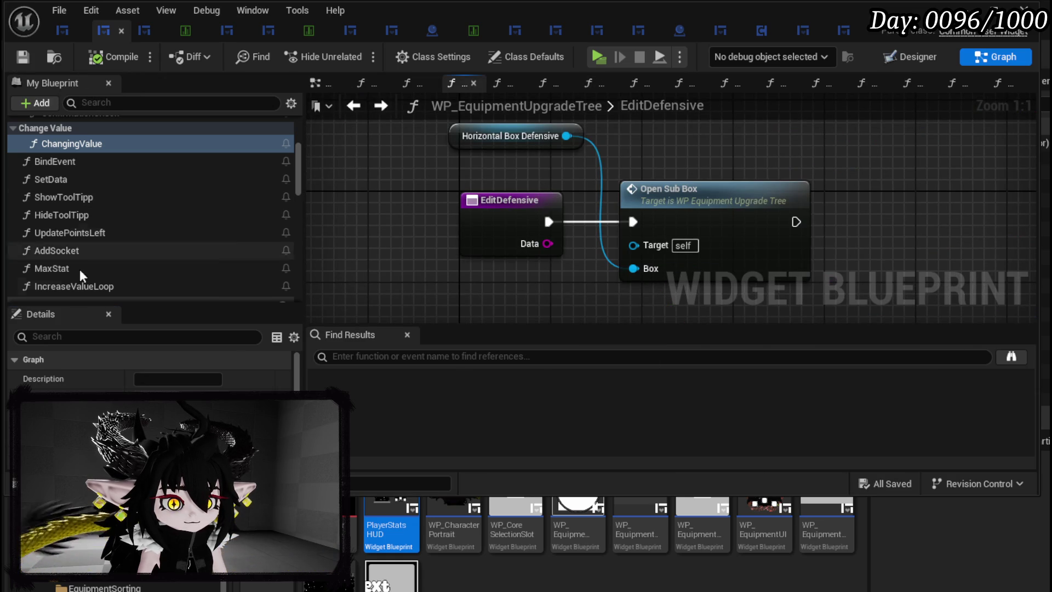
Move MaxStat and IncreaseValueLoop into the Change Value category, then compile and save
click(58, 267)
drag(58, 268, 56, 126)
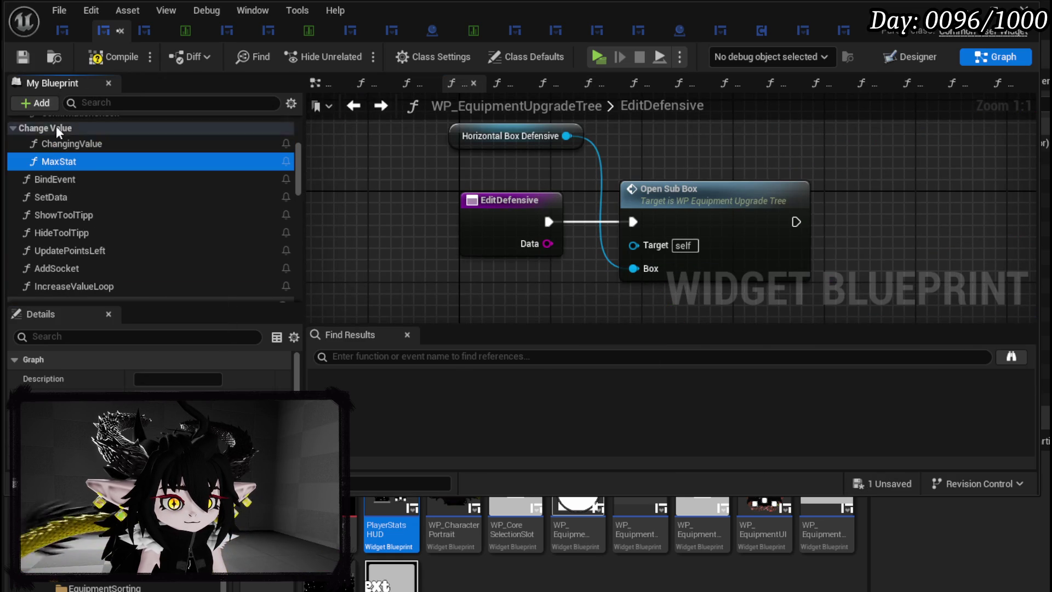
click(76, 280)
drag(75, 283, 53, 130)
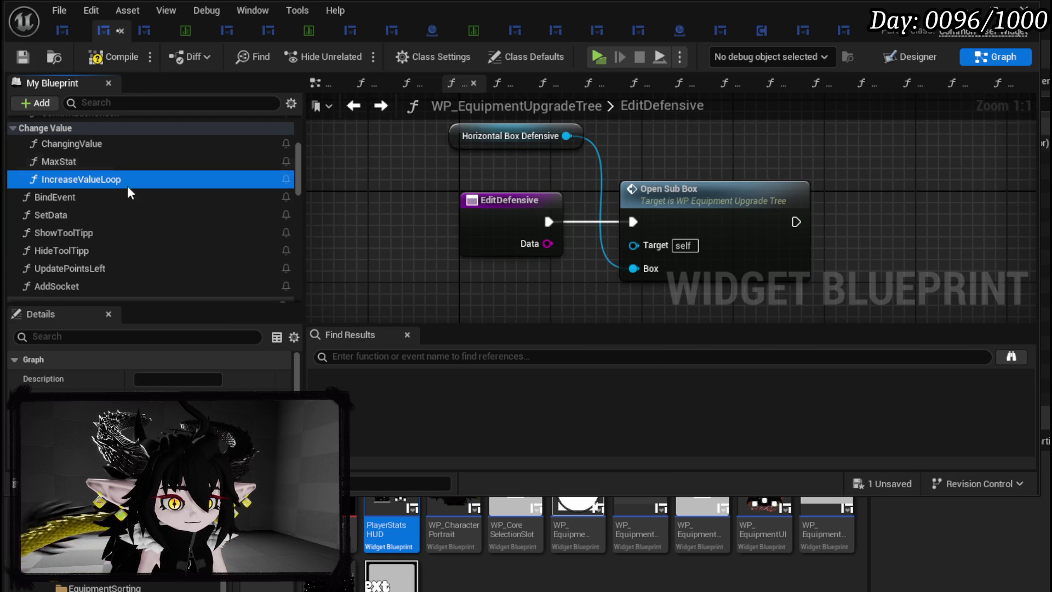
click(95, 62)
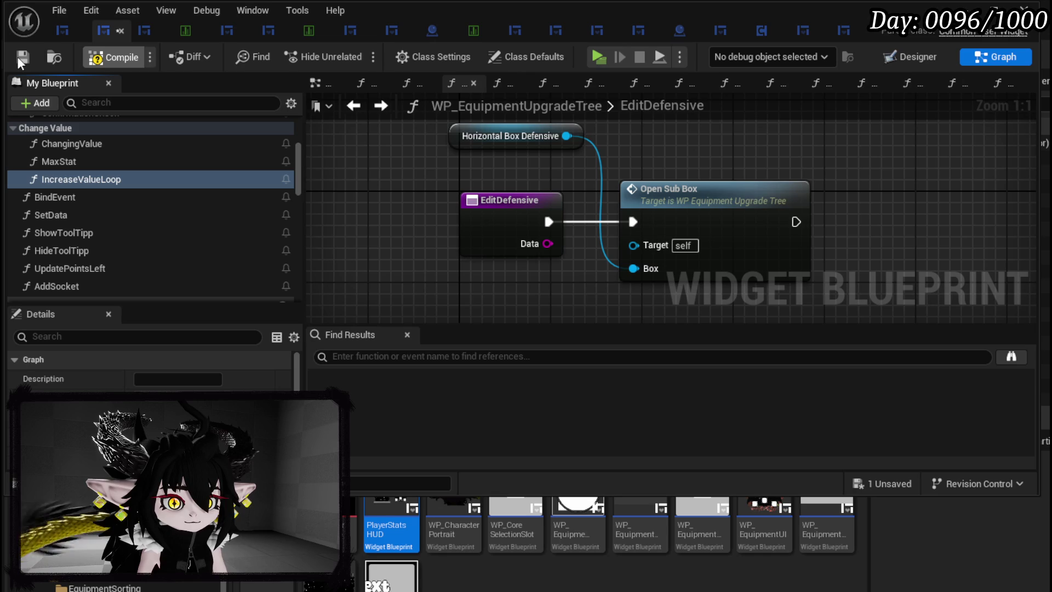
click(22, 57)
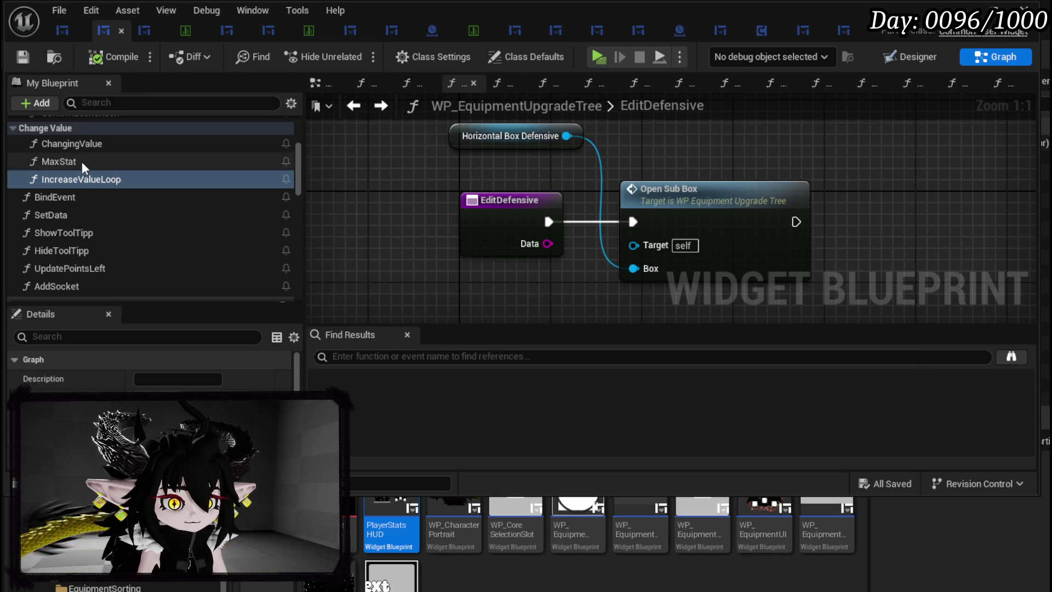
Try a Changing Value call in MaxStat, wired to Data and the Offensive case, then remove it
scroll(81, 162, up, 2)
click(63, 206)
double_click(64, 206)
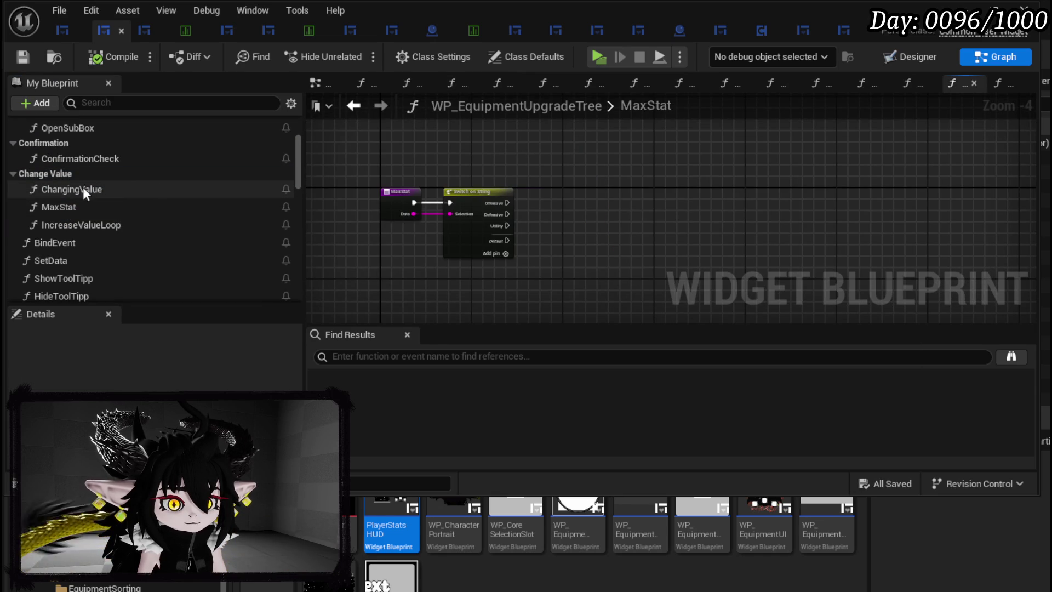
drag(84, 189, 635, 171)
scroll(625, 172, up, 2)
drag(732, 195, 619, 164)
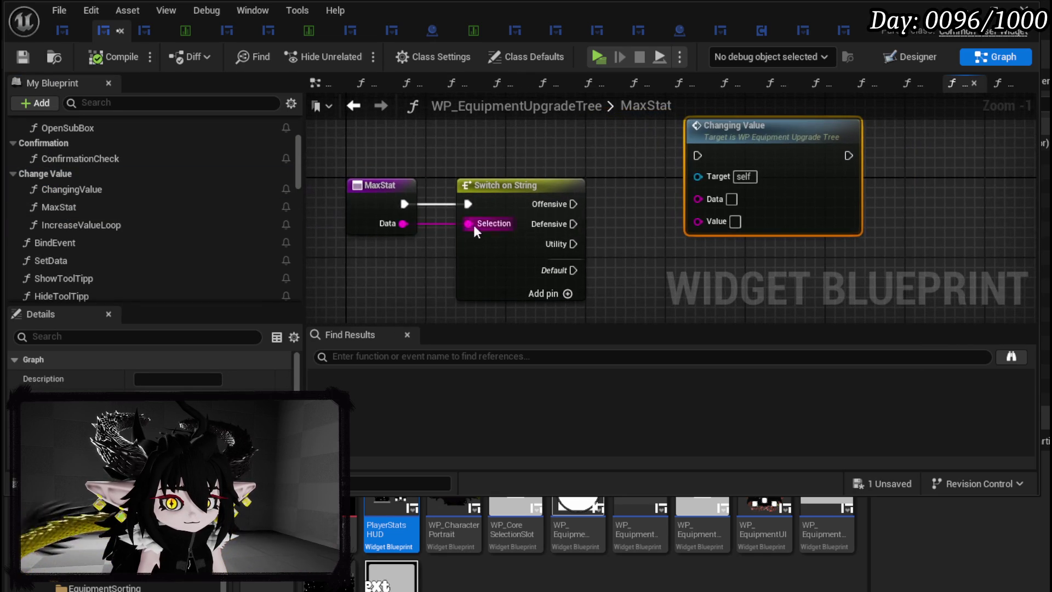
mouse_move(401, 223)
mouse_down()
mouse_move(743, 186)
mouse_move(718, 199)
mouse_up()
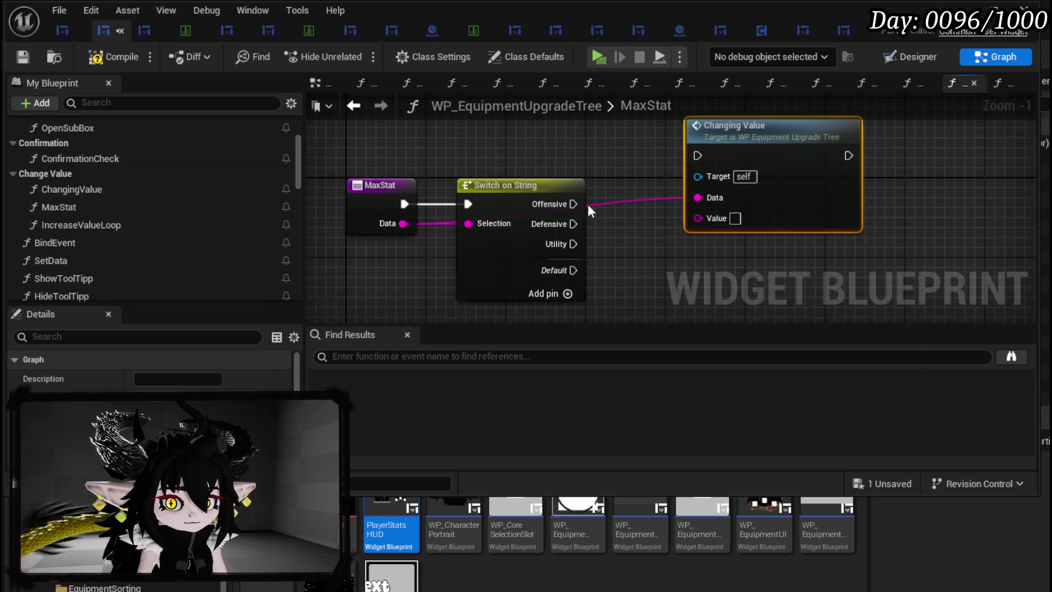
mouse_move(469, 230)
mouse_down()
mouse_move(600, 163)
mouse_move(595, 180)
mouse_up()
drag(705, 170, 943, 132)
scroll(615, 172, down, 2)
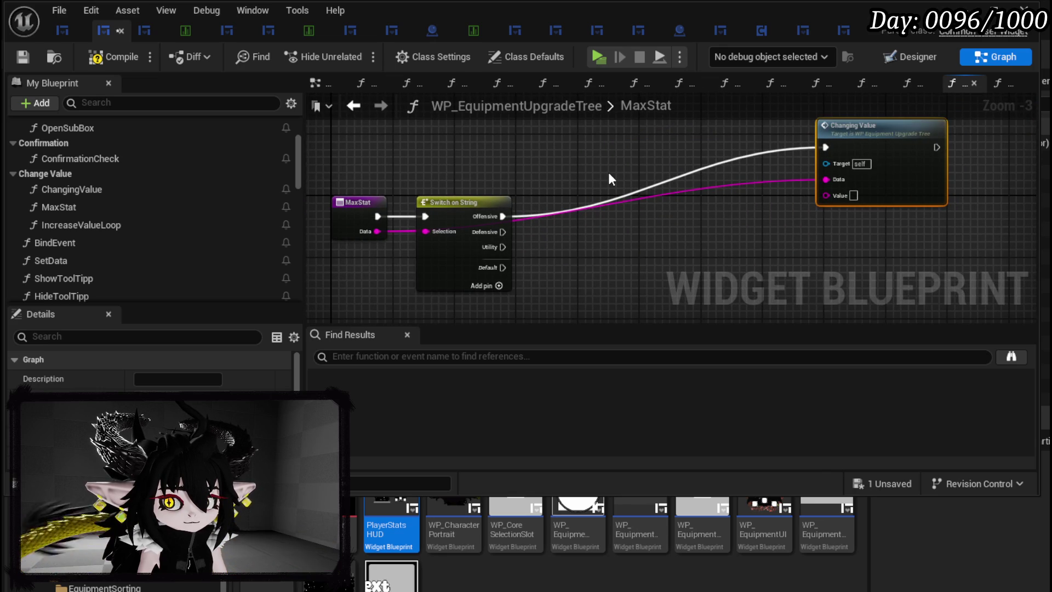
mouse_move(702, 229)
mouse_down()
mouse_move(810, 129)
mouse_move(862, 125)
mouse_up()
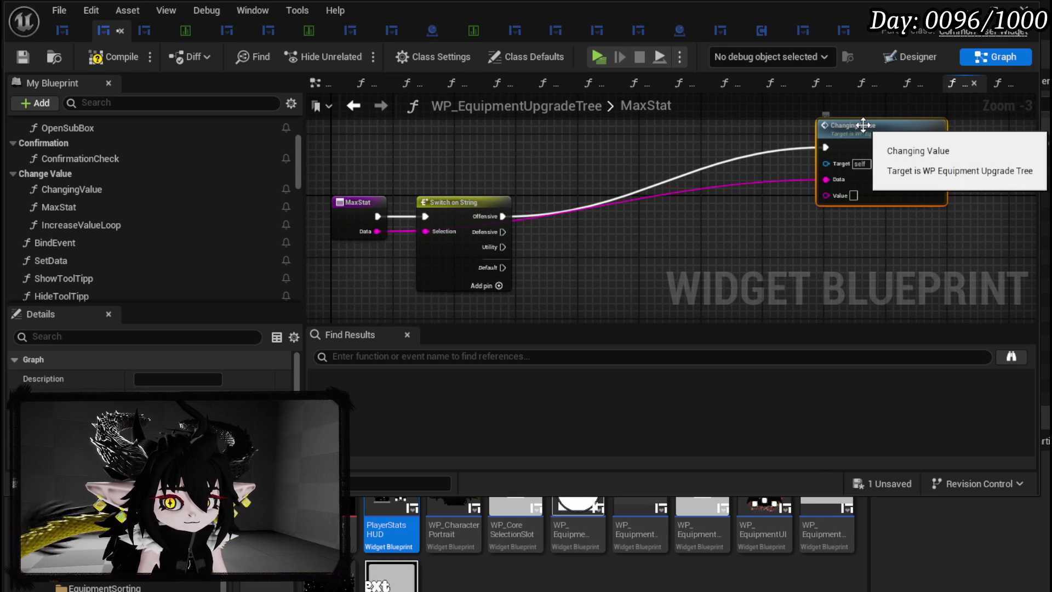
key(Delete)
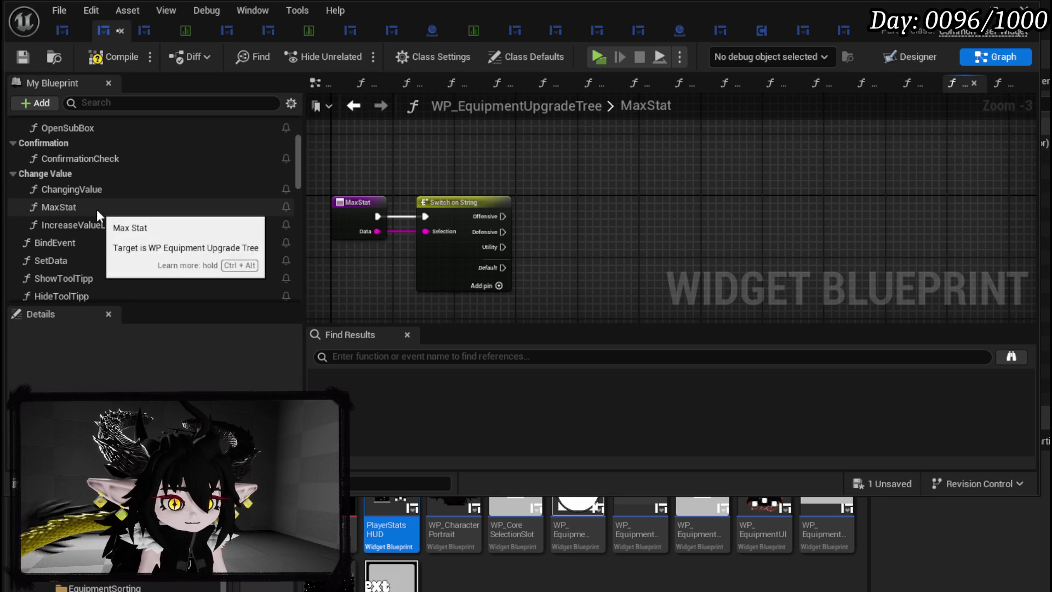
Paste the Changing Value node into IncreaseValueLoop and run it from the For Loop's Loop Body
double_click(100, 224)
key(ctrl+v)
drag(540, 231, 752, 219)
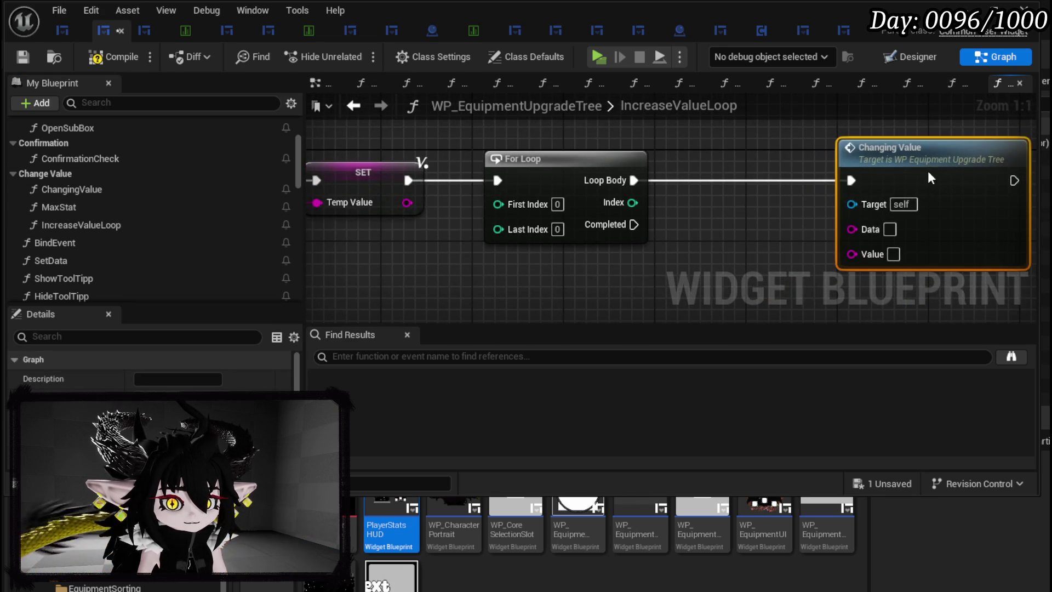
Add a Data input to IncreaseValueLoop and order it above Value
scroll(928, 170, down, 2)
click(391, 176)
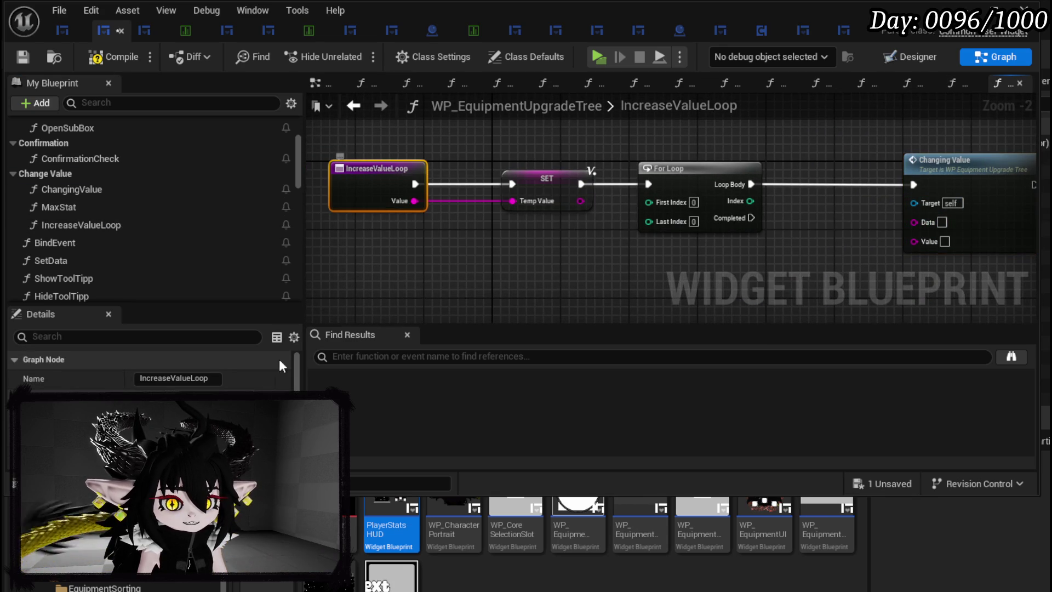
scroll(148, 373, down, 3)
click(283, 388)
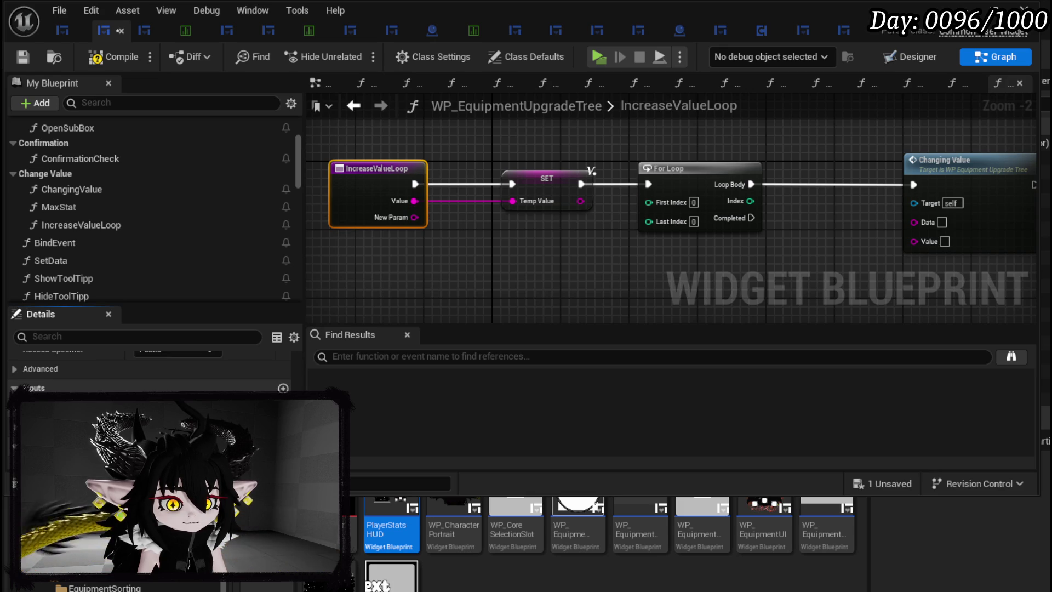
text(Data)
click(549, 291)
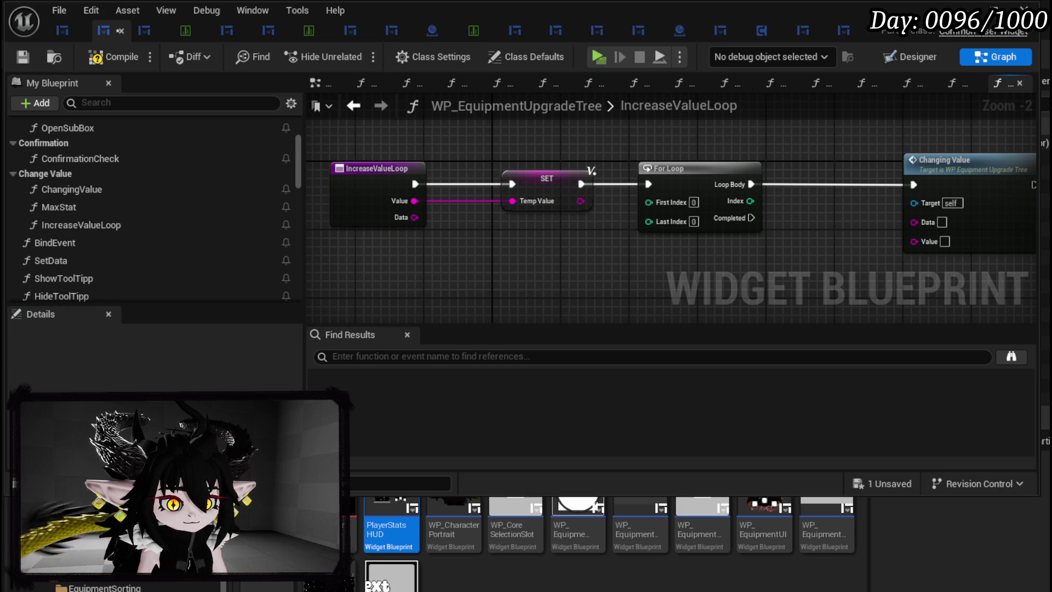
click(370, 212)
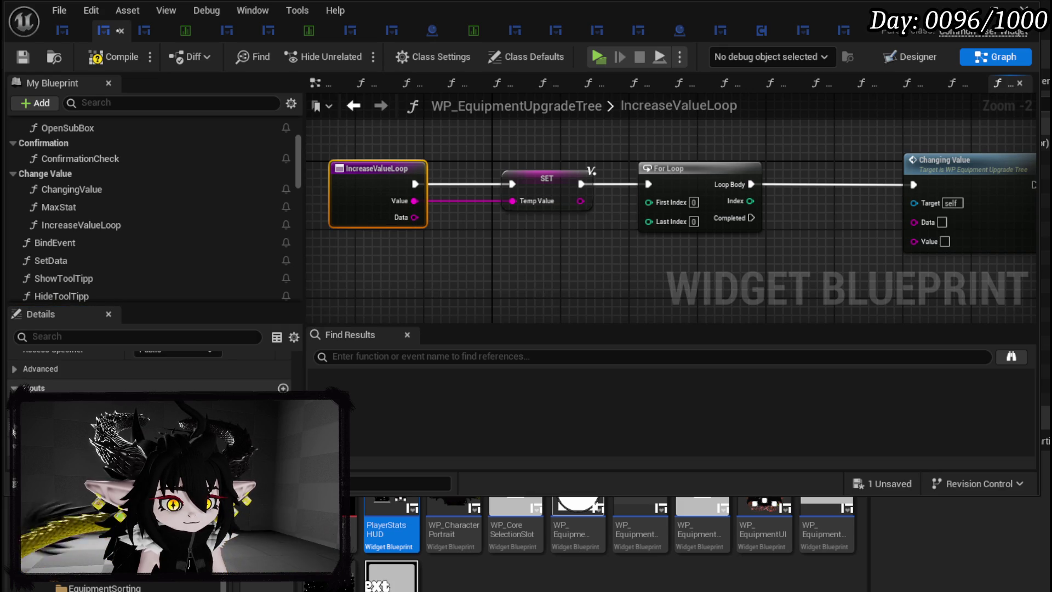
drag(15, 408, 16, 425)
Wire the entry's Data into Changing Value's Data pin, then compile and save
click(514, 292)
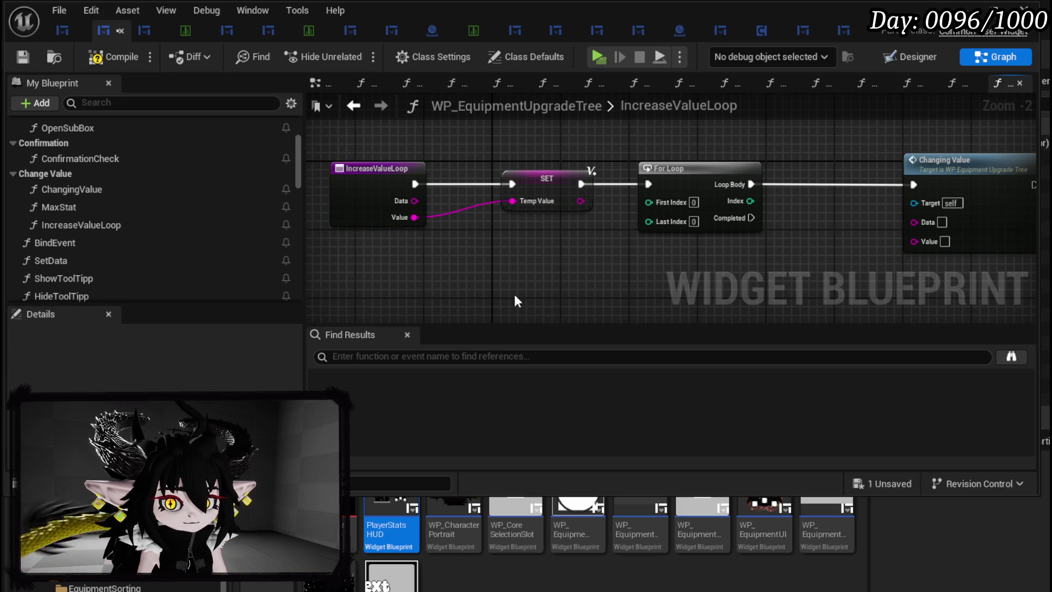
mouse_move(405, 196)
mouse_down()
mouse_move(751, 228)
mouse_move(914, 222)
mouse_up()
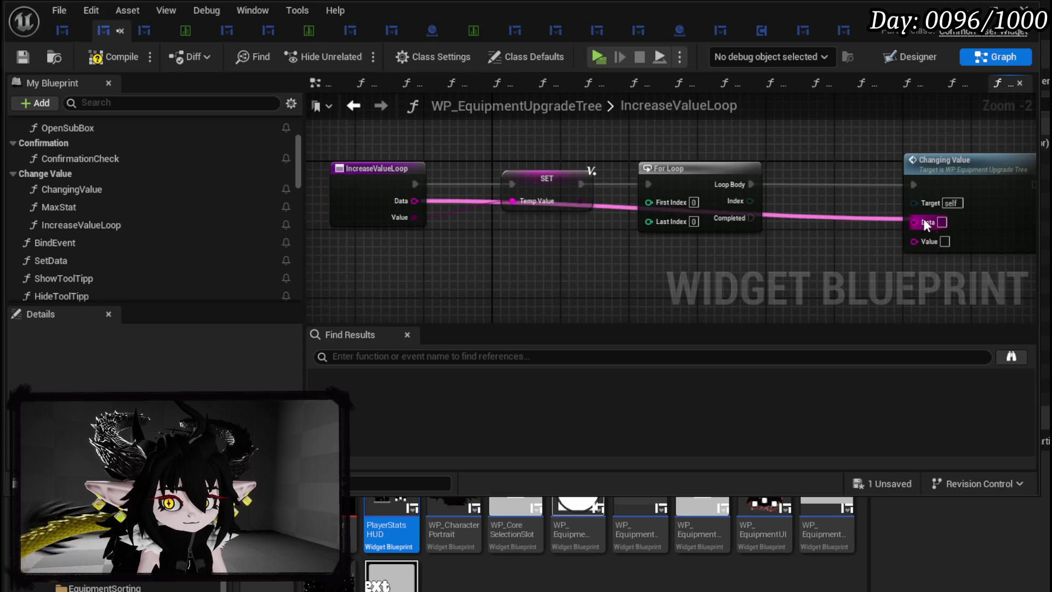
drag(725, 204, 939, 204)
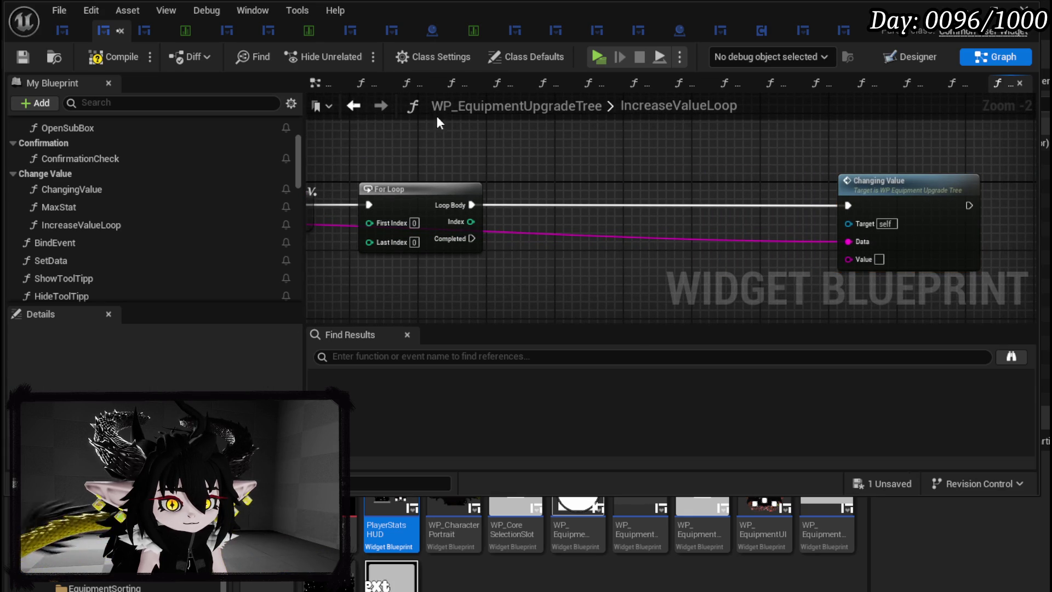
click(24, 55)
scroll(110, 246, down, 5)
scroll(113, 226, down, 3)
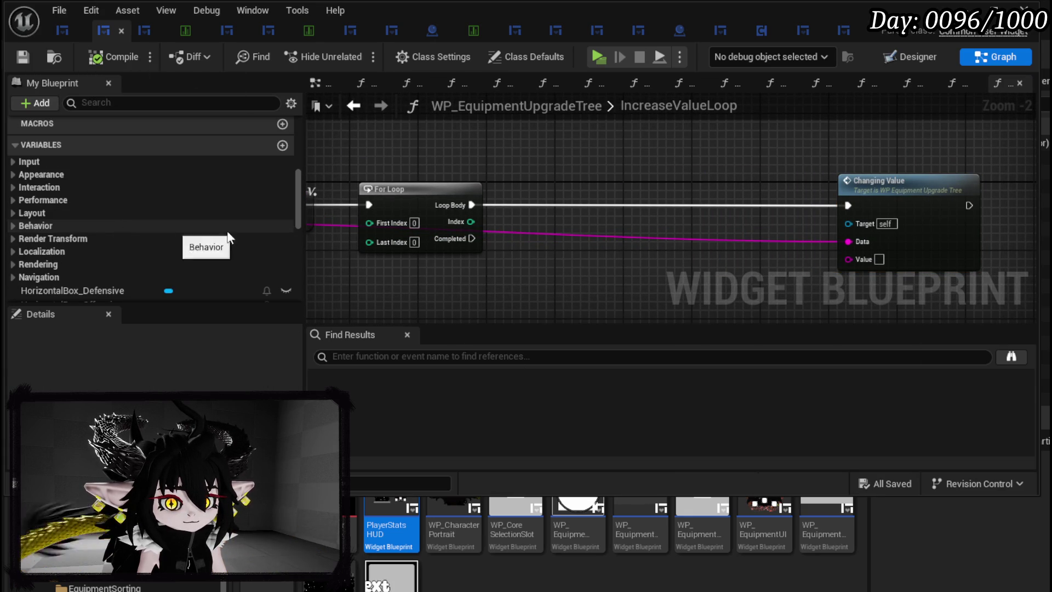
mouse_move(287, 203)
mouse_down()
mouse_move(402, 211)
mouse_move(475, 153)
mouse_up()
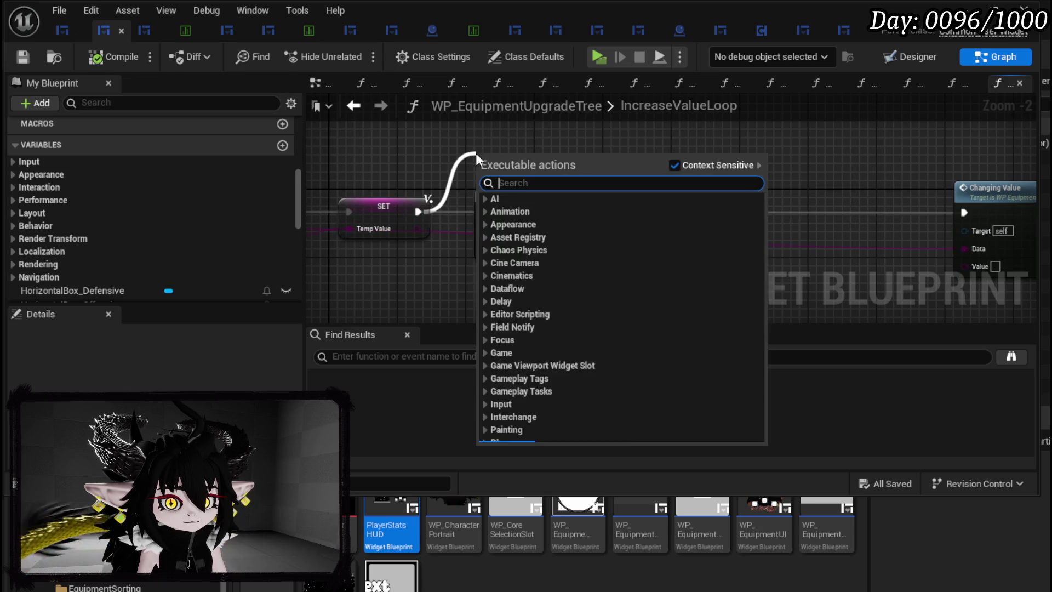
Add a For Loop with Break whose Loop Body runs Changing Value, plus a Points Left getter
text(loop wit)
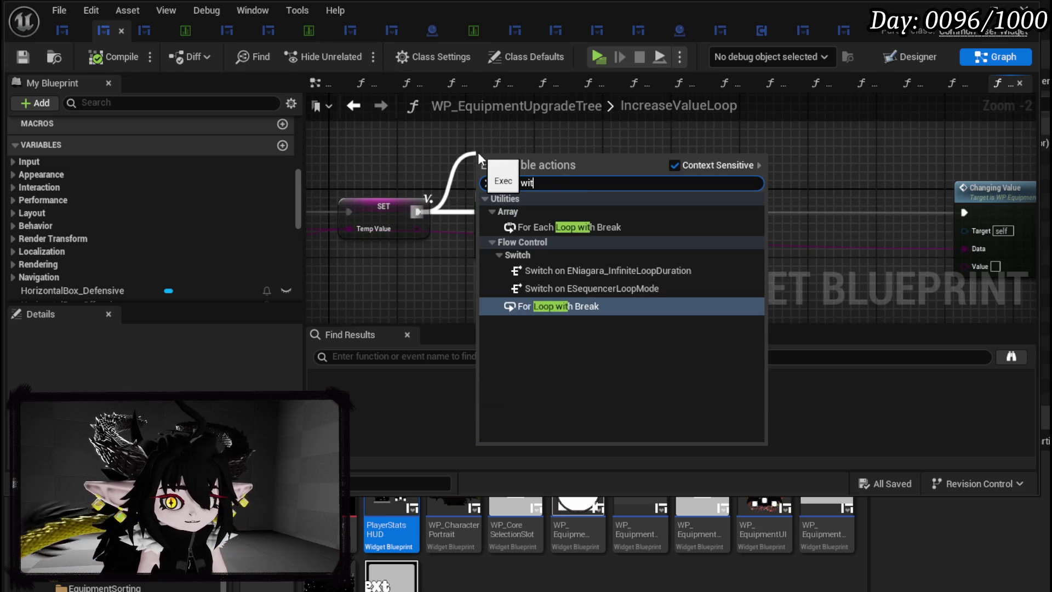
key(Return)
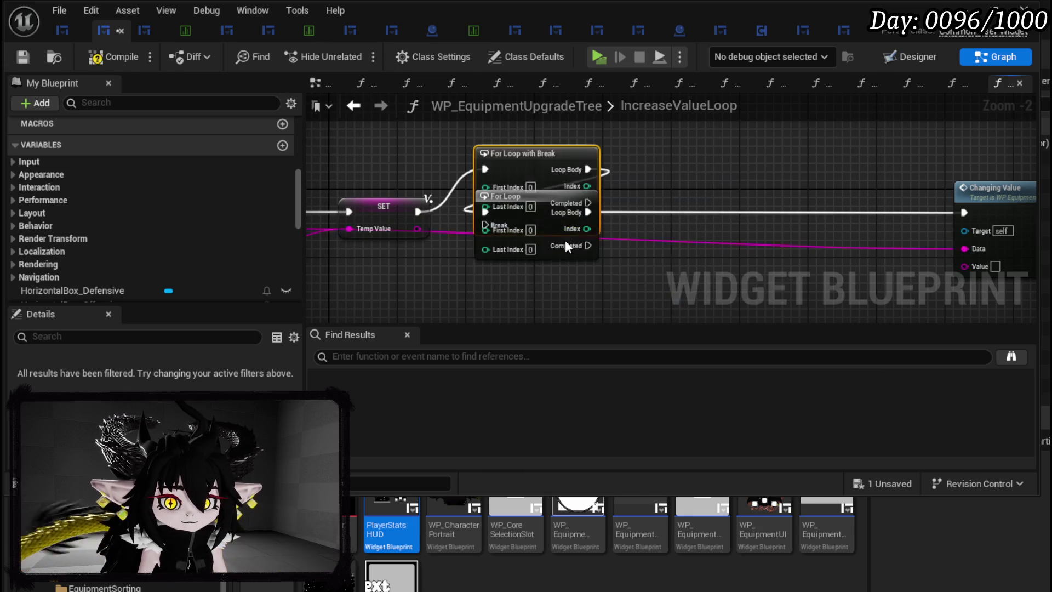
mouse_move(557, 173)
mouse_down()
mouse_move(549, 207)
mouse_move(973, 213)
mouse_up()
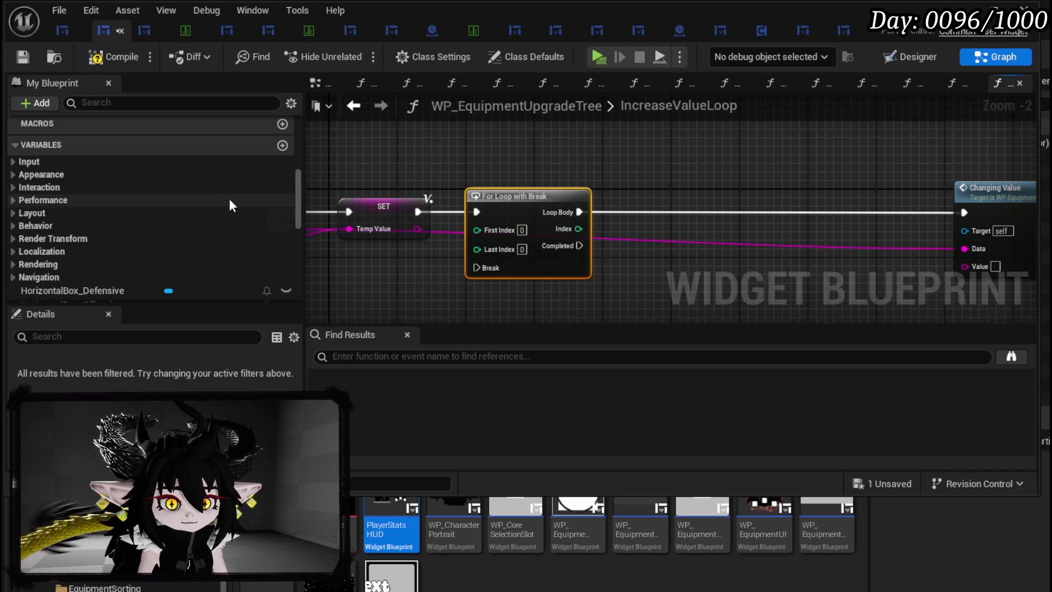
scroll(211, 199, down, 10)
mouse_move(81, 213)
mouse_down()
mouse_move(662, 154)
mouse_move(698, 176)
mouse_up()
click(712, 179)
mouse_move(757, 229)
mouse_down()
mouse_move(488, 225)
mouse_move(706, 230)
mouse_up()
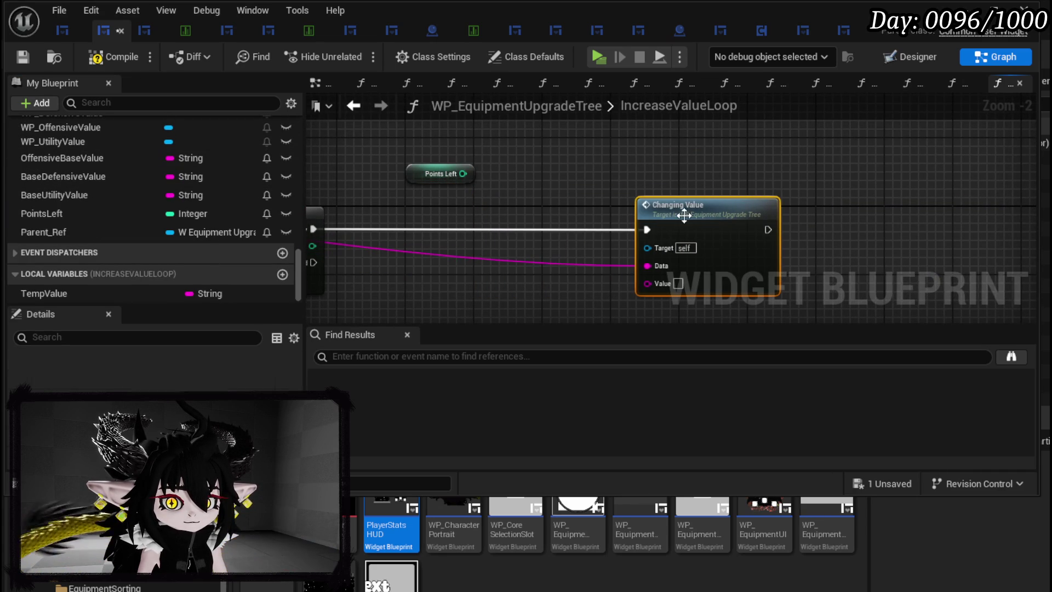
Add a Branch node from Points Left and connect the loop body into it
drag(462, 174, 521, 216)
text(branch)
key(Return)
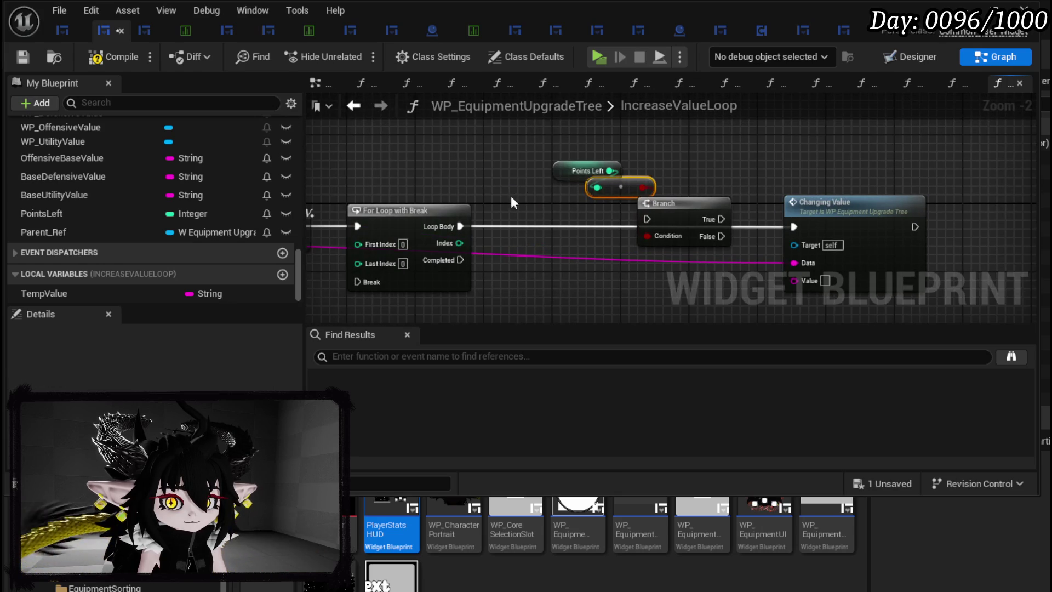
click(577, 166)
drag(577, 170, 484, 127)
drag(600, 179, 483, 147)
drag(667, 207, 576, 214)
drag(461, 227, 559, 224)
Drive the Branch with a <= check on Points Left, routing True to Break via two reroutes
drag(523, 153, 591, 160)
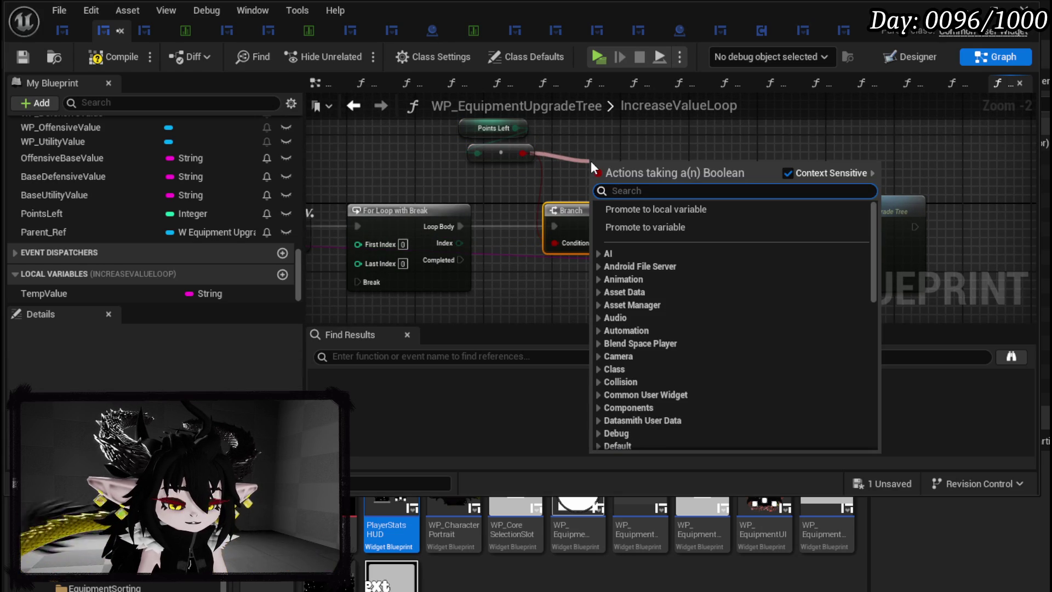
text(less)
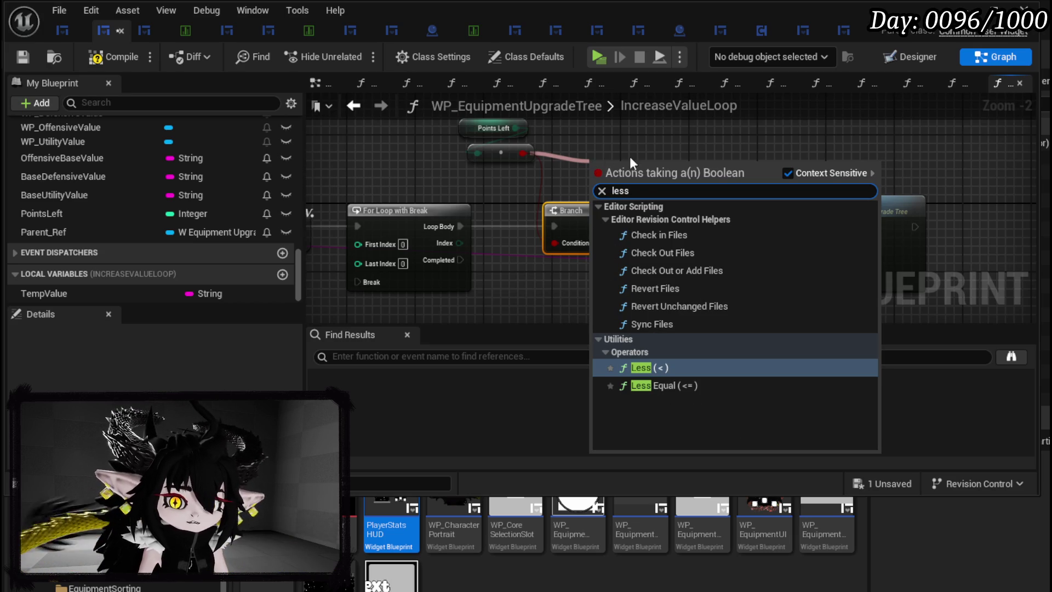
click(661, 386)
mouse_move(629, 178)
mouse_down()
mouse_move(472, 195)
mouse_move(556, 243)
mouse_up()
mouse_move(413, 154)
mouse_down()
mouse_move(502, 127)
mouse_move(393, 144)
mouse_up()
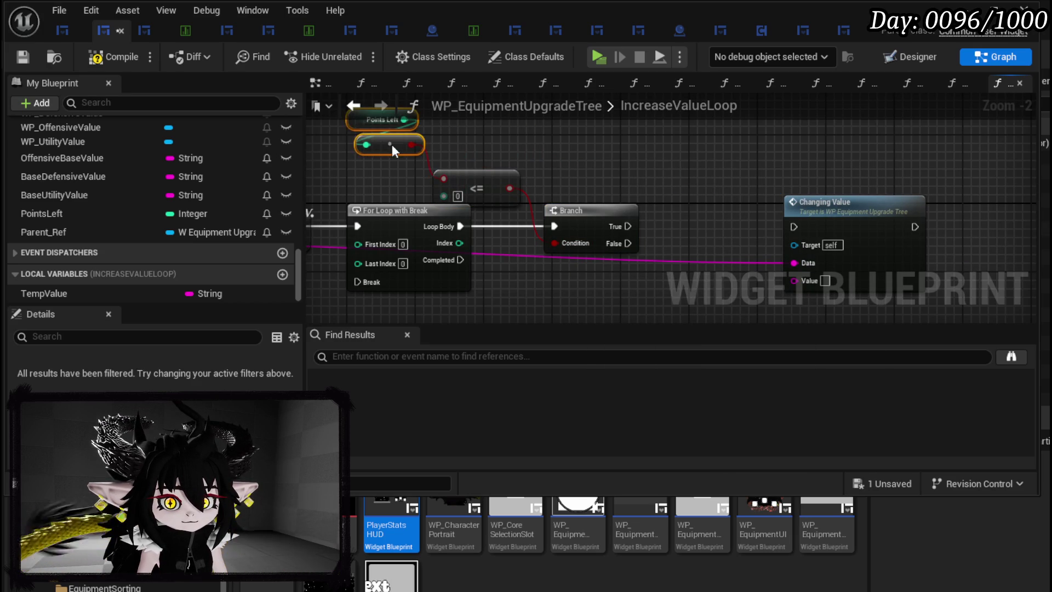
mouse_move(628, 227)
mouse_down()
mouse_move(534, 291)
mouse_move(370, 282)
mouse_up()
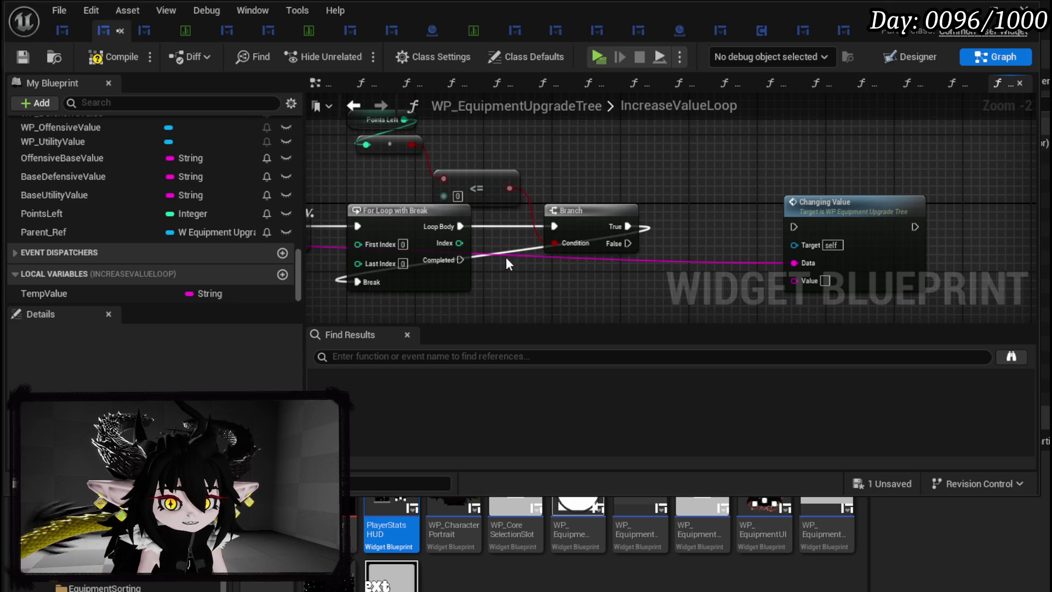
double_click(524, 245)
mouse_move(527, 248)
mouse_down()
mouse_move(576, 307)
mouse_move(455, 234)
mouse_move(356, 221)
mouse_move(366, 220)
mouse_up()
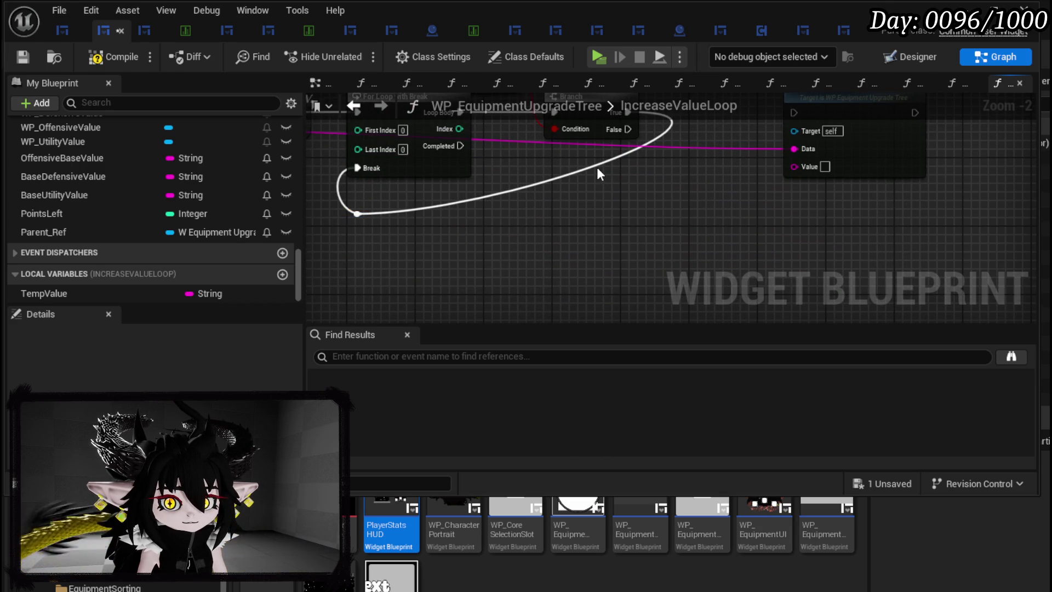
double_click(597, 165)
drag(588, 163, 672, 214)
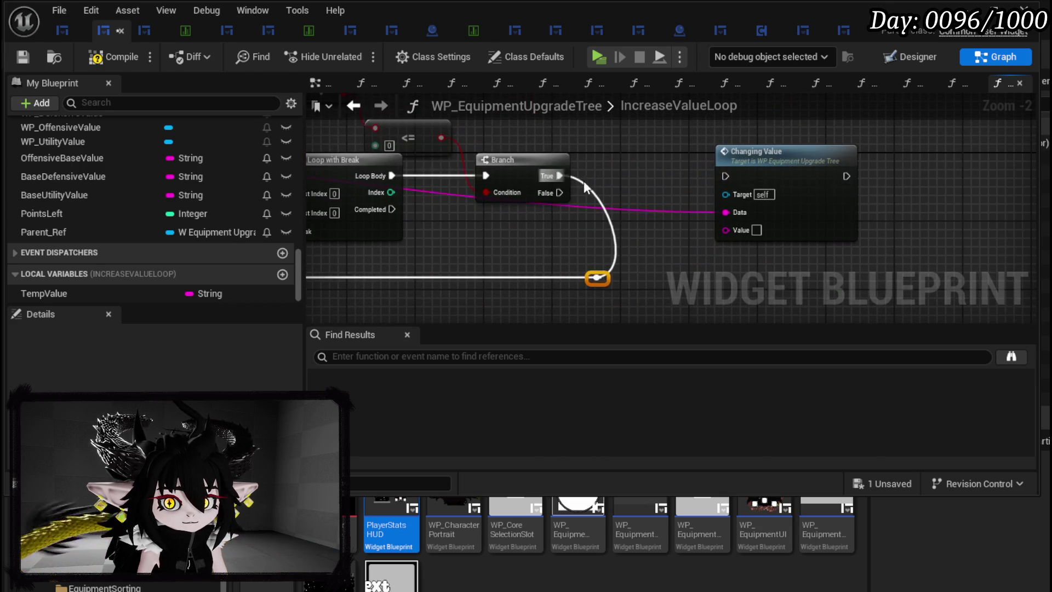
Wire the Branch's False output into Changing Value and place a Temp Value getter above the branch
mouse_move(568, 192)
mouse_down()
mouse_move(749, 179)
mouse_move(725, 176)
mouse_move(786, 189)
mouse_up()
drag(617, 216, 826, 201)
mouse_move(716, 215)
mouse_down()
mouse_move(599, 231)
mouse_move(845, 228)
mouse_move(522, 230)
mouse_up()
mouse_move(44, 293)
mouse_down()
mouse_move(643, 174)
mouse_move(627, 137)
mouse_up()
click(644, 146)
drag(663, 173, 612, 201)
drag(814, 215, 941, 215)
drag(562, 164, 488, 126)
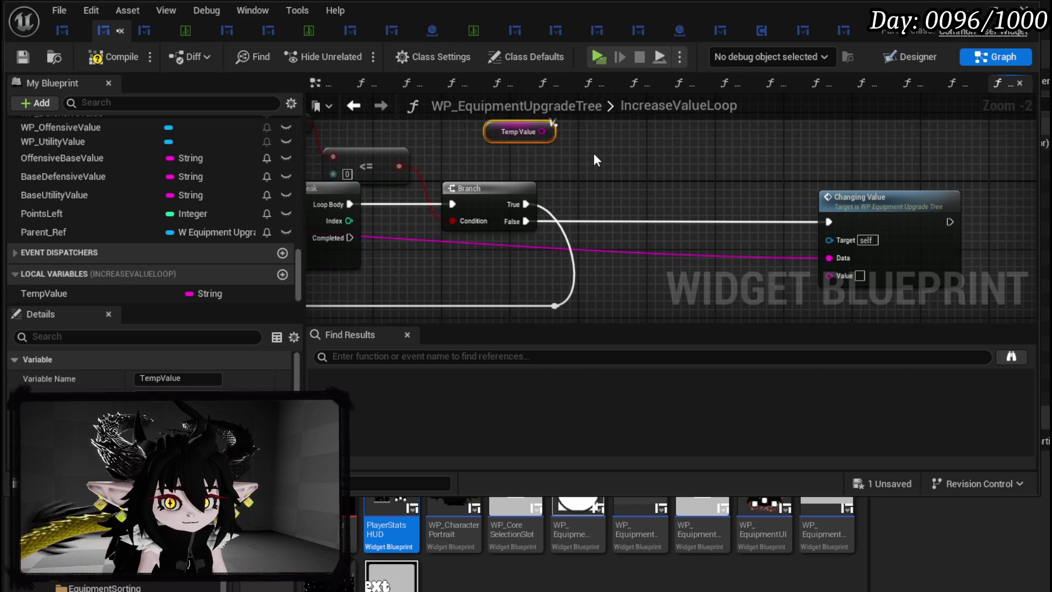
Convert Temp Value to an integer and run the False path through an Increment Int node
drag(532, 152, 591, 172)
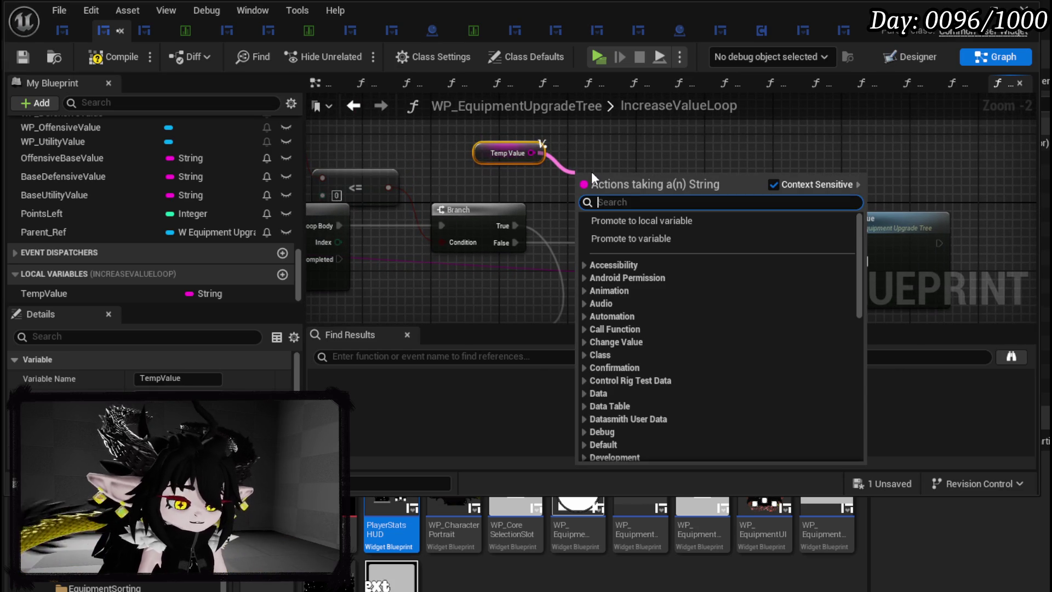
text(int)
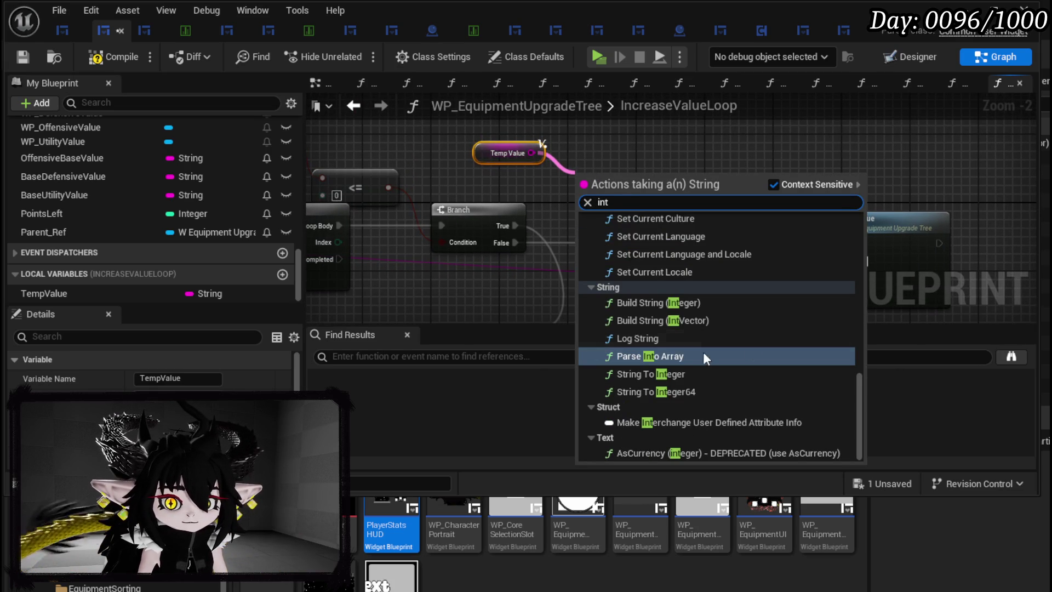
click(696, 373)
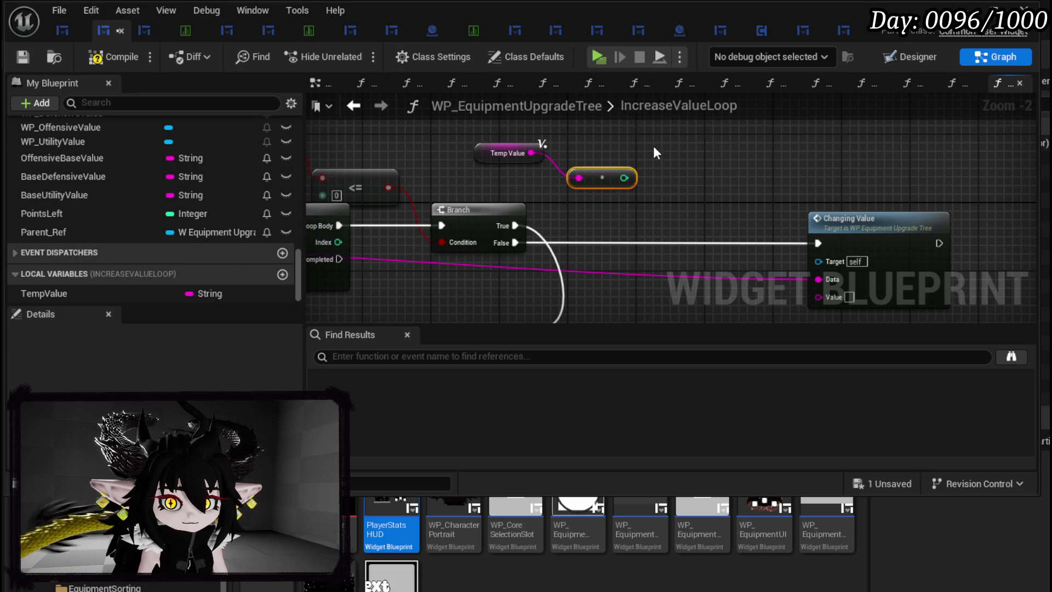
scroll(100, 269, up, 5)
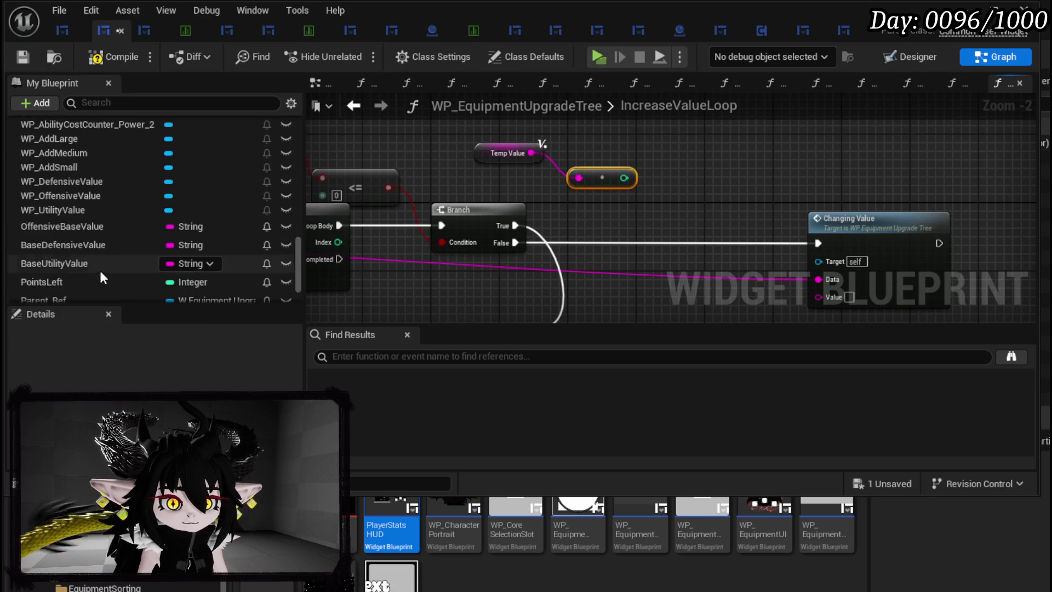
scroll(107, 269, up, 8)
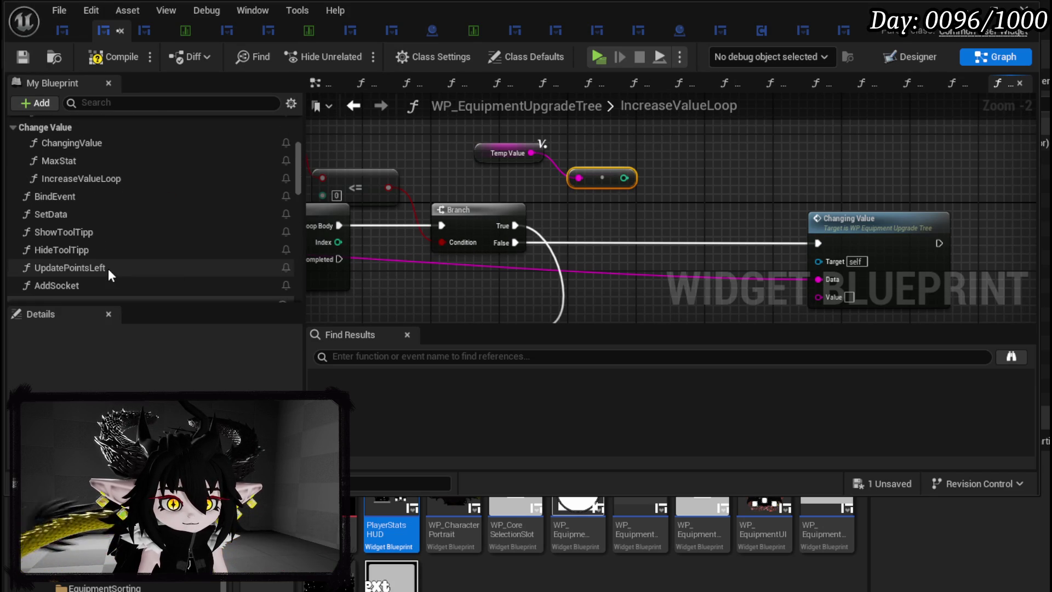
drag(625, 177, 598, 207)
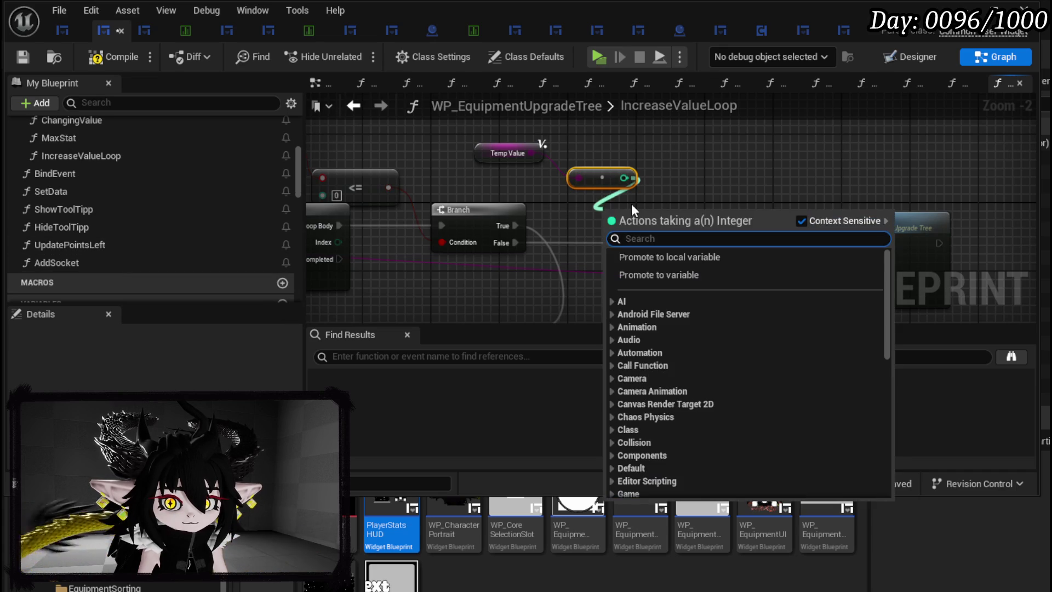
text(increment)
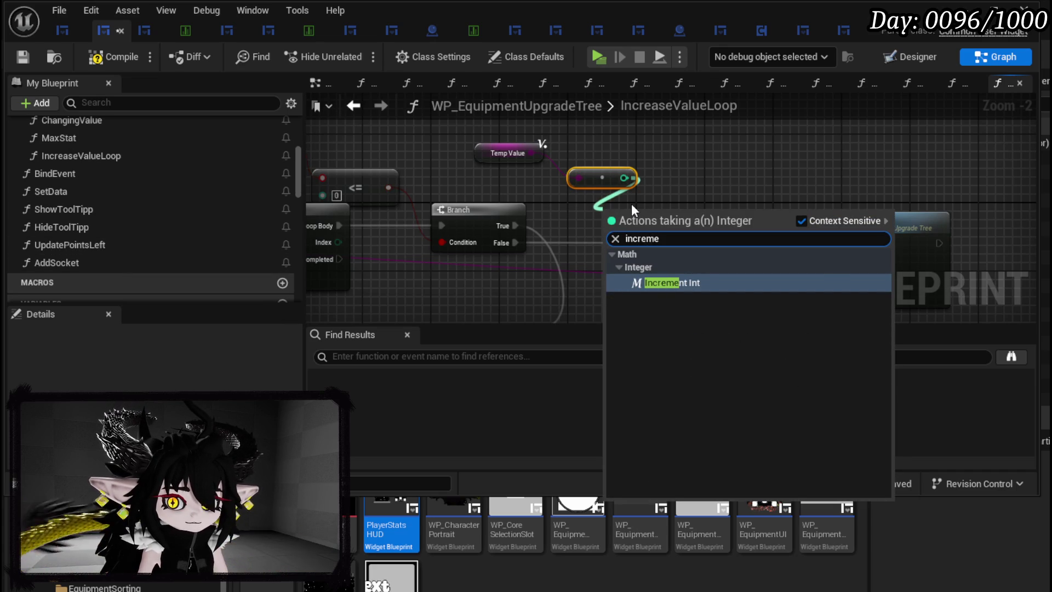
key(Return)
drag(622, 215, 629, 238)
drag(514, 242, 610, 238)
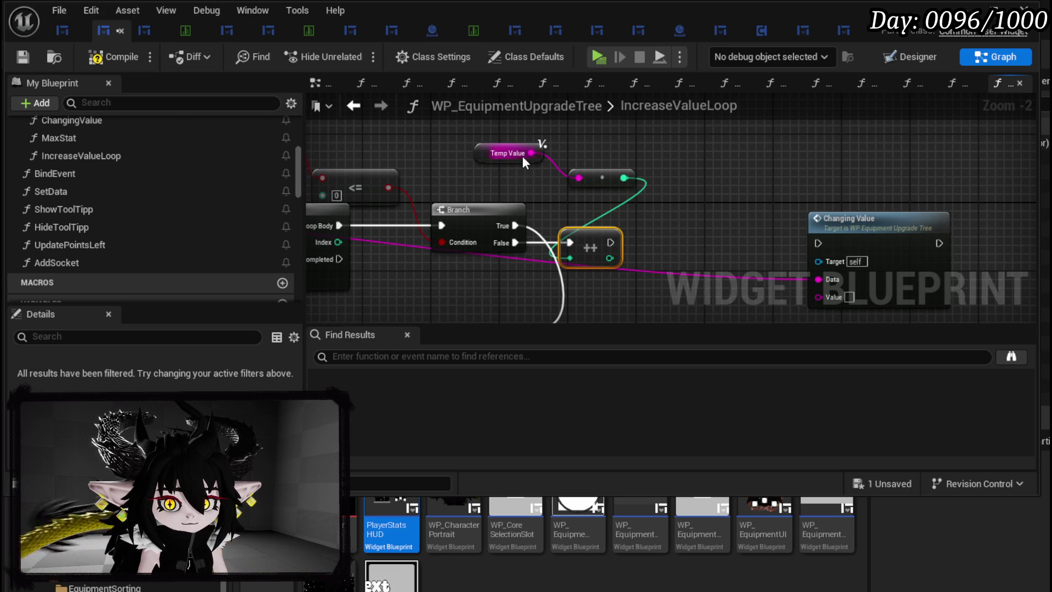
Store the incremented value in a copied SET Temp Value and feed it into Changing Value's Value
scroll(160, 244, down, 4)
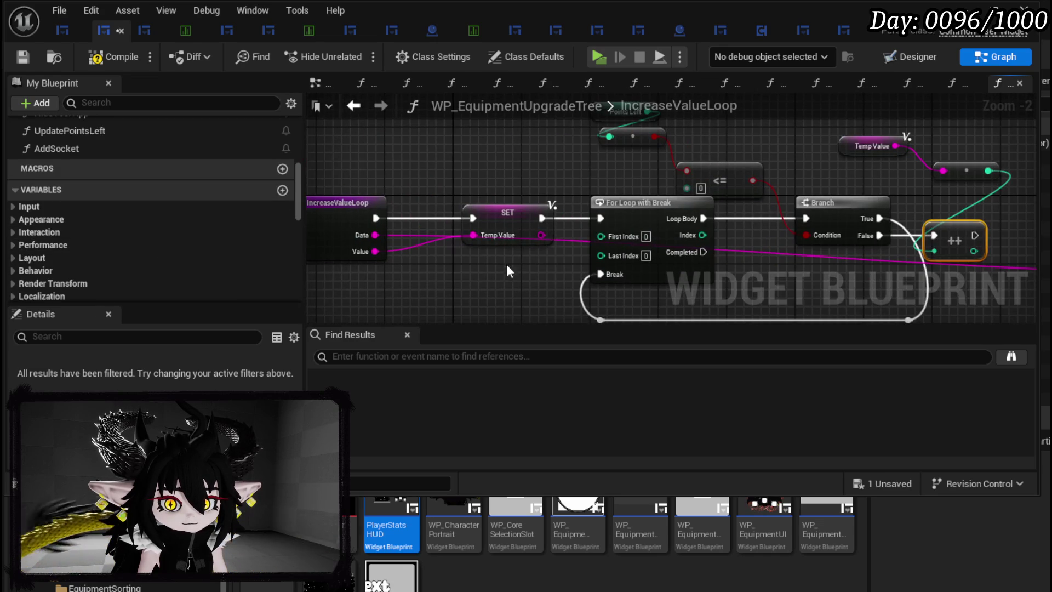
click(510, 236)
key(ctrl+v)
mouse_move(576, 237)
mouse_down()
mouse_move(646, 238)
mouse_move(658, 256)
mouse_move(649, 255)
mouse_move(691, 276)
mouse_up()
drag(734, 194, 760, 195)
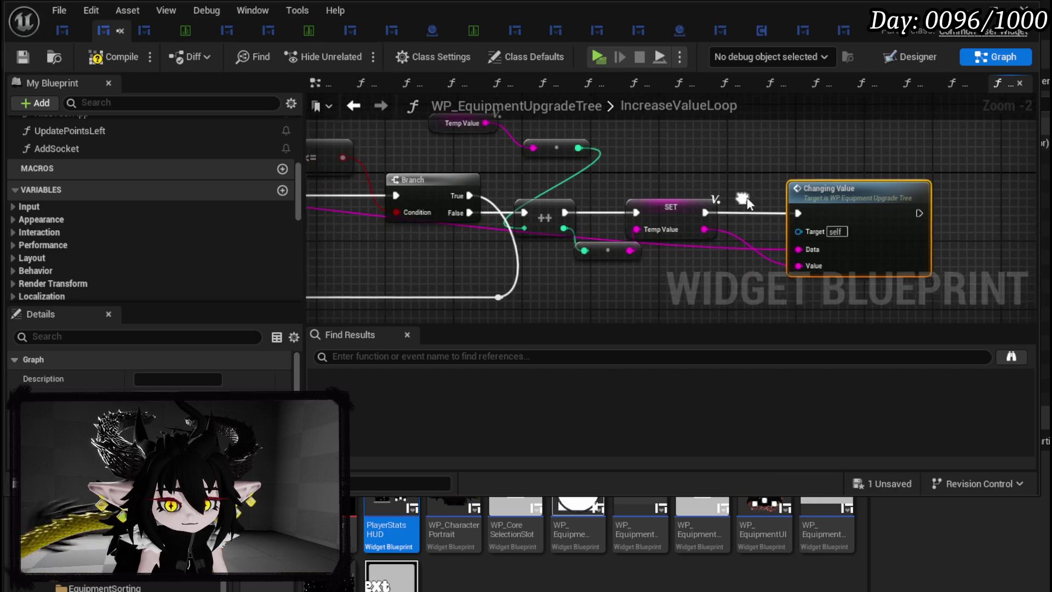
click(611, 257)
click(501, 267)
scroll(245, 239, down, 10)
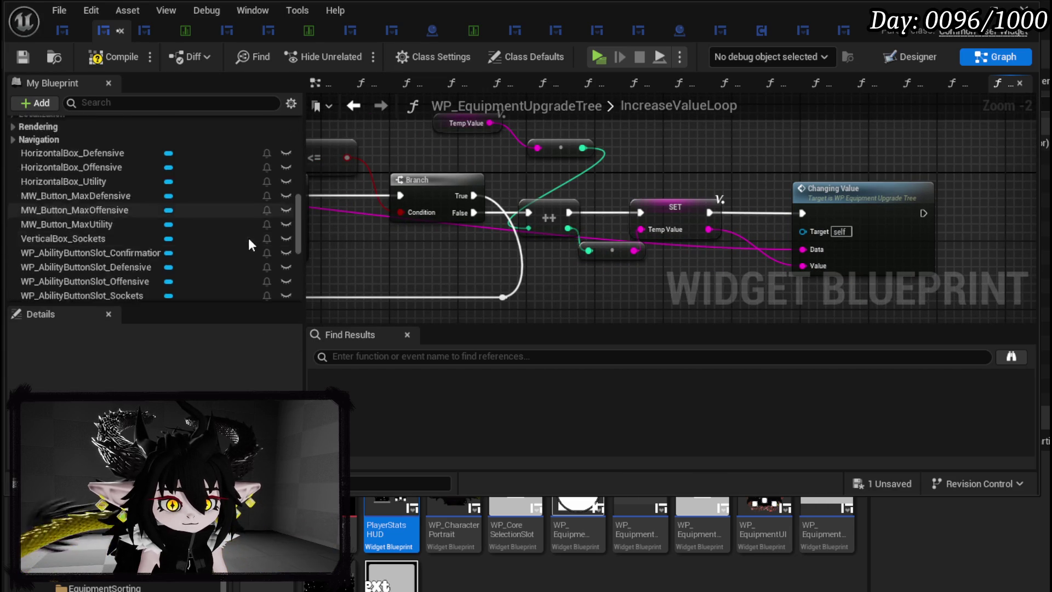
scroll(258, 235, down, 5)
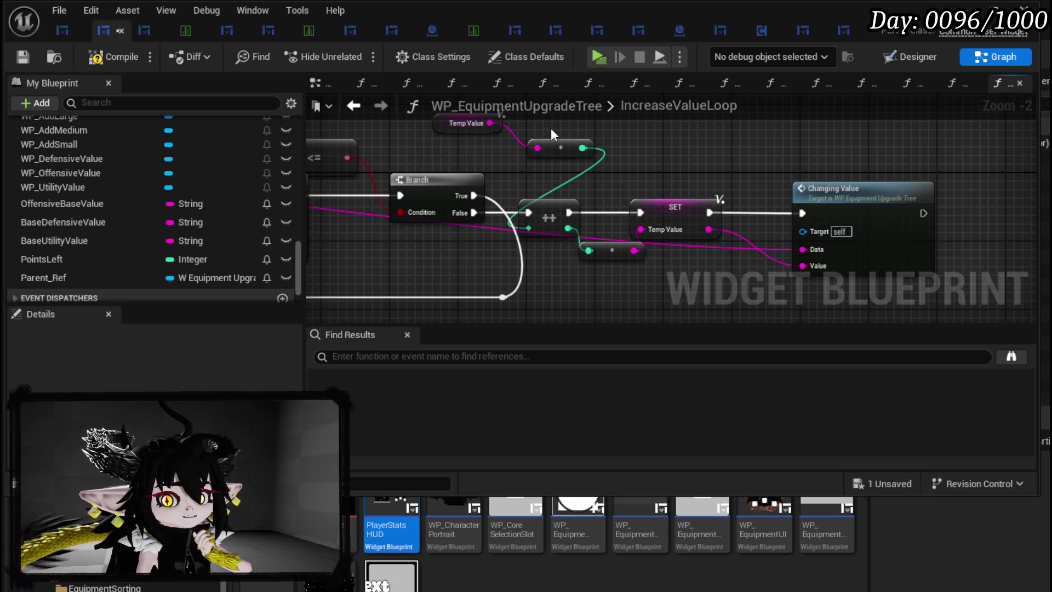
Review the ChangingValue graph's Set Number nodes, save WP_EquipmentUpgradeTree, and return to IncreaseValueLoop
double_click(815, 192)
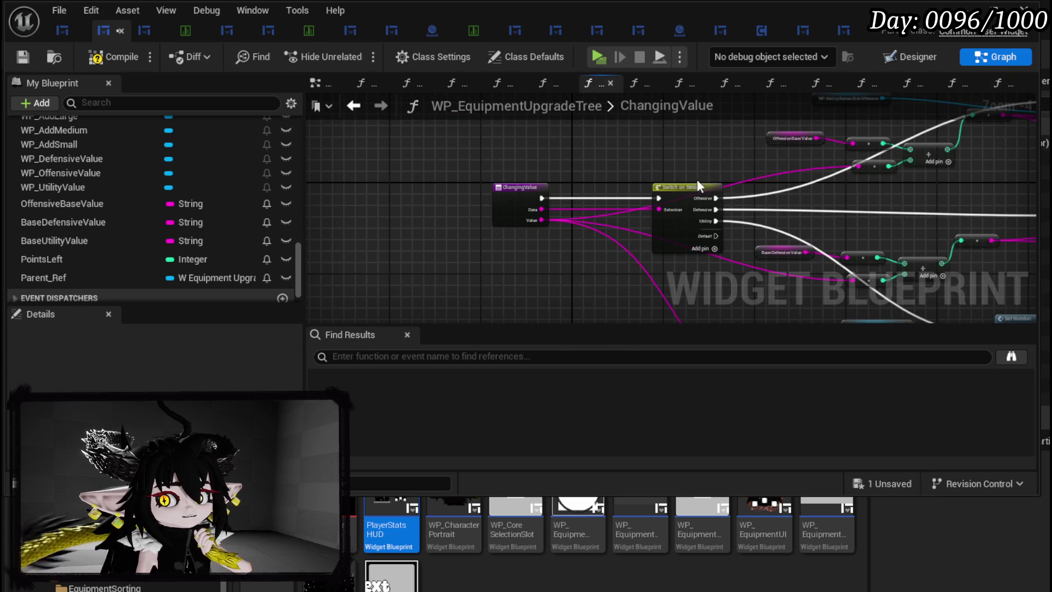
drag(725, 166, 367, 205)
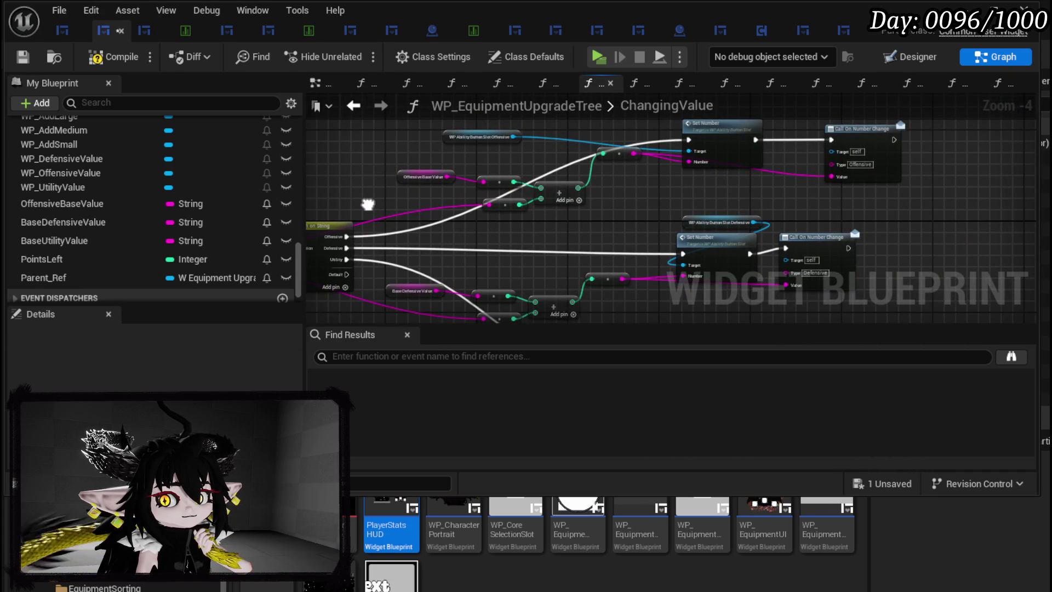
drag(367, 205, 757, 199)
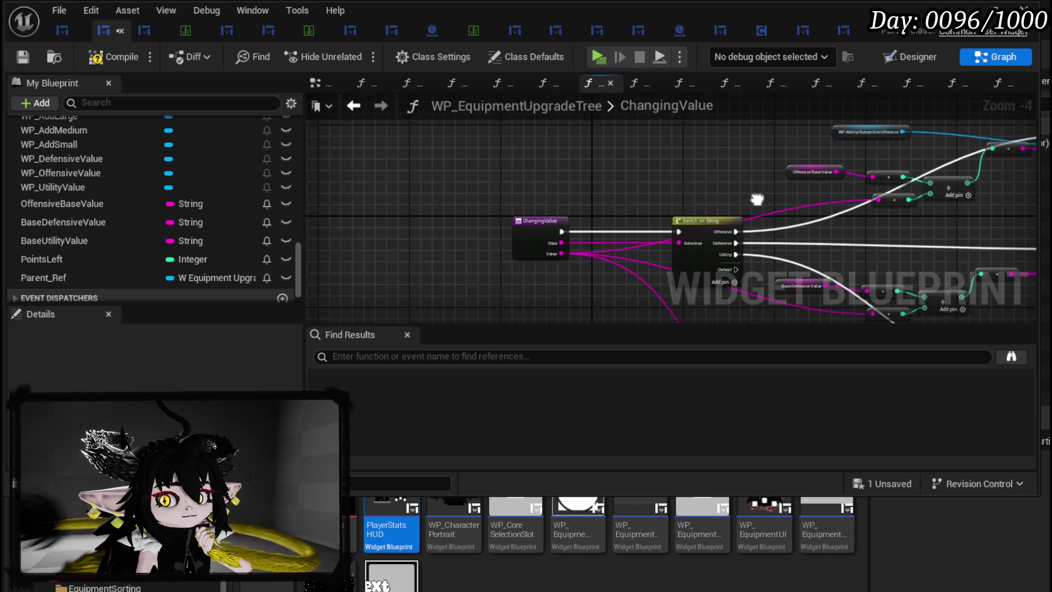
click(22, 58)
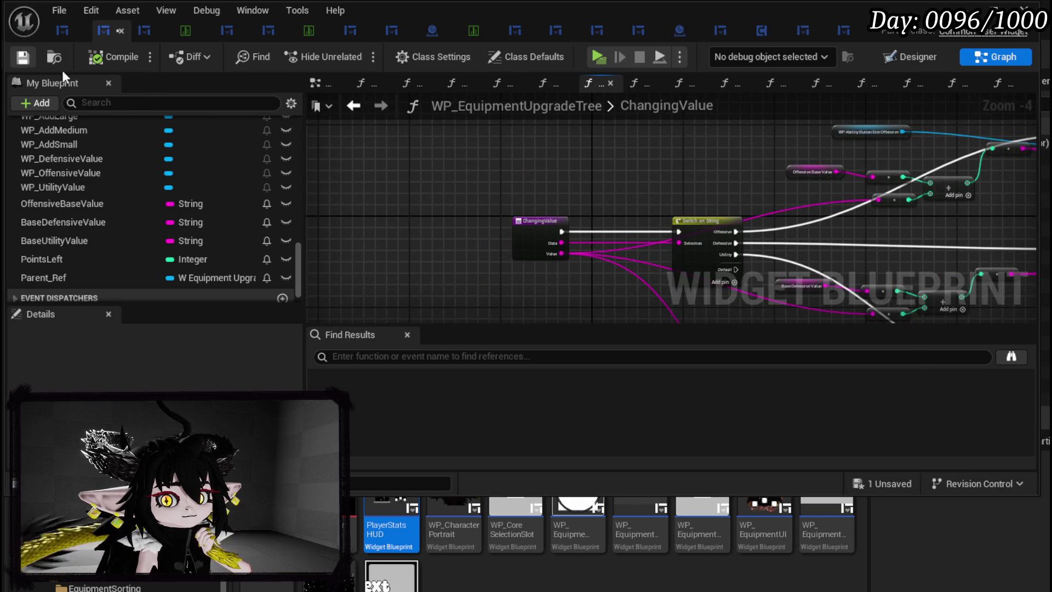
click(352, 107)
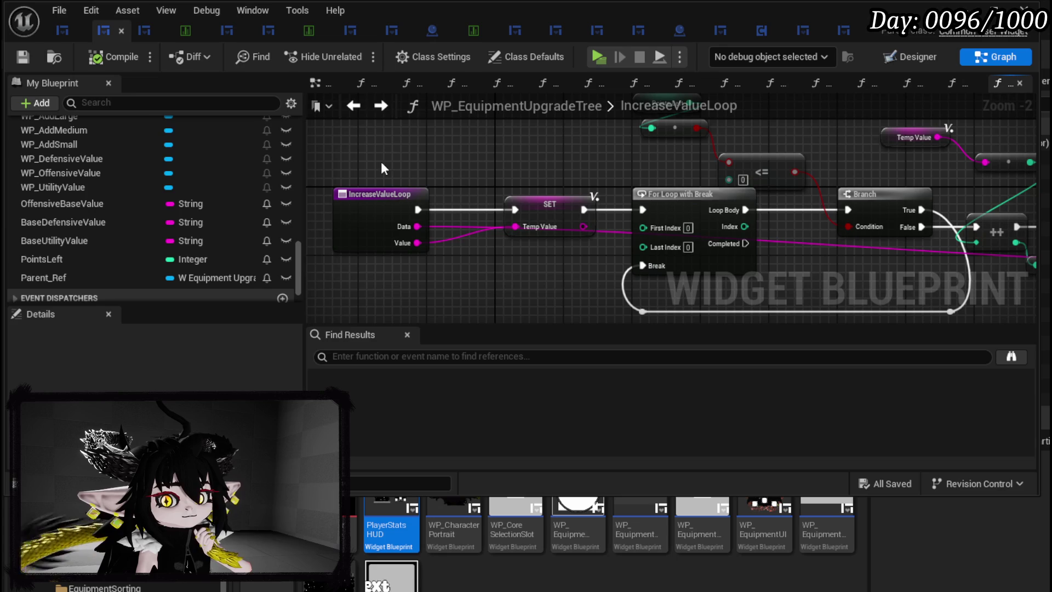
scroll(175, 217, up, 15)
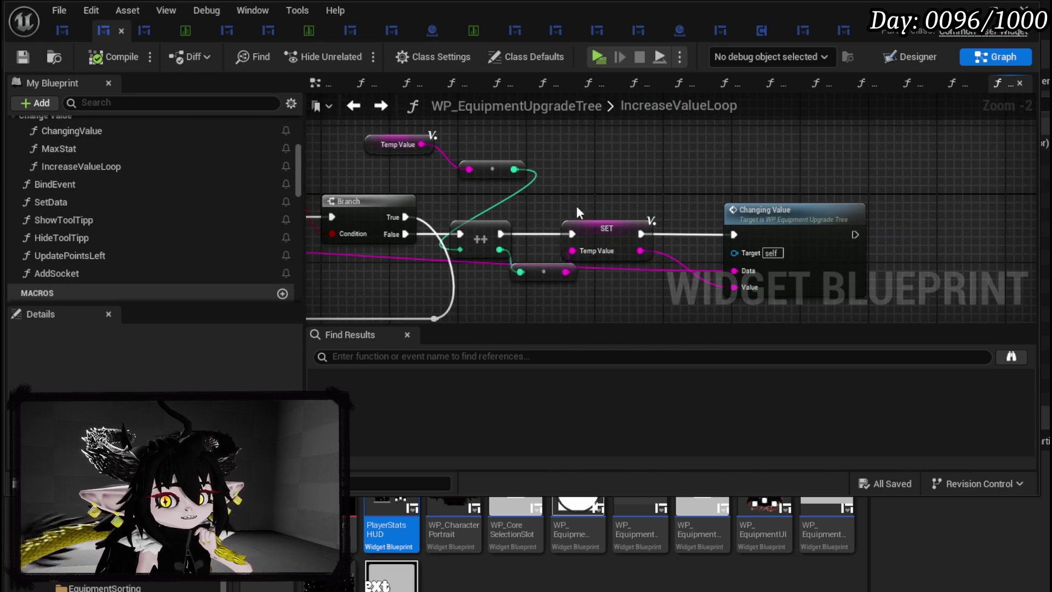
drag(571, 209, 604, 277)
mouse_move(603, 190)
mouse_down()
mouse_move(476, 176)
mouse_move(443, 123)
mouse_up()
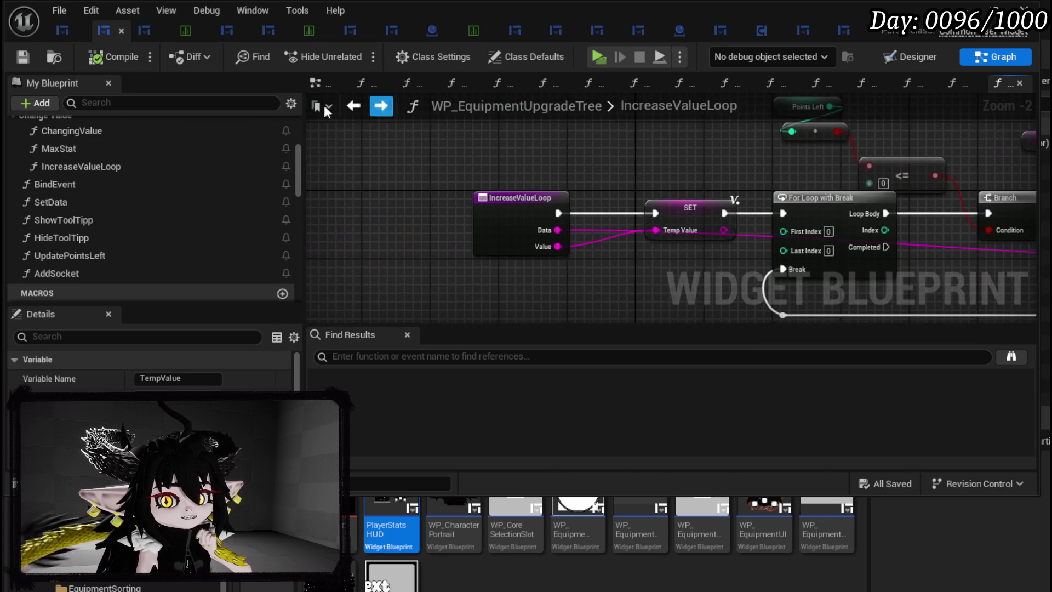
click(354, 106)
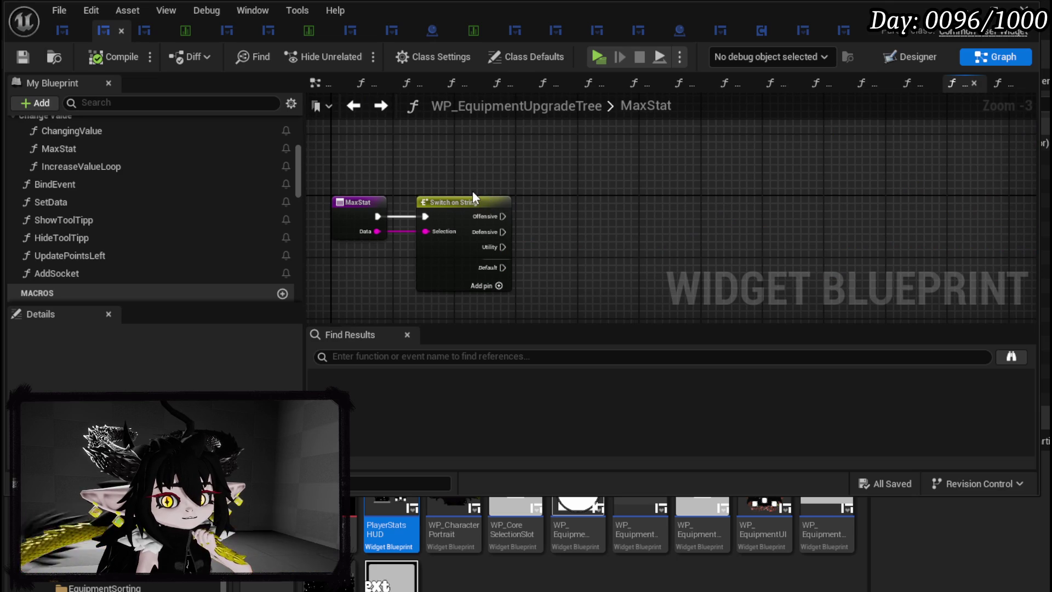
Call Increase Value Loop from MaxStat's Offensive case, passing MaxStat's Data
mouse_move(754, 188)
mouse_down()
mouse_move(571, 181)
mouse_move(672, 174)
mouse_up()
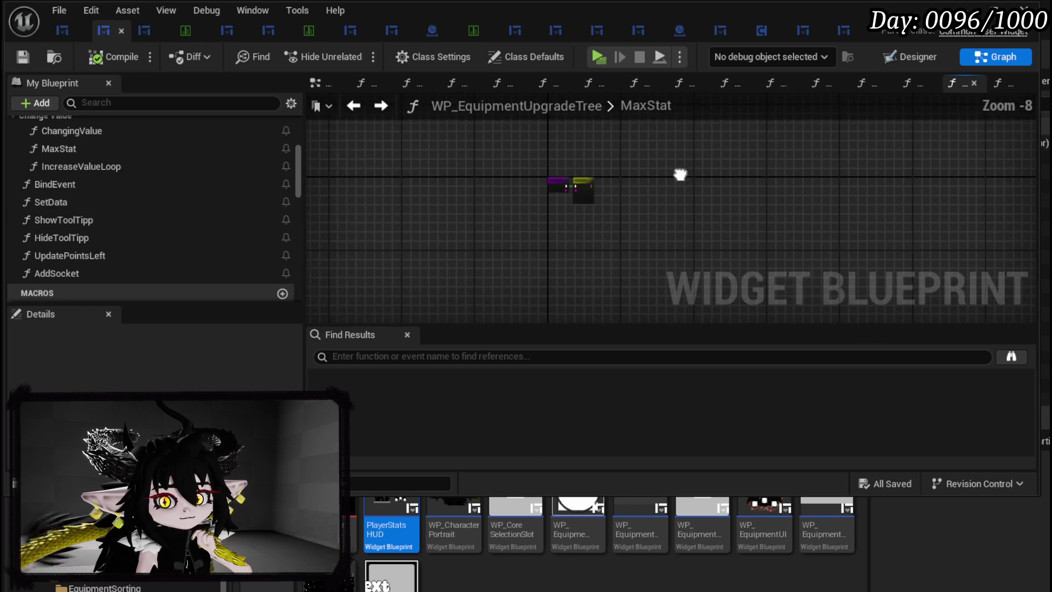
scroll(119, 229, up, 3)
mouse_move(118, 234)
mouse_down()
mouse_move(663, 178)
mouse_move(681, 160)
mouse_up()
mouse_move(442, 196)
mouse_down()
mouse_move(646, 192)
mouse_move(634, 235)
mouse_up()
drag(551, 170, 514, 175)
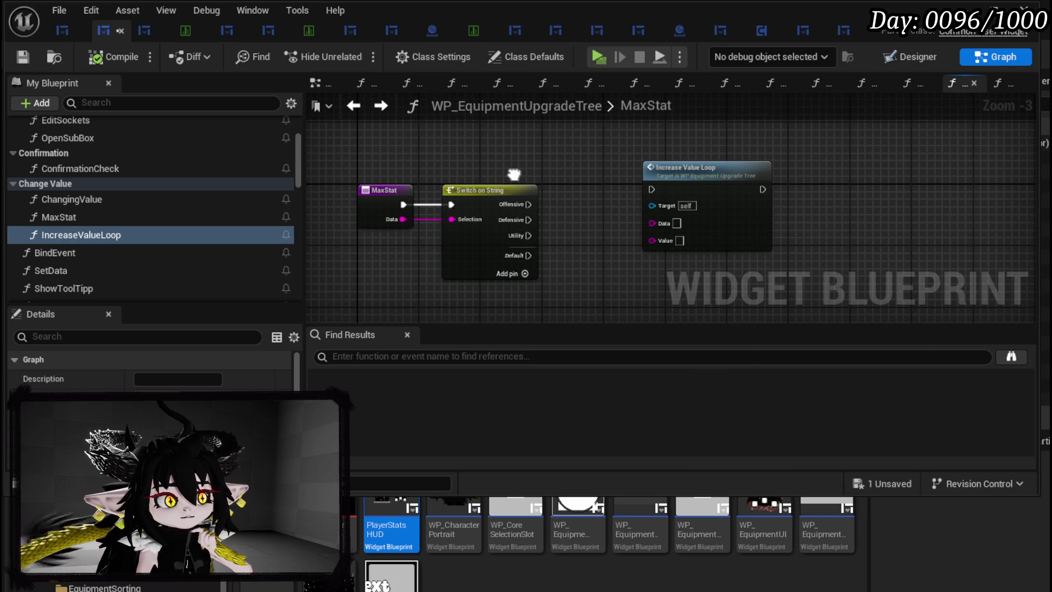
mouse_move(514, 175)
mouse_down()
mouse_move(472, 183)
mouse_move(601, 205)
mouse_move(662, 201)
mouse_move(669, 169)
mouse_up()
drag(360, 229, 617, 200)
Add two more Increase Value Loop copies for the Defensive and Utility cases with Data, then compile and save
drag(682, 238, 620, 190)
key(ctrl+v)
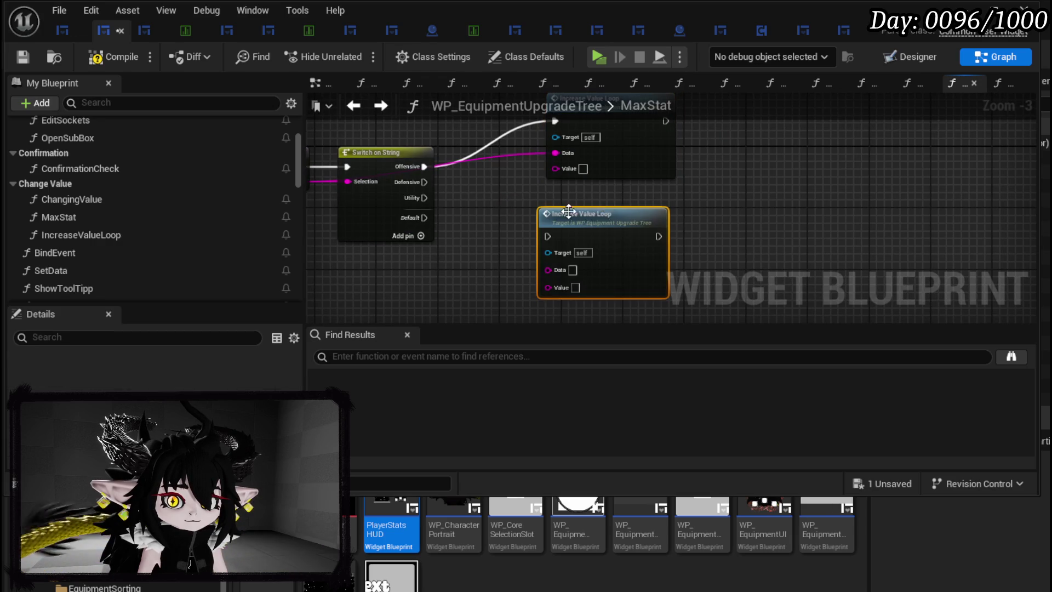
drag(506, 209, 596, 210)
mouse_move(388, 181)
mouse_down()
mouse_move(637, 234)
mouse_move(654, 253)
mouse_up()
mouse_move(513, 182)
mouse_down()
mouse_move(673, 225)
mouse_move(645, 221)
mouse_up()
key(ctrl+v)
drag(532, 227, 546, 230)
drag(686, 291, 706, 272)
drag(521, 169, 657, 289)
mouse_move(667, 222)
mouse_down()
mouse_move(668, 304)
mouse_move(667, 281)
mouse_up()
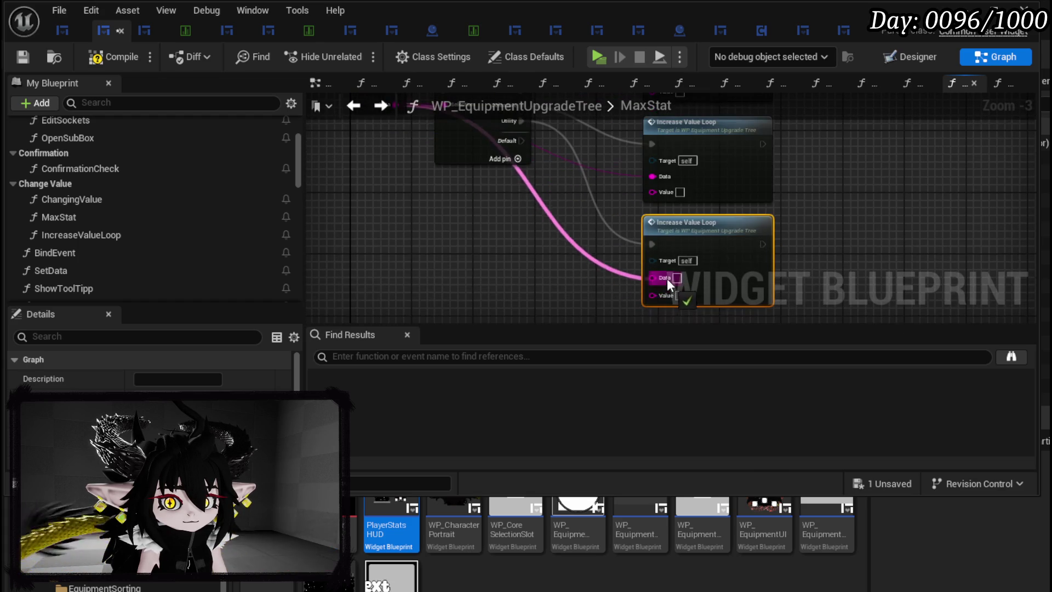
scroll(548, 219, down, 1)
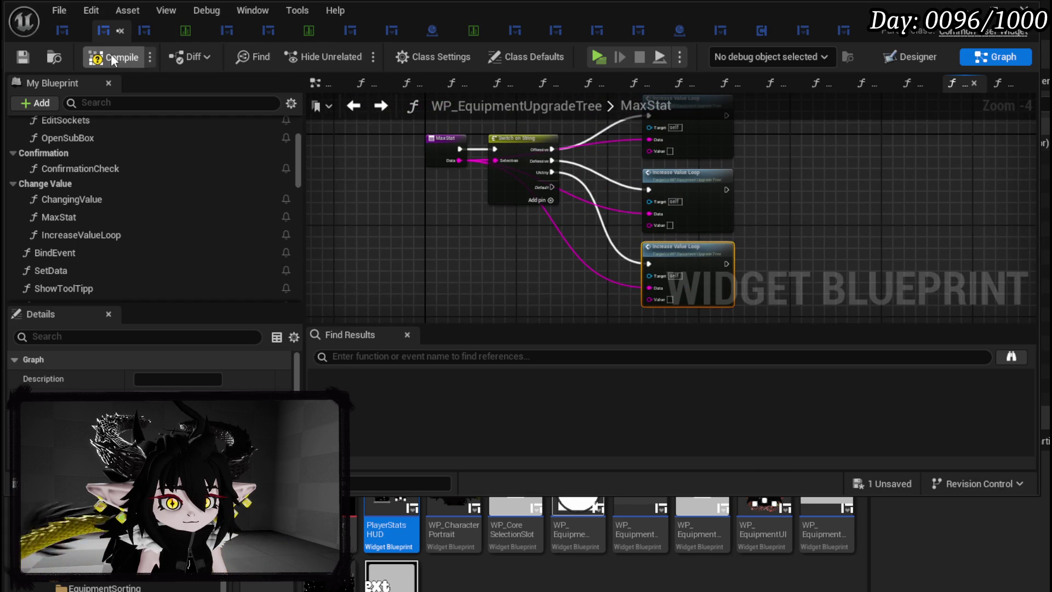
click(16, 54)
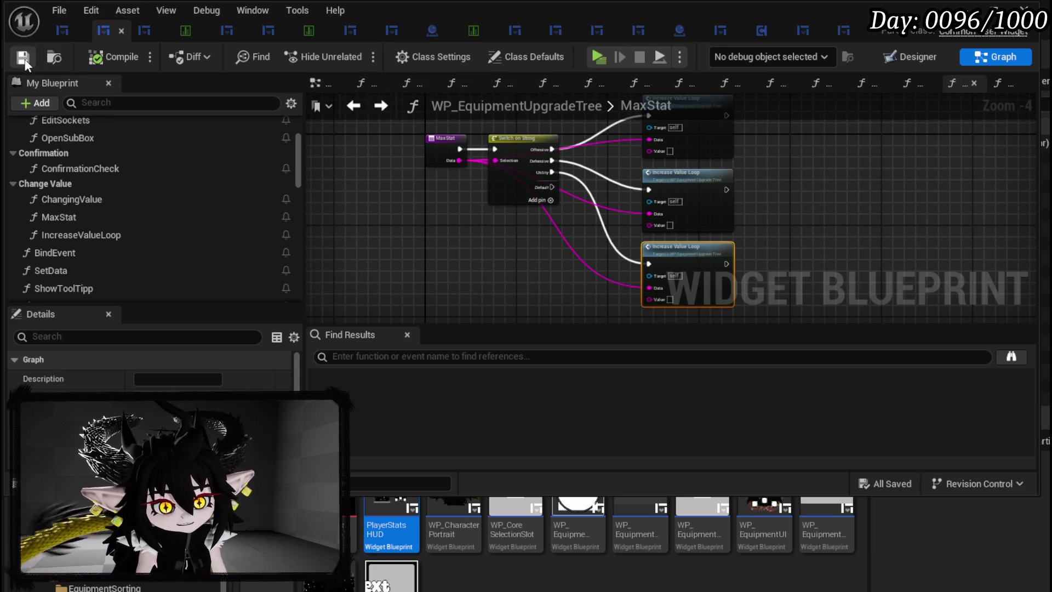
Recenter the graph on the MaxStat nodes and open the IncreaseValueLoop function graph
drag(880, 154, 736, 155)
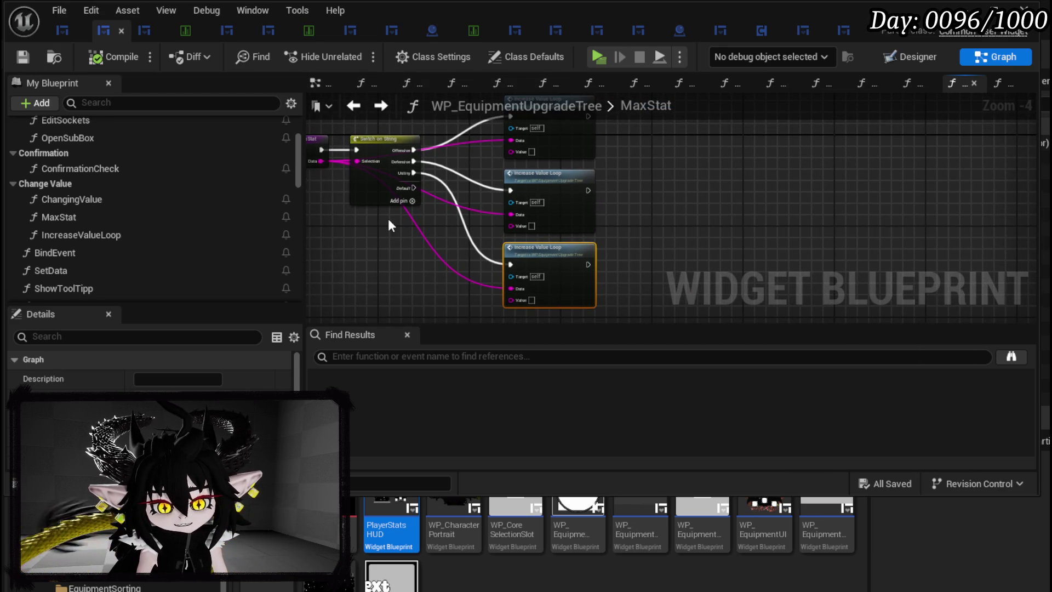
scroll(391, 225, up, 2)
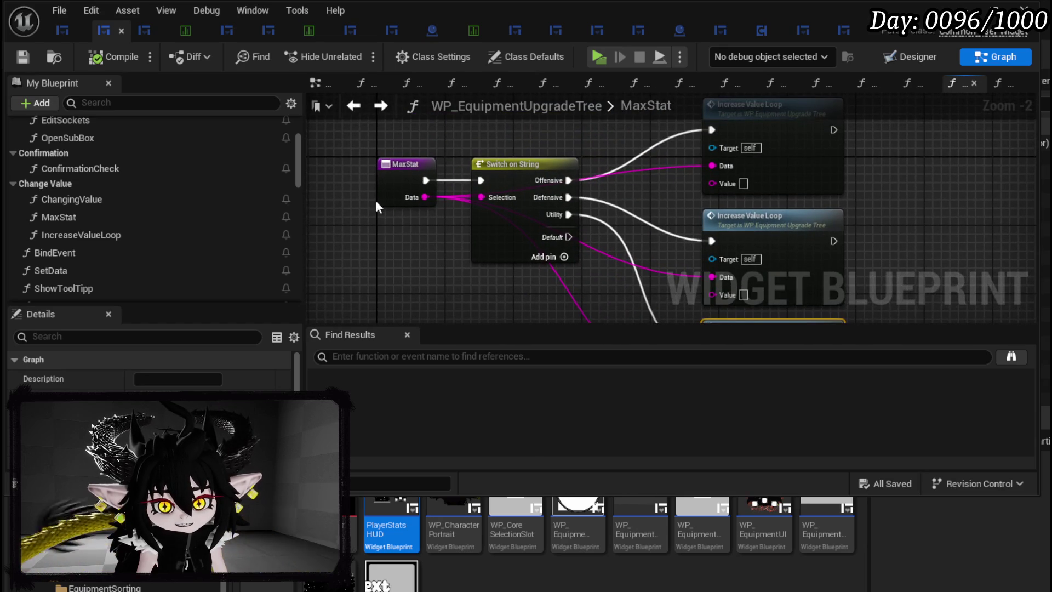
double_click(794, 157)
Open ChangingValue and promote its Value pin to a new CurrentOffensiveIncrease variable
drag(708, 178, 580, 170)
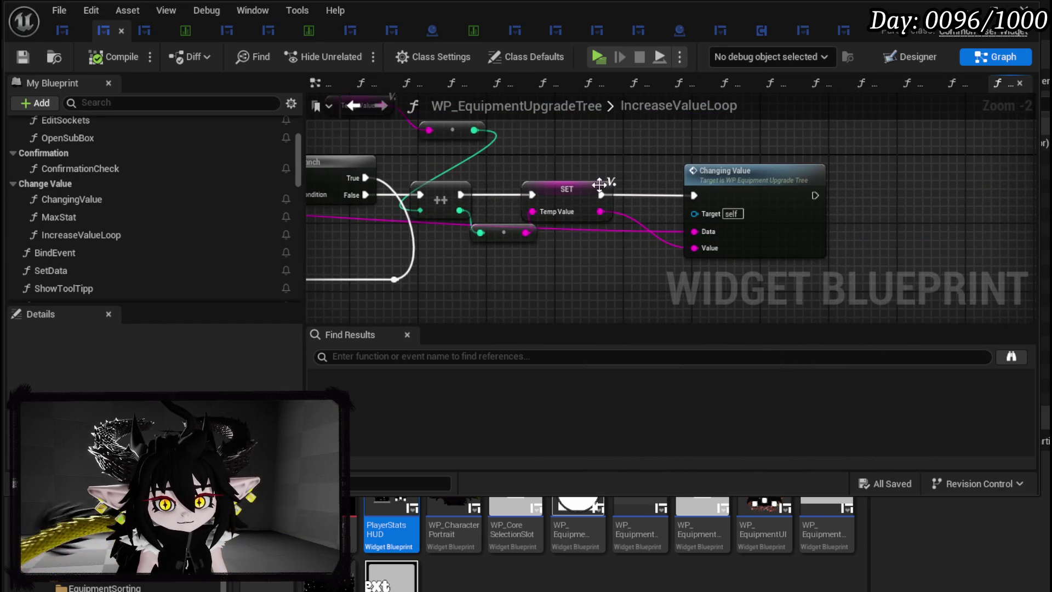
double_click(756, 192)
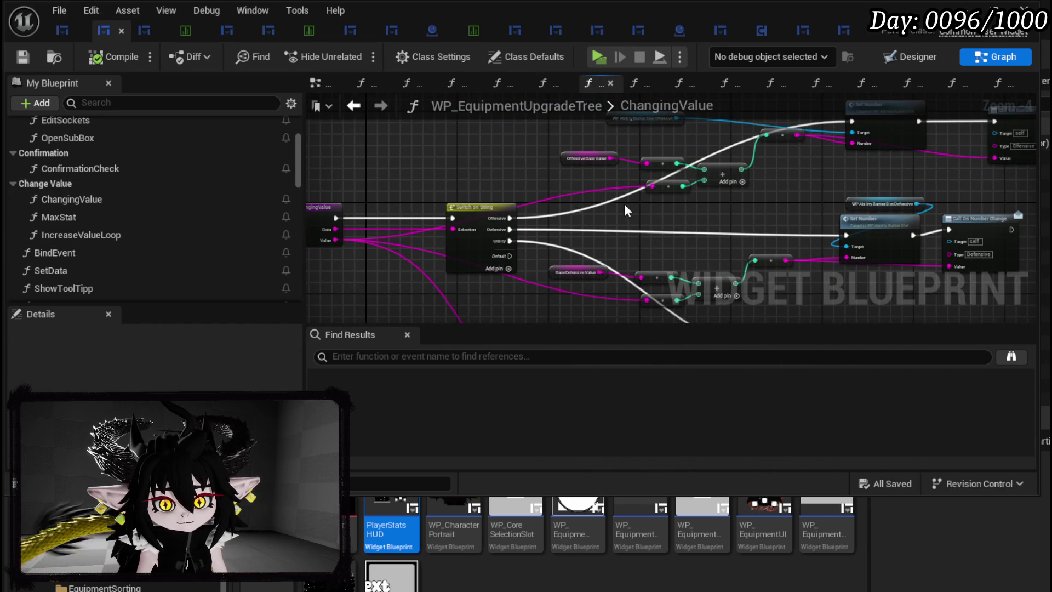
mouse_move(608, 173)
mouse_down()
mouse_move(573, 180)
mouse_move(590, 185)
mouse_up()
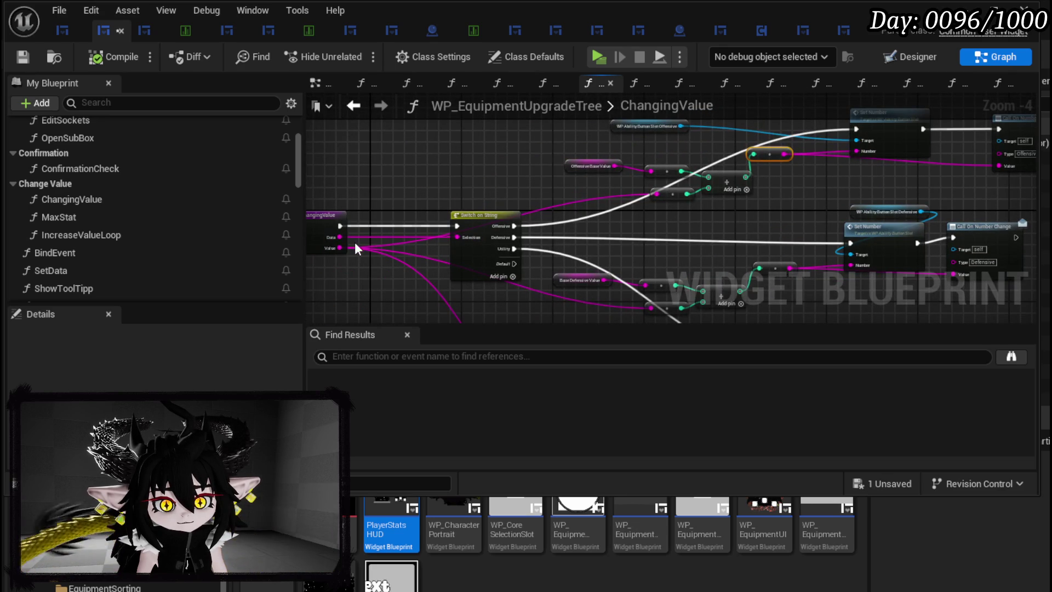
right_click(337, 247)
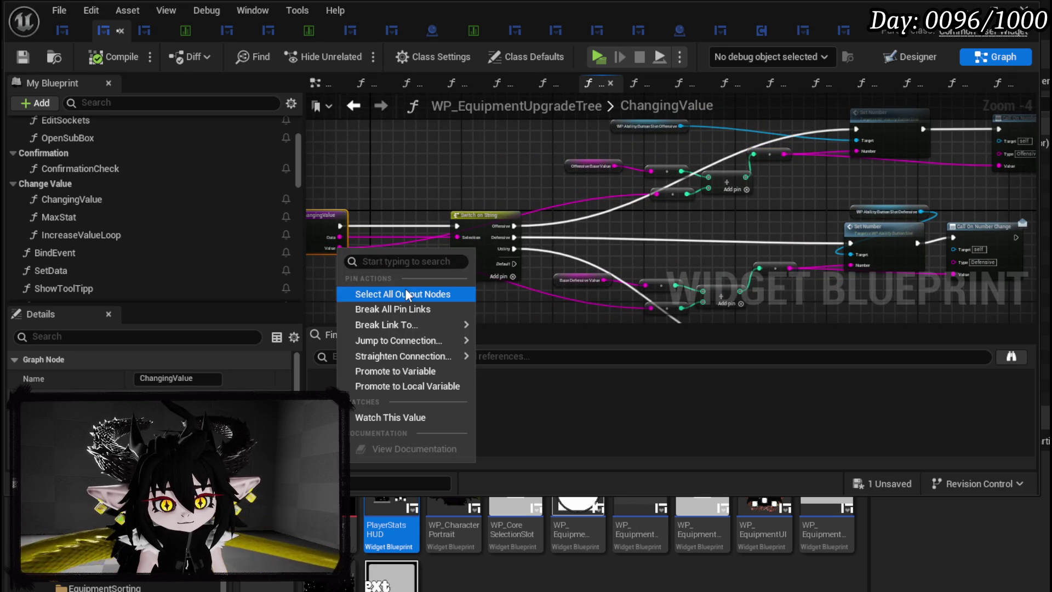
click(408, 372)
text(CurrentOffensiveIncrease)
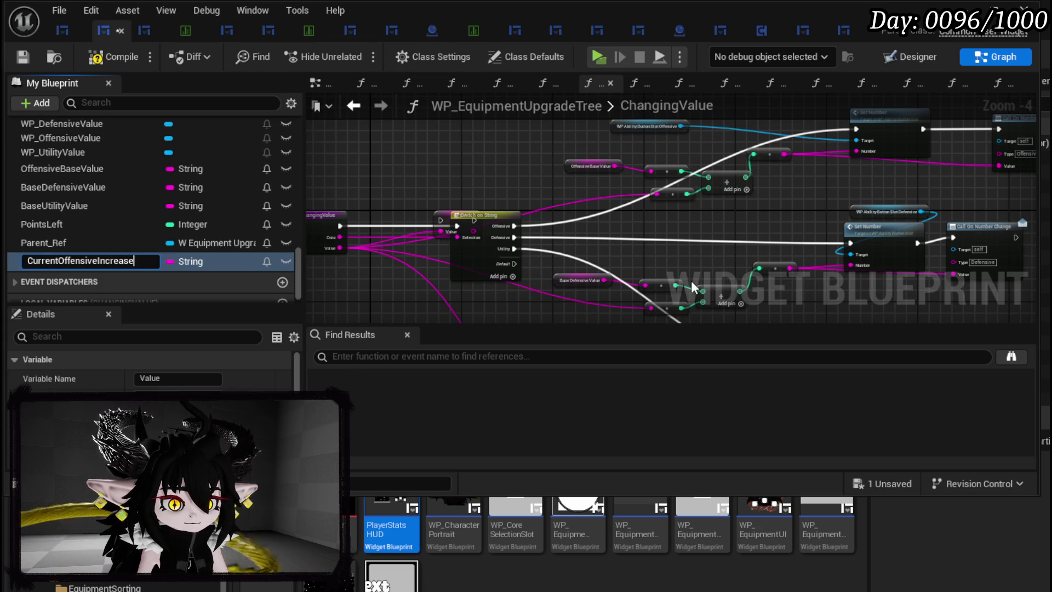
key(Return)
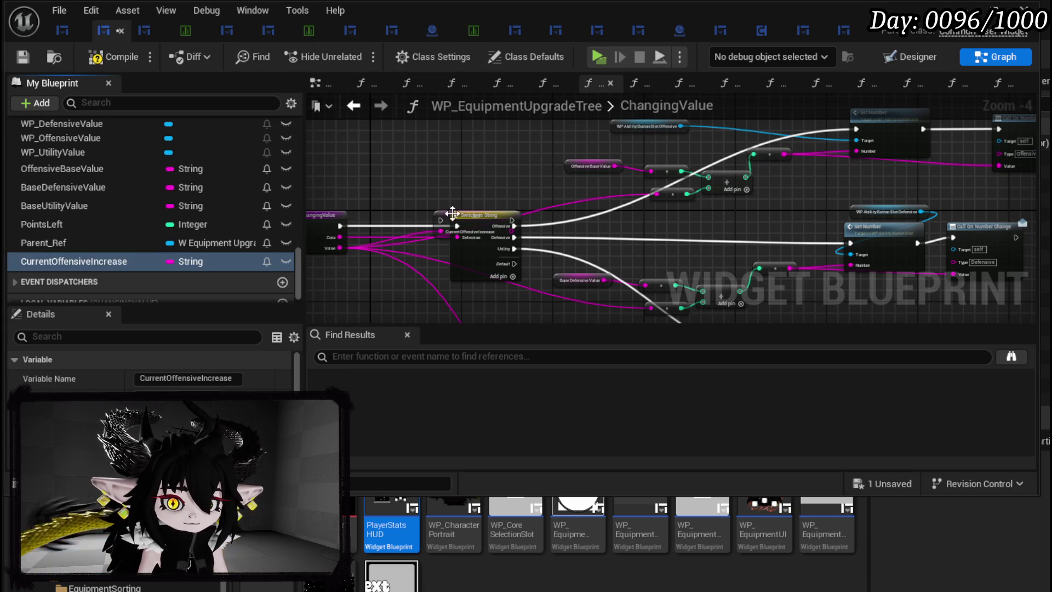
Wire SET CurrentOffensiveIncrease between the Offensive case and Set Number, feeding the append input
mouse_move(447, 213)
mouse_down()
mouse_move(770, 136)
mouse_move(756, 123)
mouse_up()
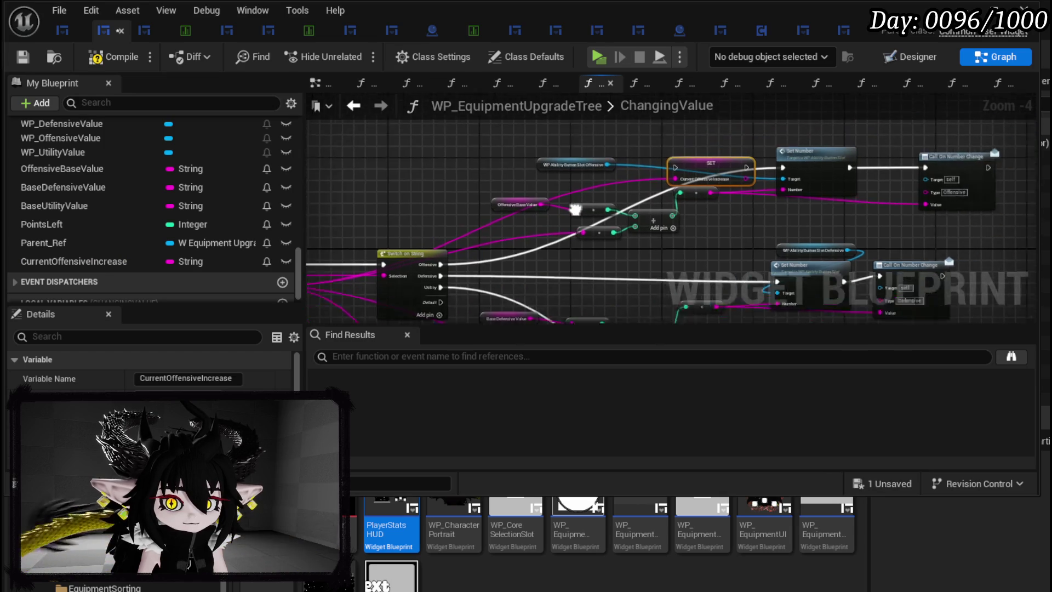
drag(402, 285, 649, 184)
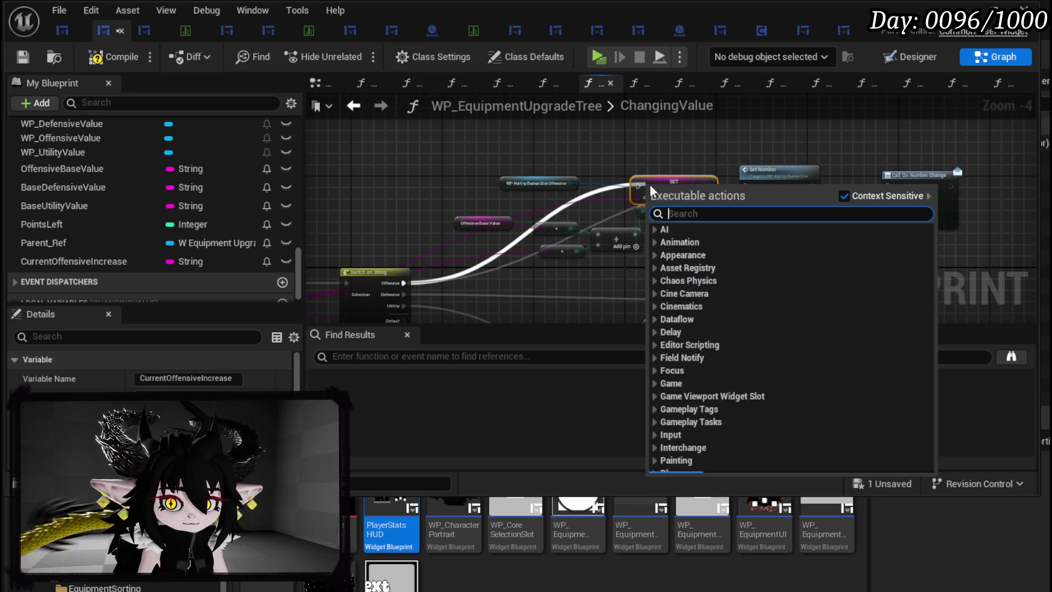
drag(403, 283, 639, 186)
mouse_move(521, 188)
mouse_down()
mouse_move(603, 162)
mouse_move(752, 141)
mouse_up()
mouse_move(674, 184)
mouse_down()
mouse_move(548, 183)
mouse_move(746, 186)
mouse_up()
mouse_move(584, 198)
mouse_down()
mouse_move(543, 252)
mouse_move(648, 216)
mouse_move(665, 232)
mouse_up()
mouse_move(524, 258)
mouse_down()
mouse_move(530, 199)
mouse_move(605, 225)
mouse_up()
scroll(473, 204, up, 1)
key(Escape)
scroll(503, 238, down, 2)
scroll(450, 219, up, 2)
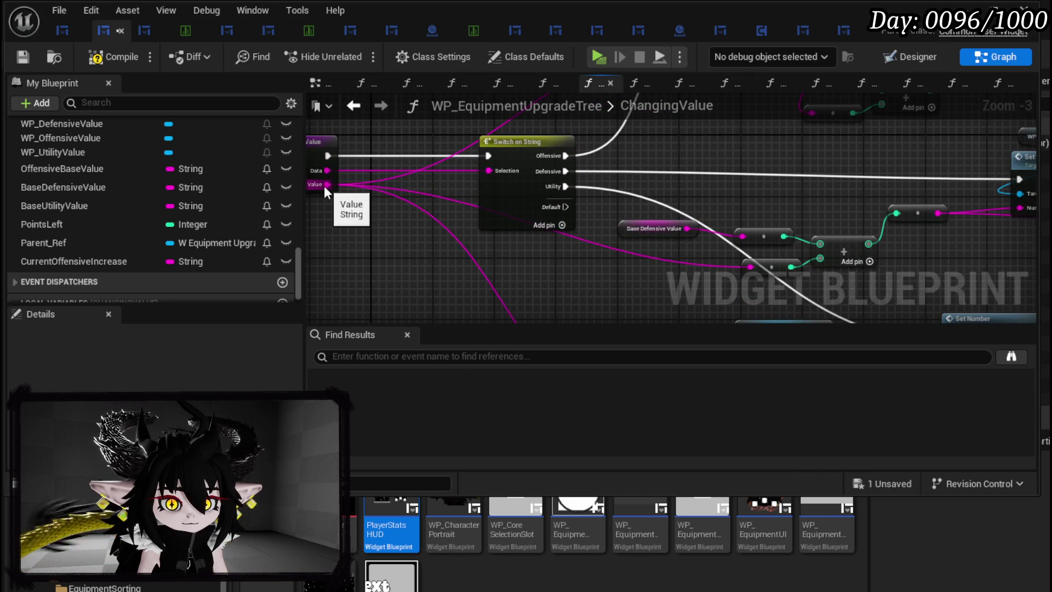
Promote Value to CurrentDefensiveIncrease and wire its SET between the Defensive case and Set Number
right_click(325, 184)
click(411, 308)
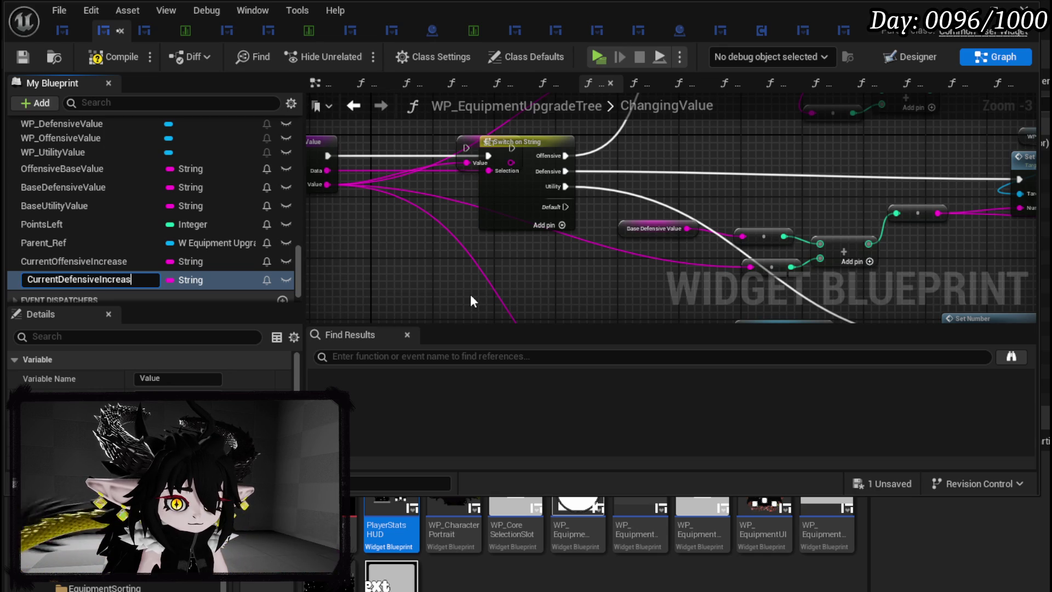
text(e)
key(Return)
drag(465, 143, 672, 166)
mouse_move(553, 172)
mouse_down()
mouse_move(686, 169)
mouse_move(675, 170)
mouse_up()
mouse_move(567, 206)
mouse_down()
mouse_move(532, 278)
mouse_move(547, 287)
mouse_up()
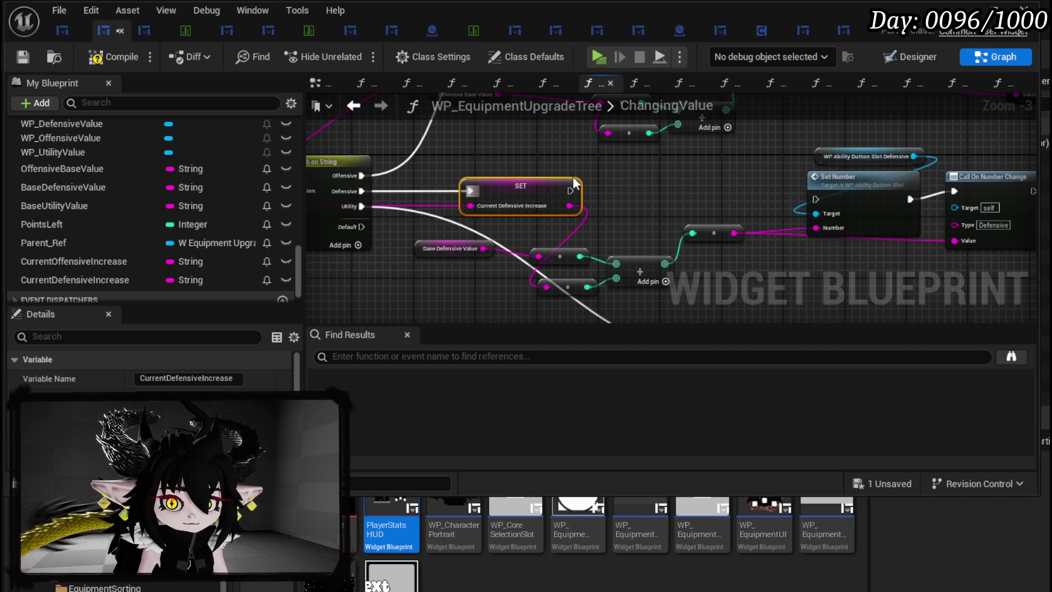
mouse_move(569, 191)
mouse_down()
mouse_move(834, 192)
mouse_move(816, 200)
mouse_up()
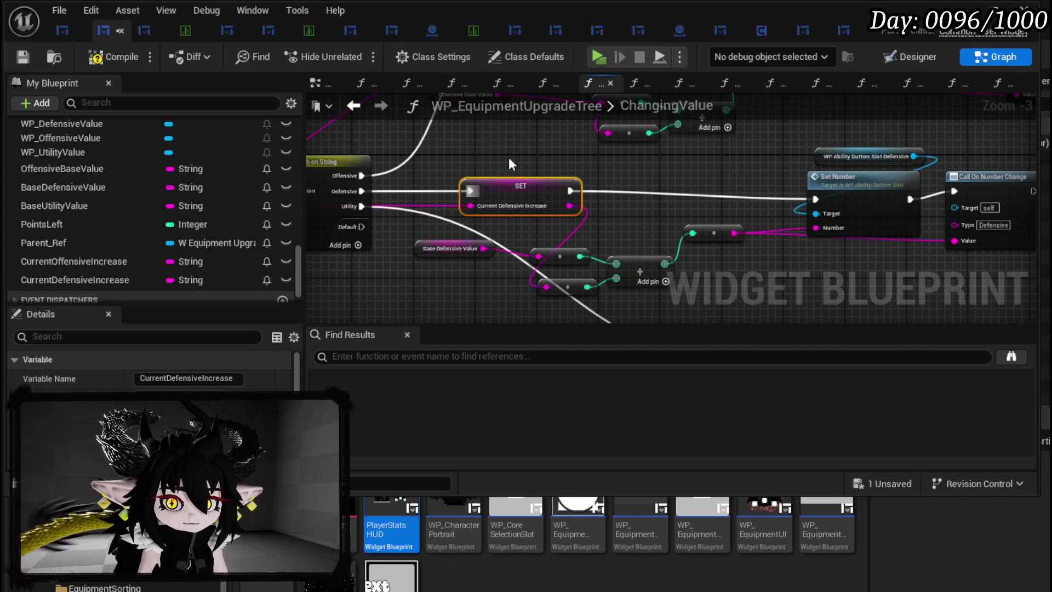
Promote the Value pin to a new CurrentUtilityIncrease variable
drag(554, 221, 599, 157)
key(ctrl+v)
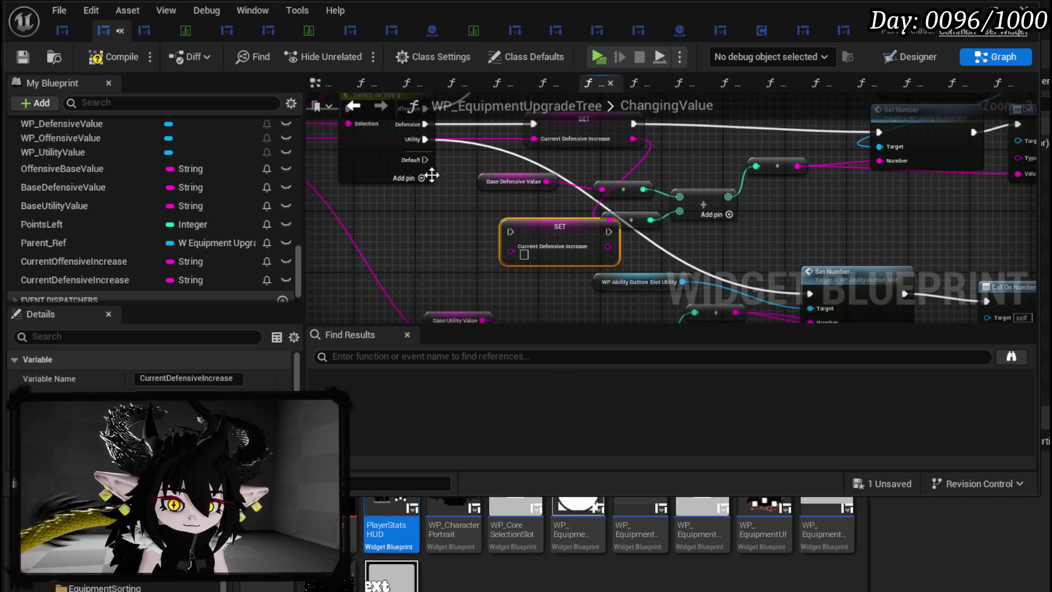
mouse_move(425, 140)
mouse_down()
mouse_move(508, 229)
mouse_move(477, 276)
mouse_move(544, 183)
mouse_move(805, 215)
mouse_move(796, 217)
mouse_up()
key(Escape)
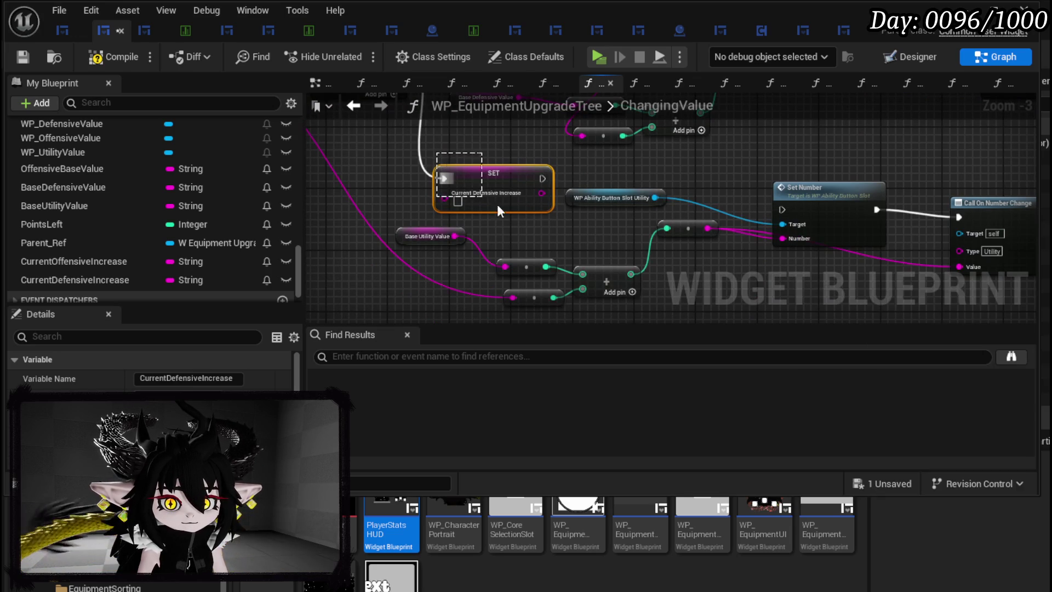
mouse_move(448, 164)
mouse_down()
mouse_move(548, 222)
mouse_move(543, 266)
mouse_move(407, 171)
mouse_up()
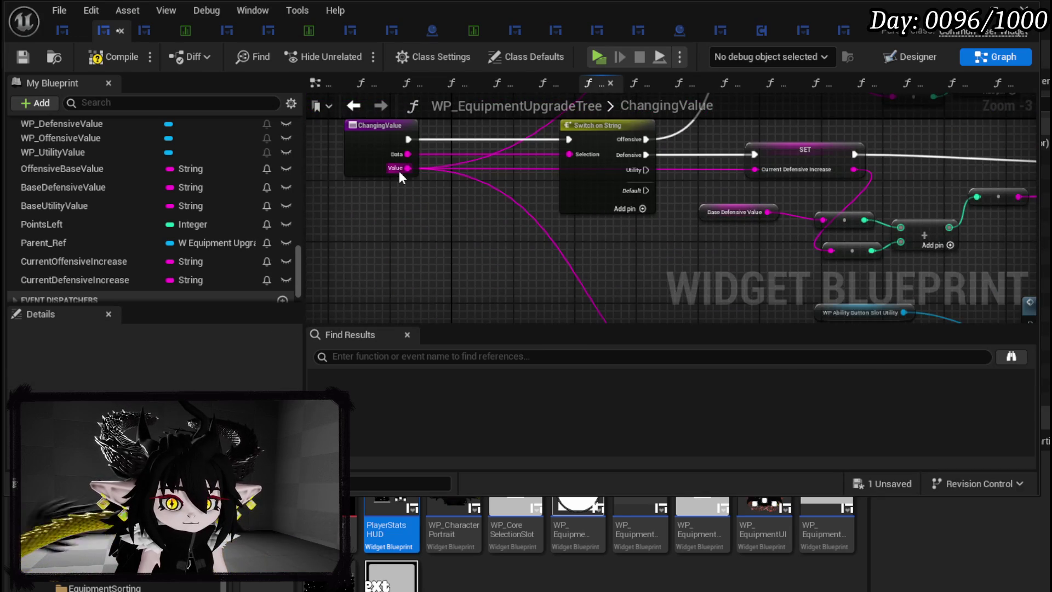
right_click(406, 168)
click(478, 294)
text(CurrentUtilityIncrea)
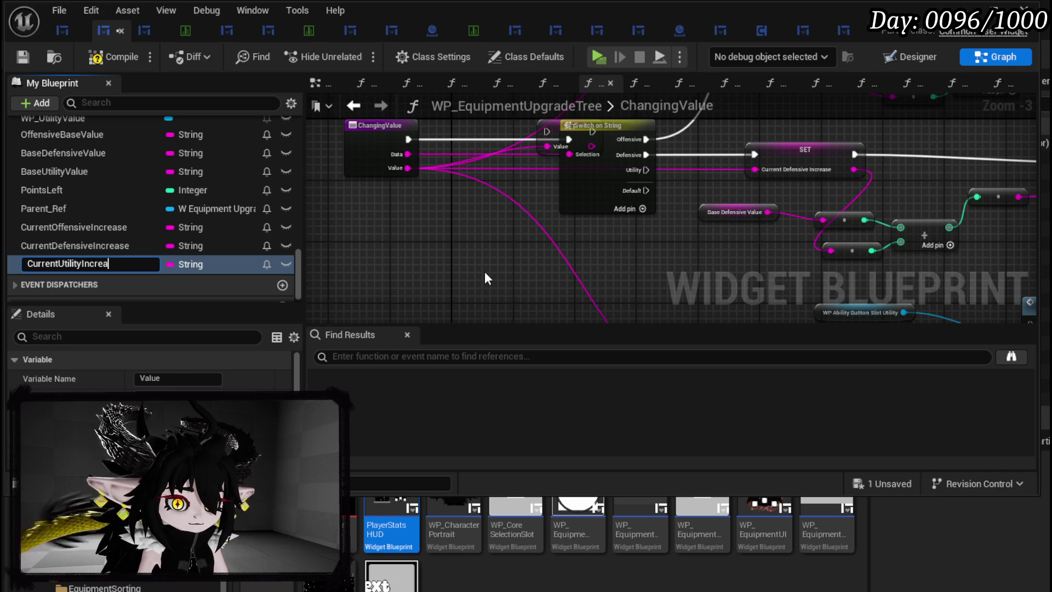
text(se)
key(Return)
Wire SET CurrentUtilityIncrease between the Utility case and Set Number
mouse_move(65, 265)
mouse_down()
mouse_move(520, 196)
mouse_move(557, 137)
mouse_move(669, 244)
mouse_up()
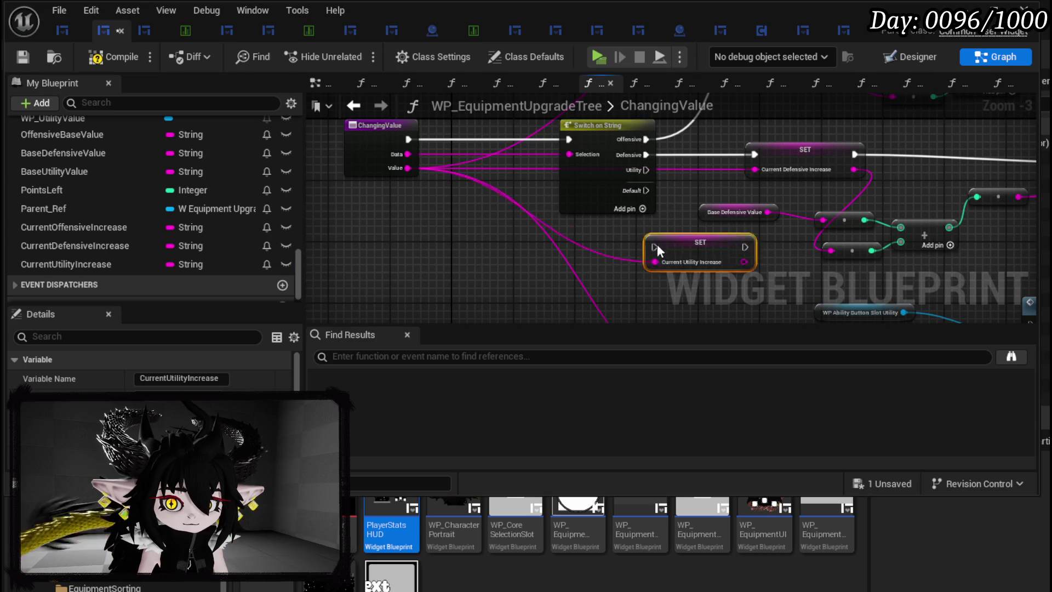
mouse_move(647, 170)
mouse_down()
mouse_move(679, 212)
mouse_move(685, 256)
mouse_up()
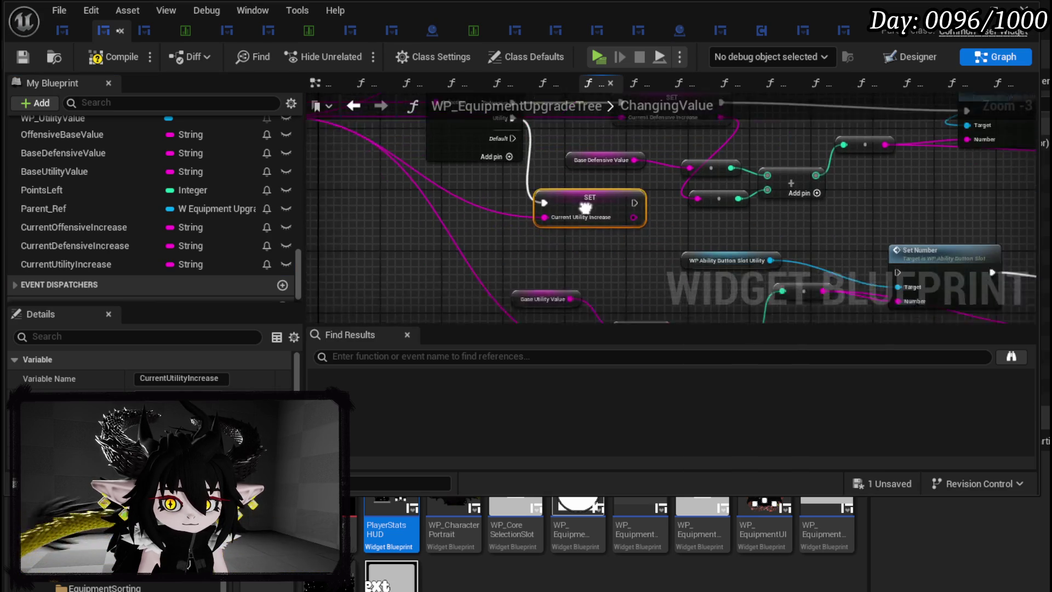
mouse_move(533, 191)
mouse_down()
mouse_move(535, 316)
mouse_move(542, 269)
mouse_up()
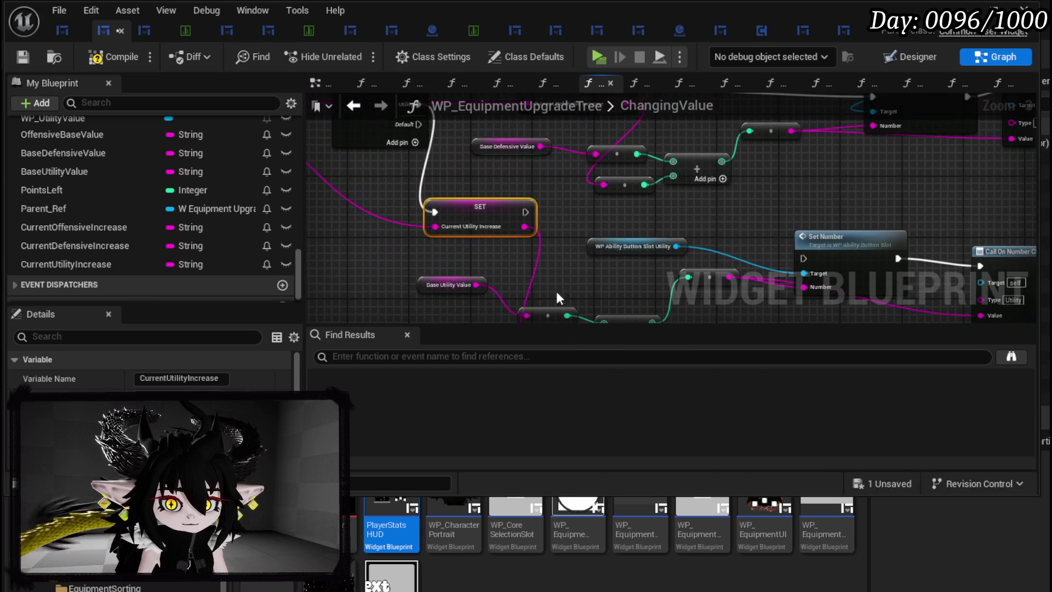
mouse_move(528, 212)
mouse_down()
mouse_move(783, 269)
mouse_move(804, 258)
mouse_up()
click(795, 207)
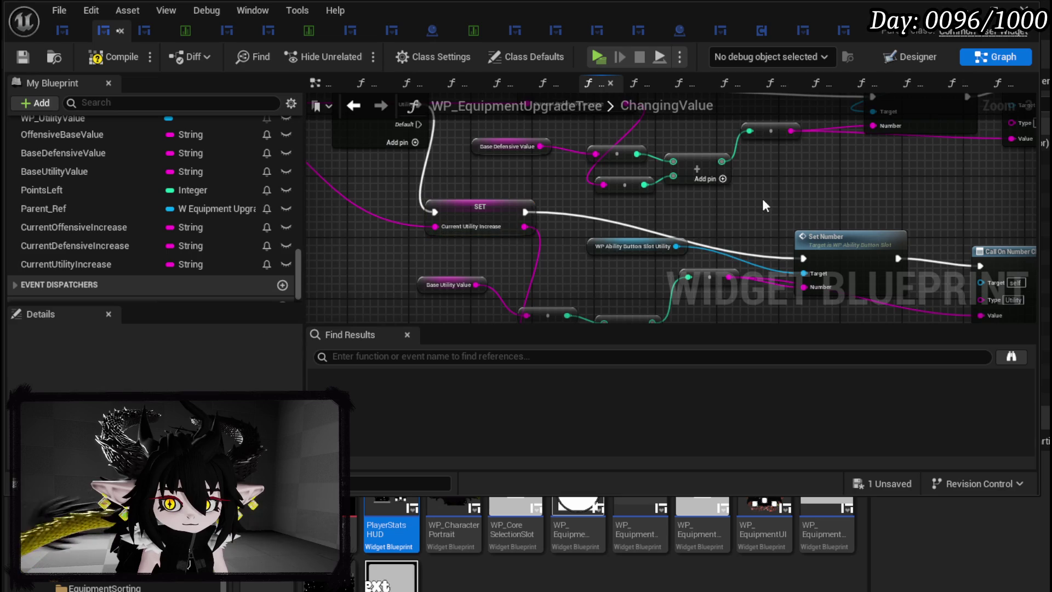
Compile and save the widget blueprint and review the updated graph
click(21, 56)
drag(501, 178, 702, 261)
scroll(127, 181, up, 10)
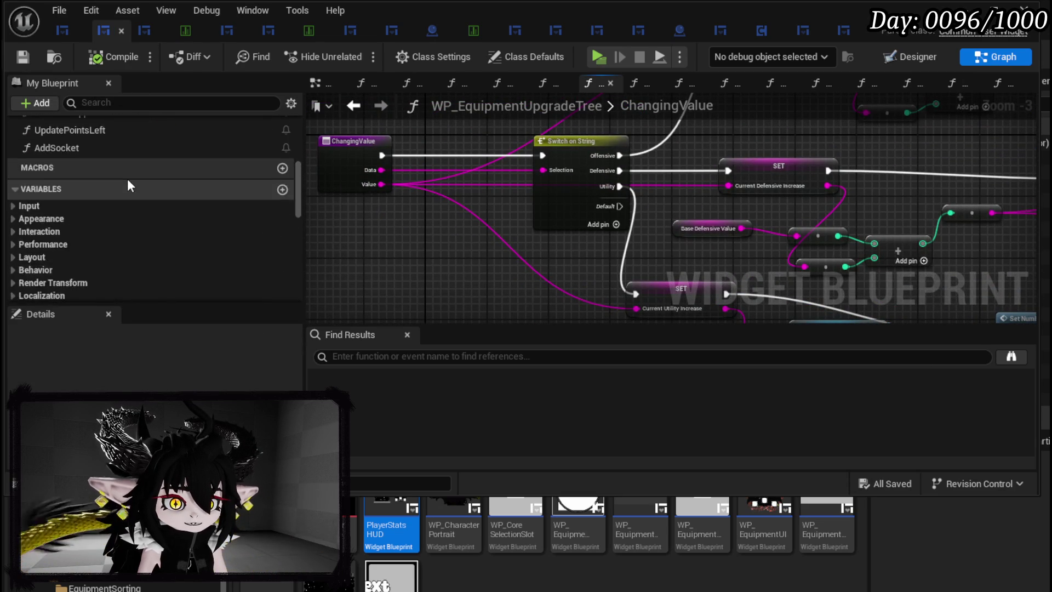
Set IncreaseValueLoop's For Loop with Break Last Index to 100, compile, save, and return to the level
scroll(127, 179, up, 5)
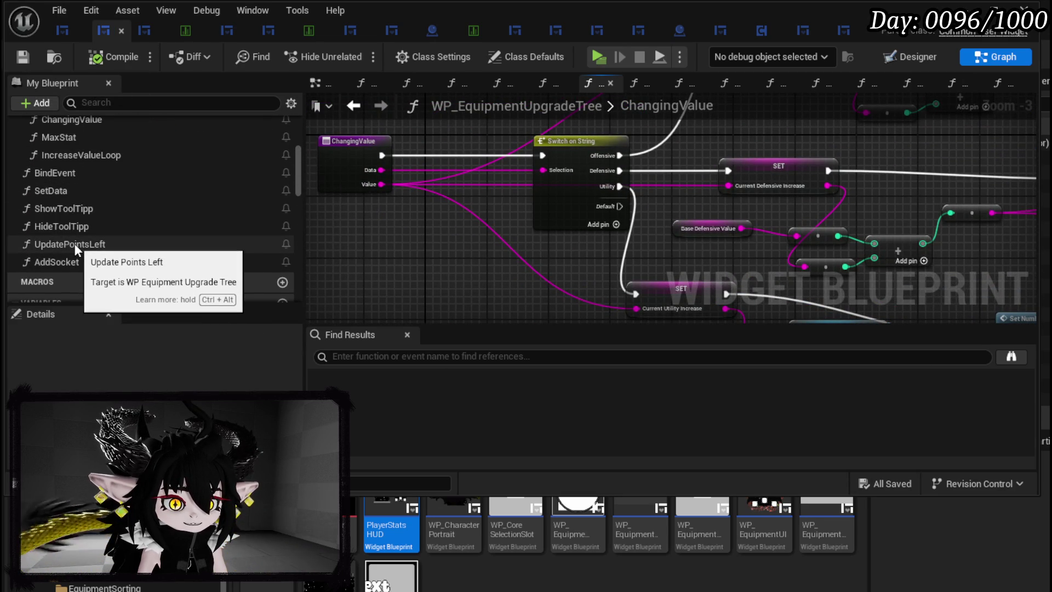
scroll(74, 235, up, 4)
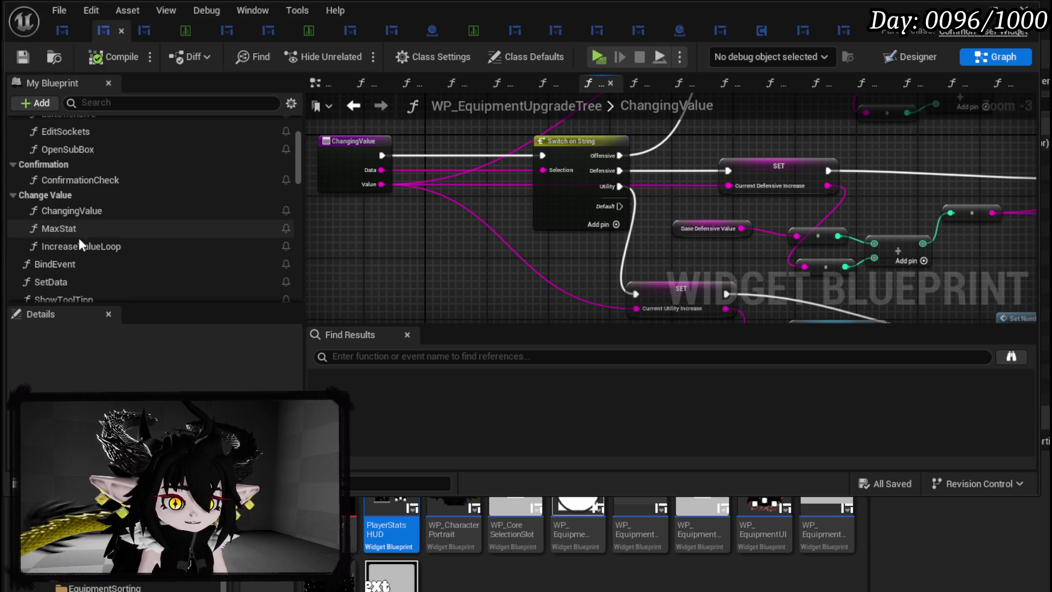
double_click(77, 245)
drag(525, 279, 1002, 264)
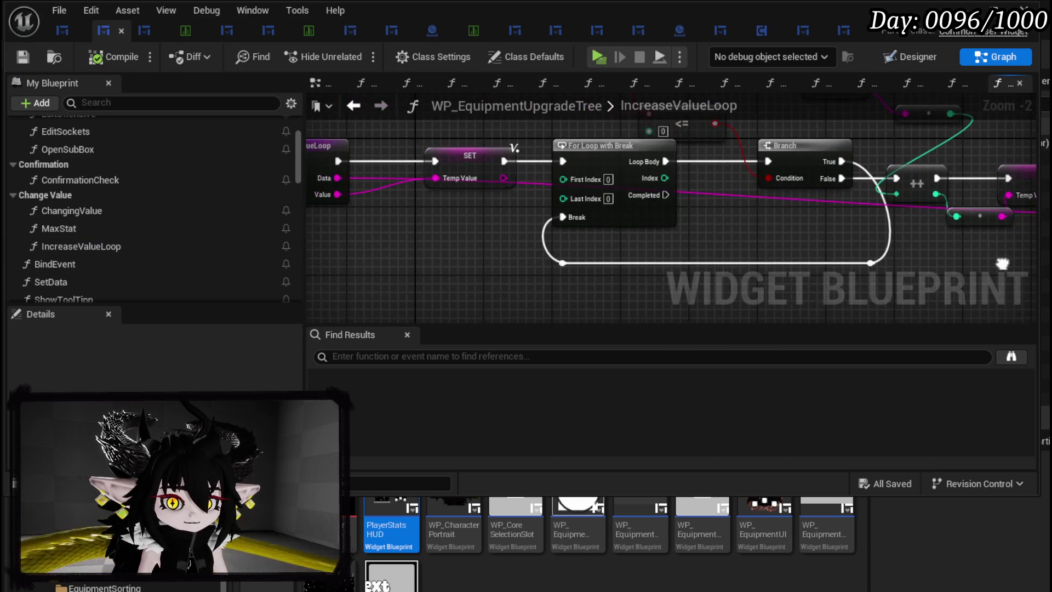
click(608, 198)
text(100)
key(Return)
click(719, 237)
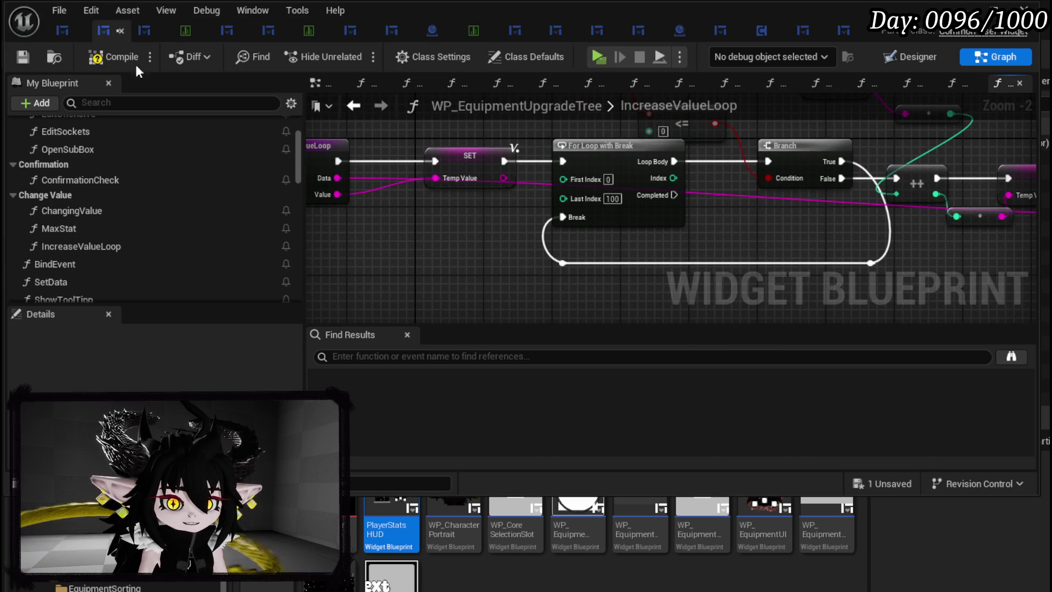
click(22, 53)
click(965, 8)
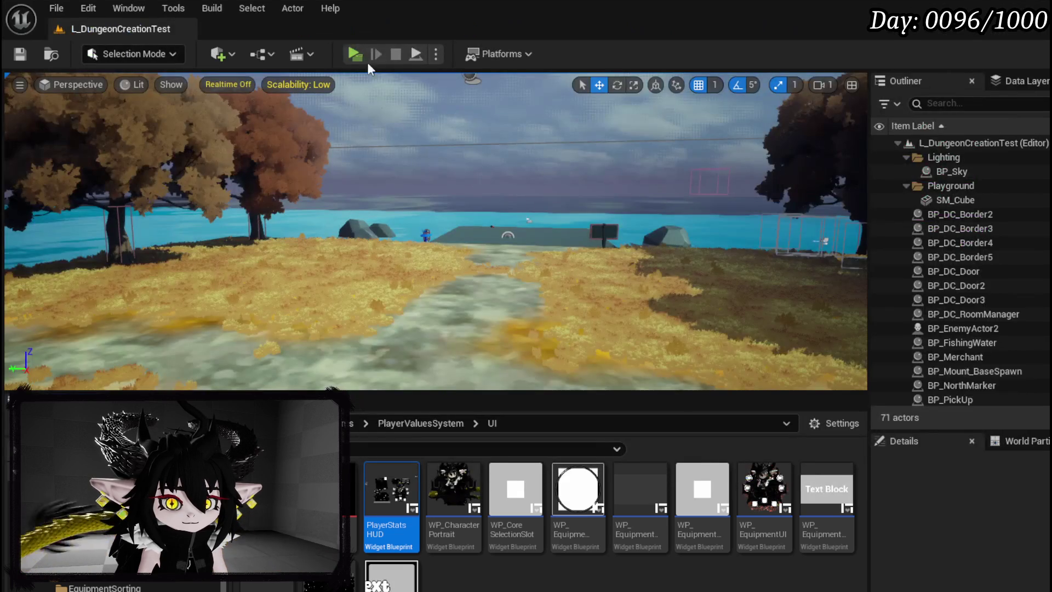
Play-test: max out Iron Hands' Defensive stat via Exploration > Upgrade Gear, then stop and save
key(alt+p)
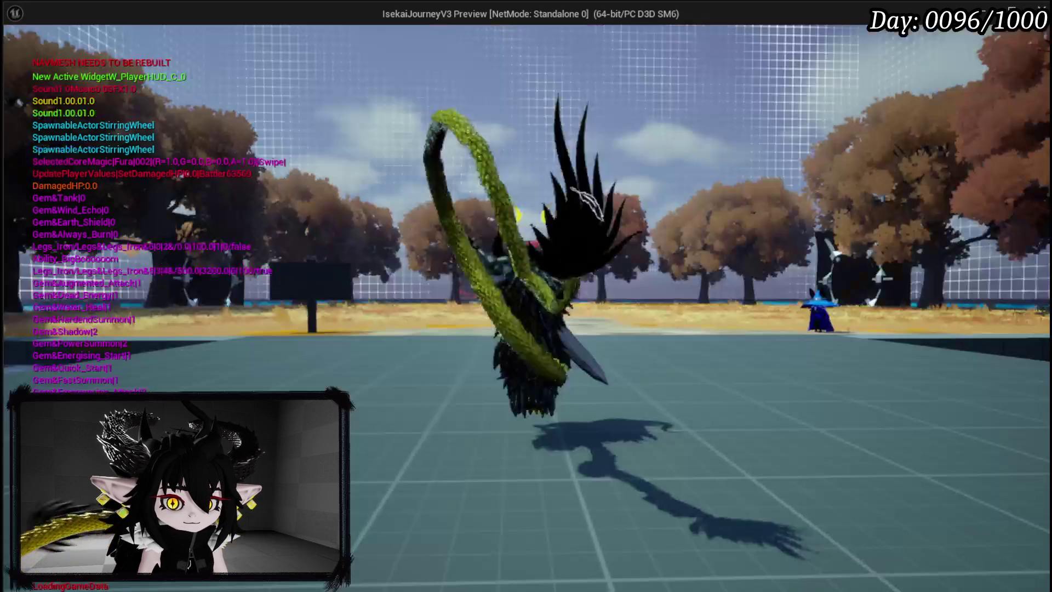
key(Tab)
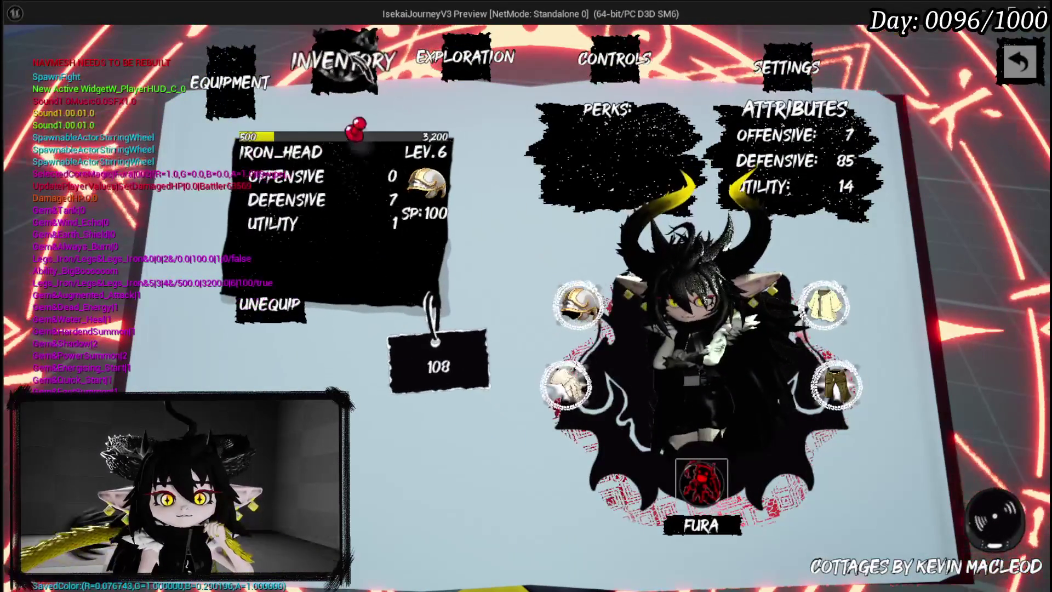
click(408, 64)
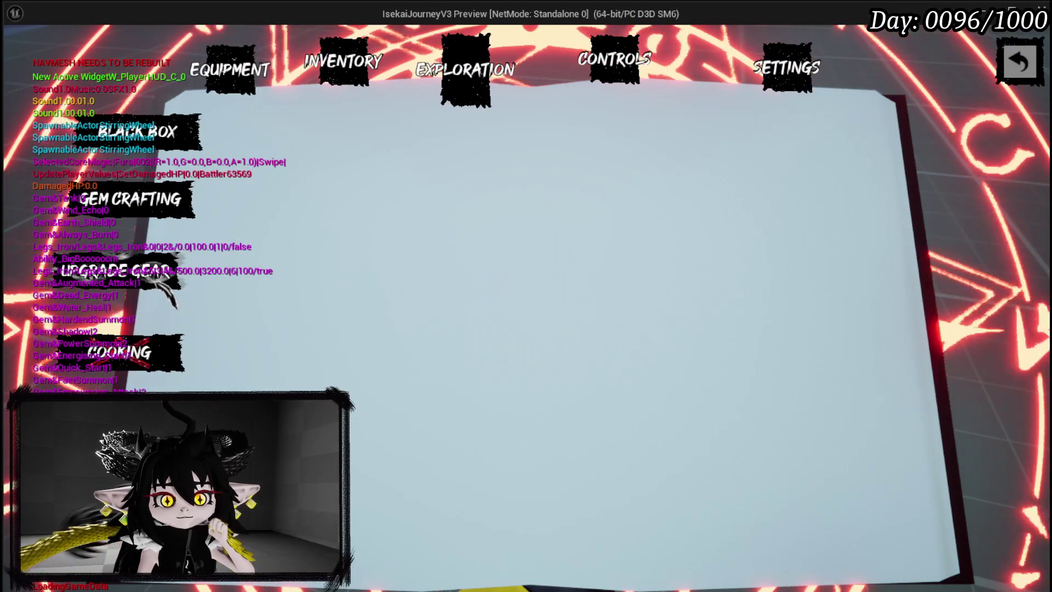
click(164, 277)
click(299, 183)
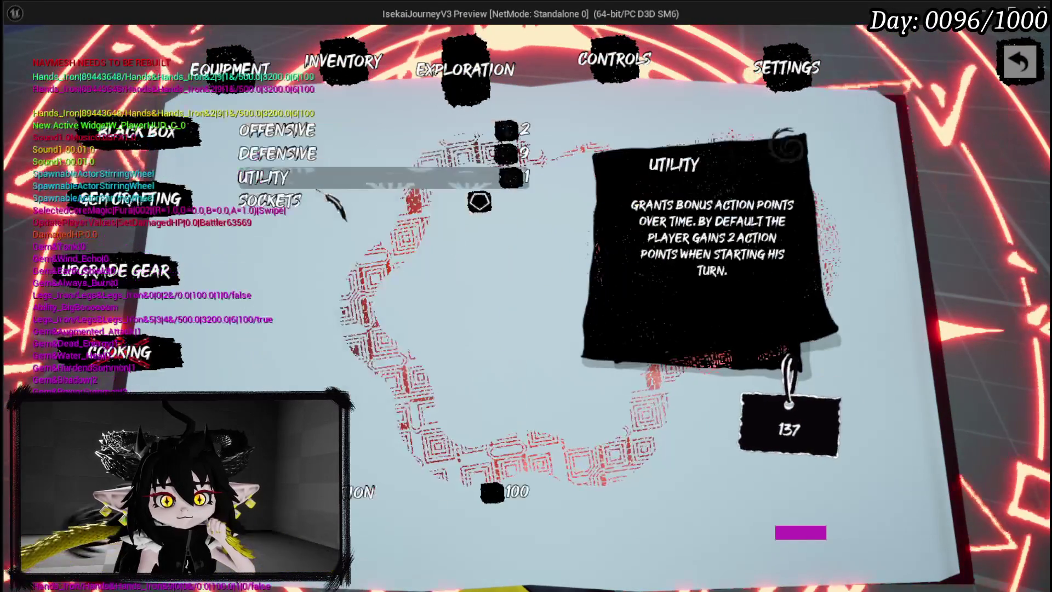
click(309, 155)
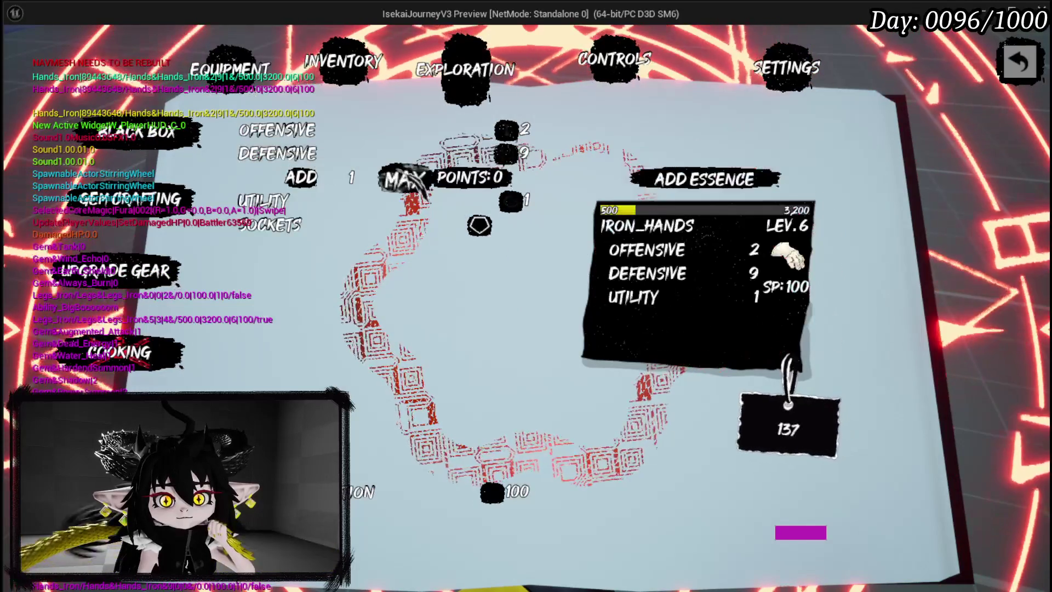
click(406, 179)
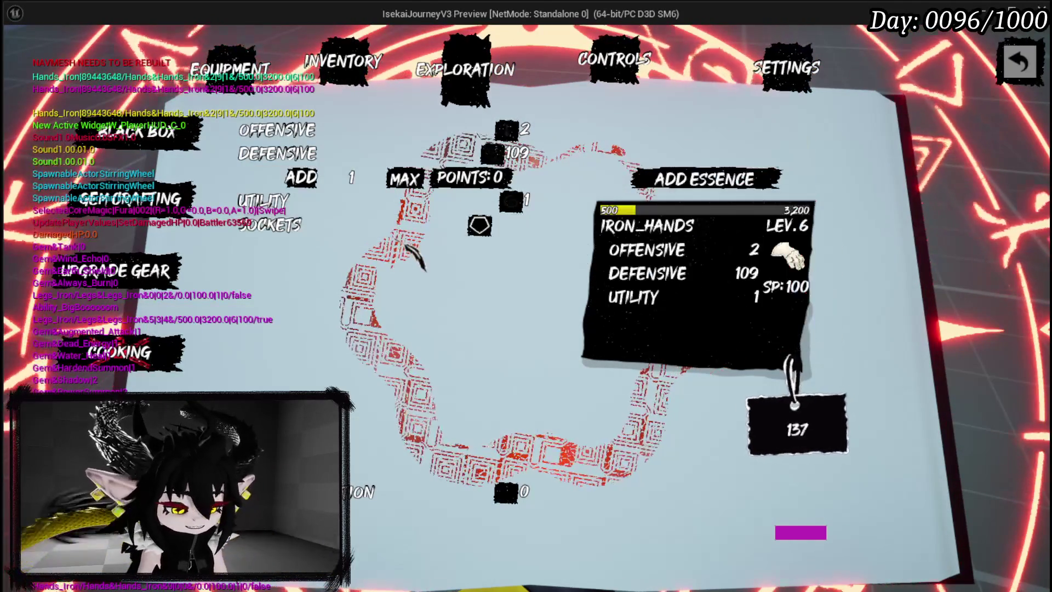
key(Escape)
click(18, 55)
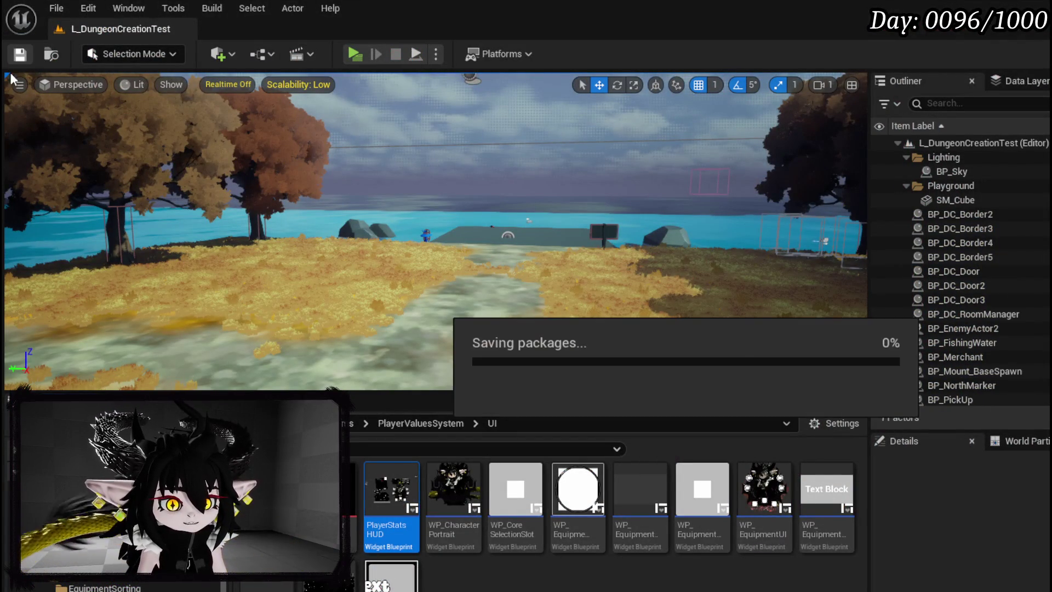
Return to the upgrade tree blueprint and view ChangingValue's Set Number and Call On Number Change nodes
key(alt+Tab)
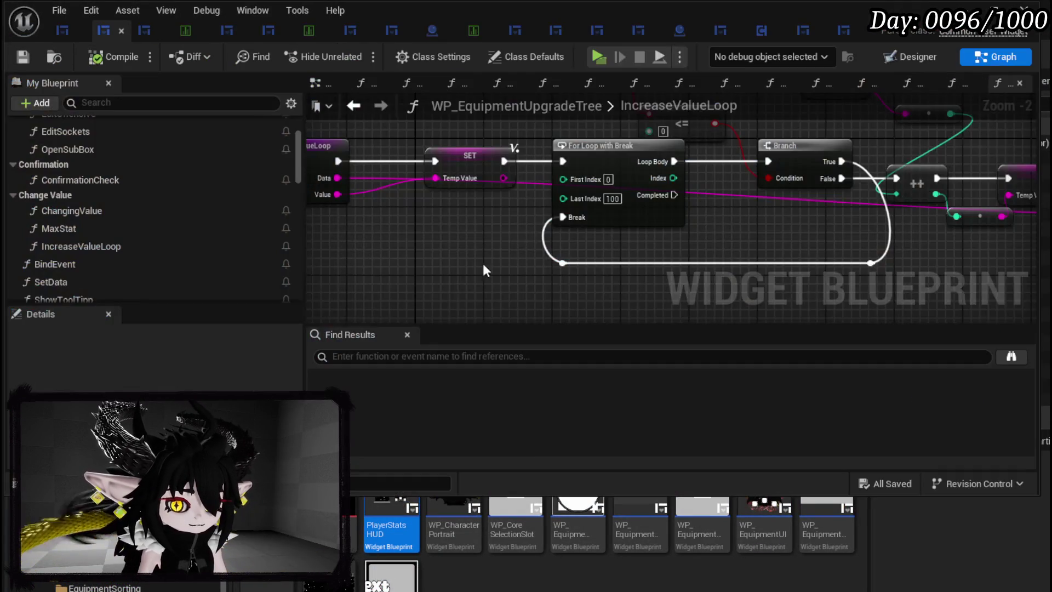
mouse_move(629, 231)
mouse_down()
mouse_move(390, 233)
mouse_move(356, 218)
mouse_up()
double_click(798, 182)
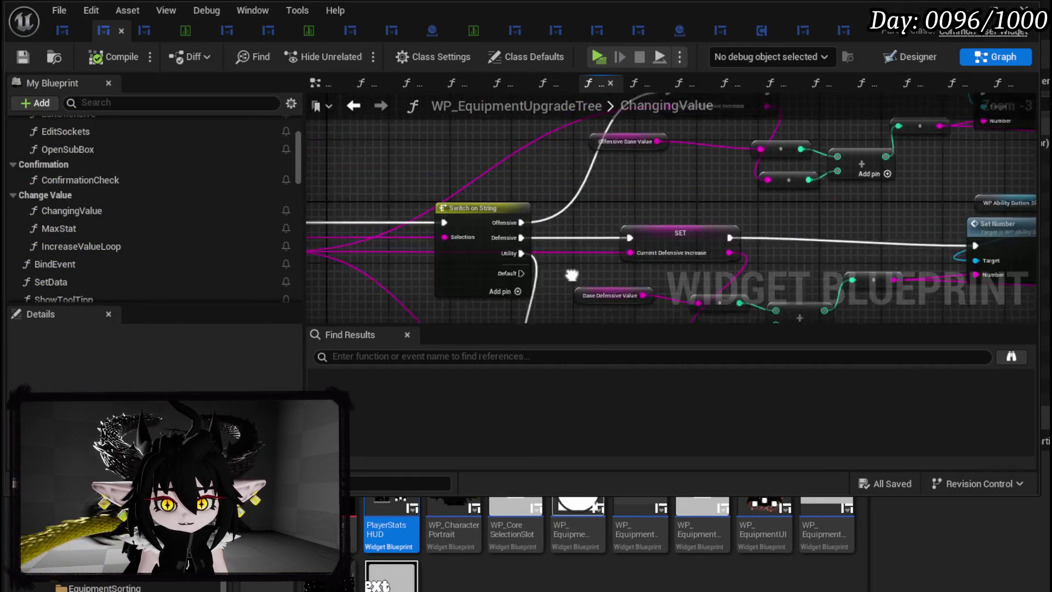
drag(613, 251, 567, 212)
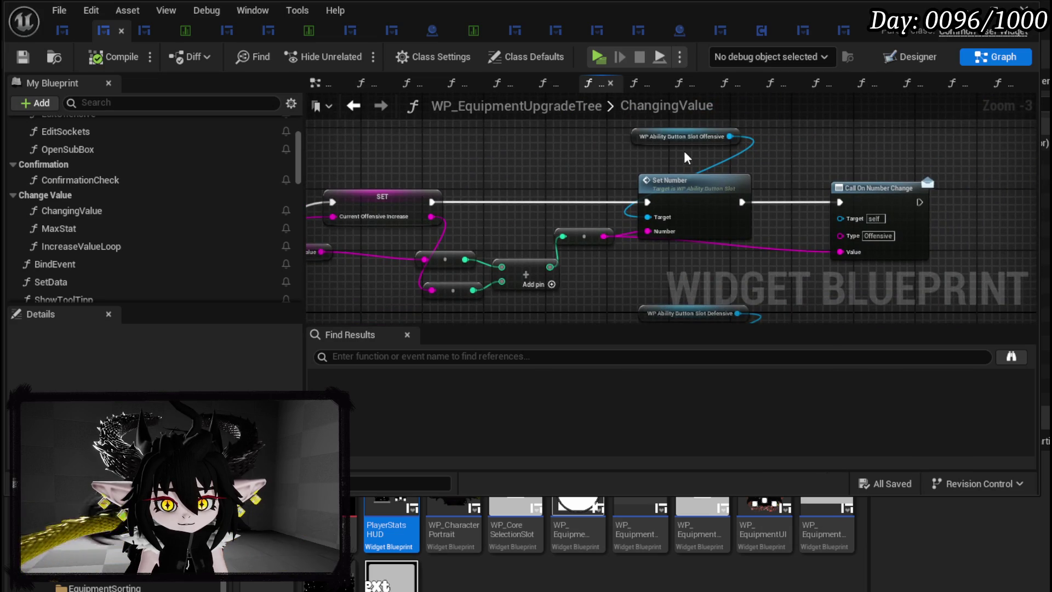
drag(684, 150, 582, 181)
scroll(582, 186, up, 2)
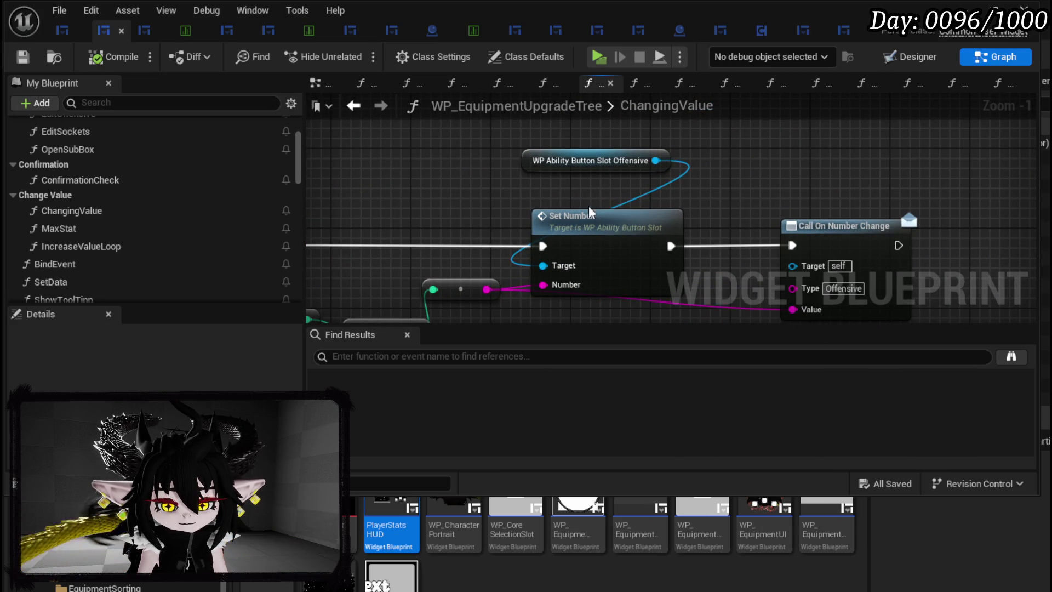
drag(605, 218, 675, 219)
Switch to the Designer view and select the top-row WP_OffensiveValue field
click(910, 56)
scroll(496, 175, up, 4)
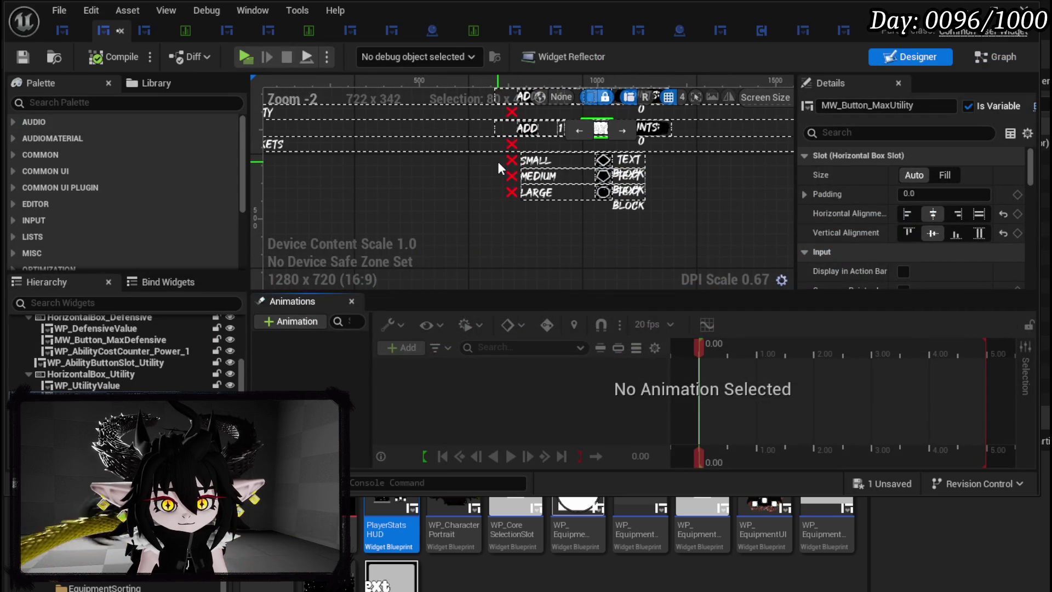
click(534, 135)
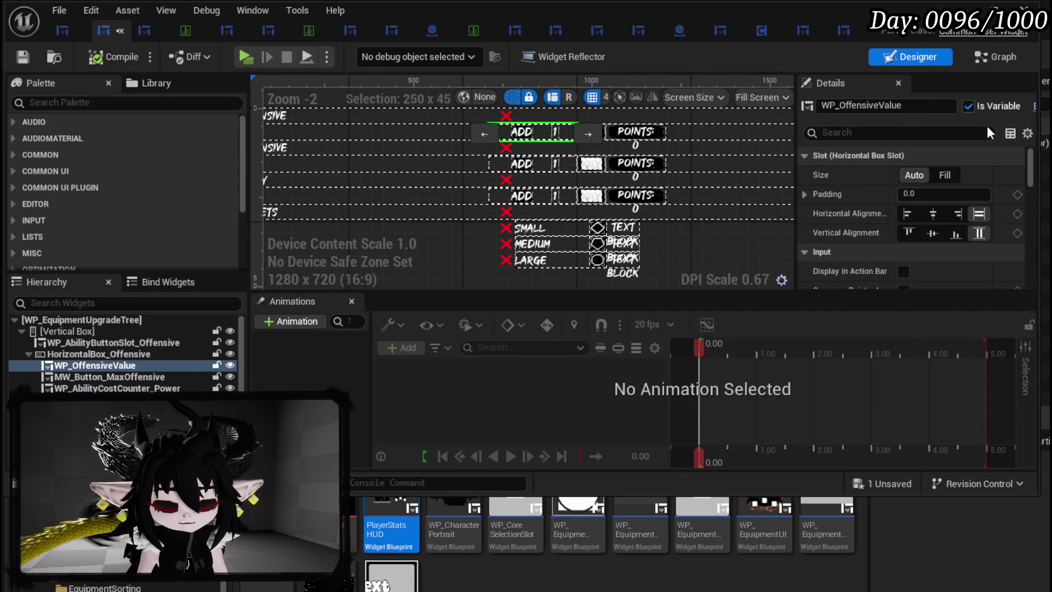
scroll(1014, 159, down, 3)
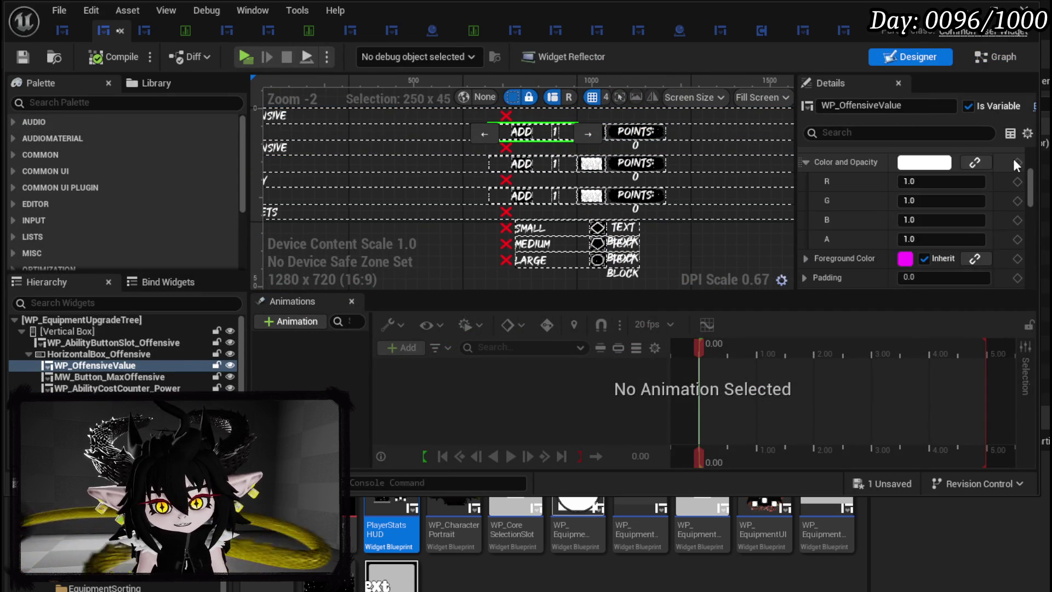
Add a WP Offensive Value getter to the ChangingValue graph
click(1021, 59)
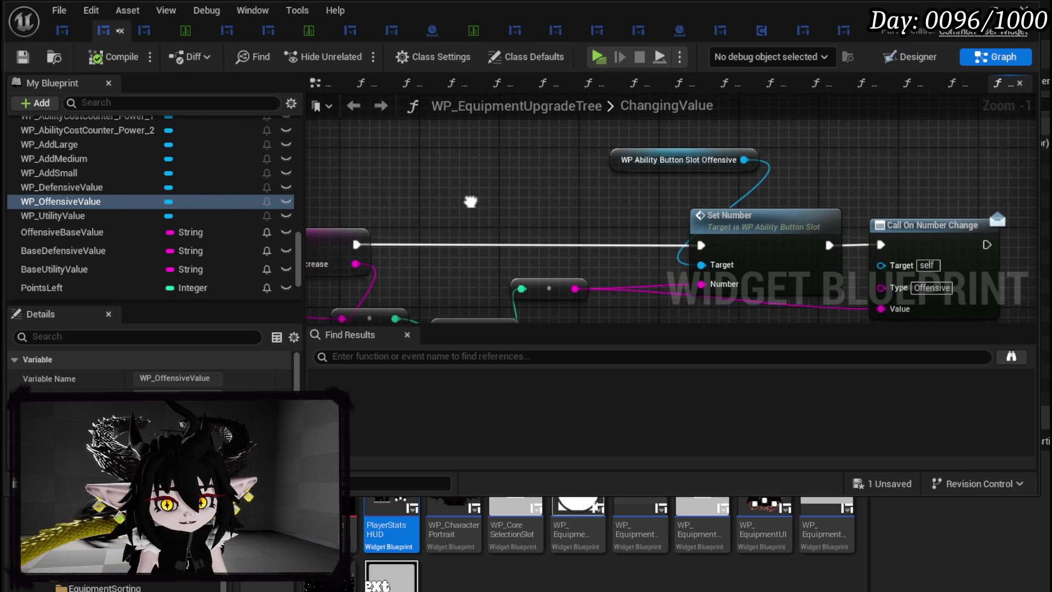
mouse_move(263, 201)
mouse_down()
mouse_move(383, 156)
mouse_move(546, 193)
mouse_up()
click(462, 173)
text(set Tex)
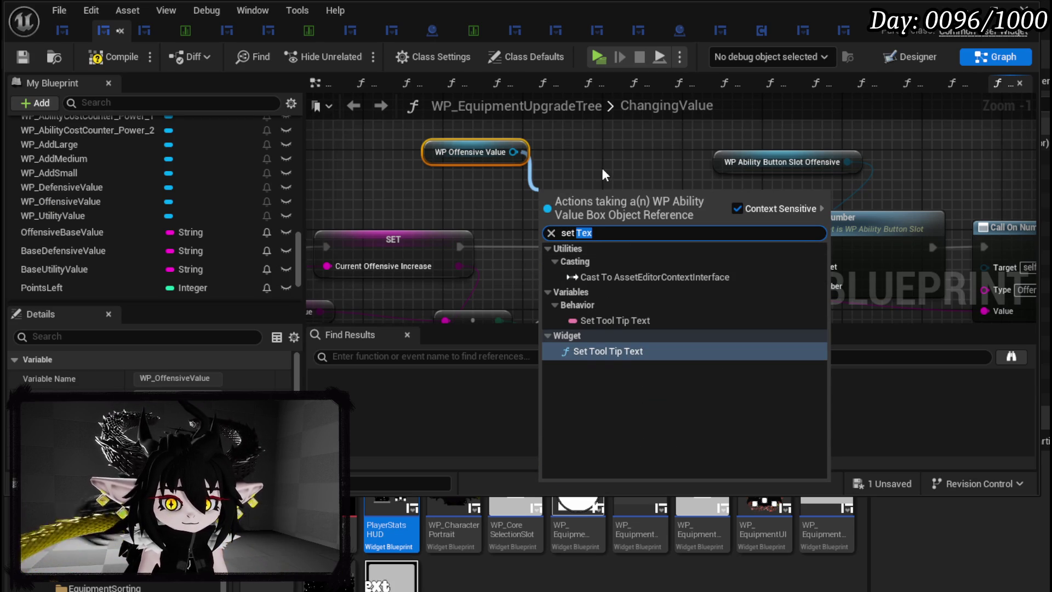
text(nu)
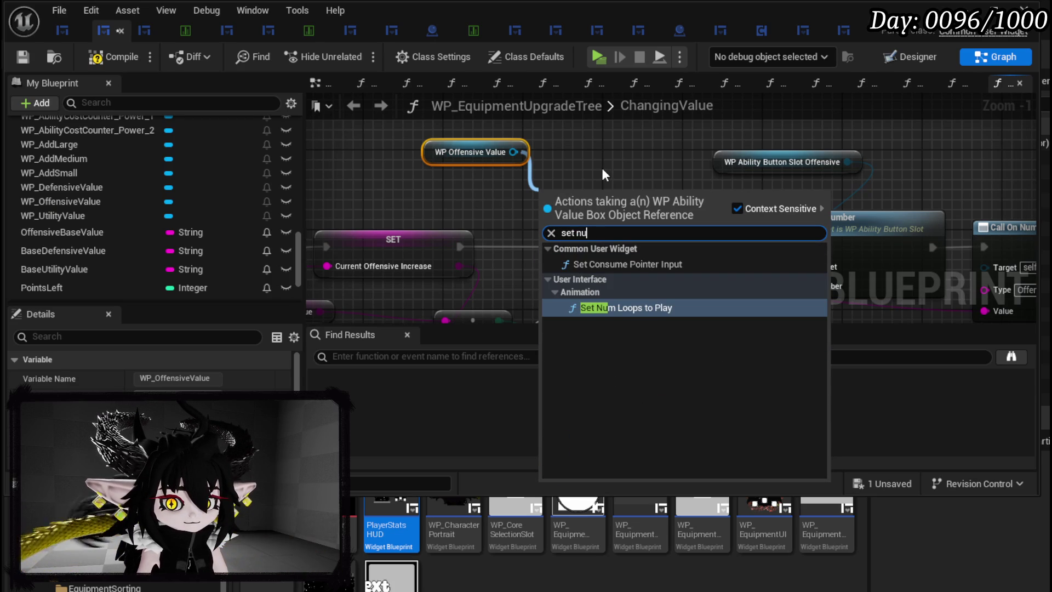
key(BackSpace)
key(BackSpace)
key(BackSpace)
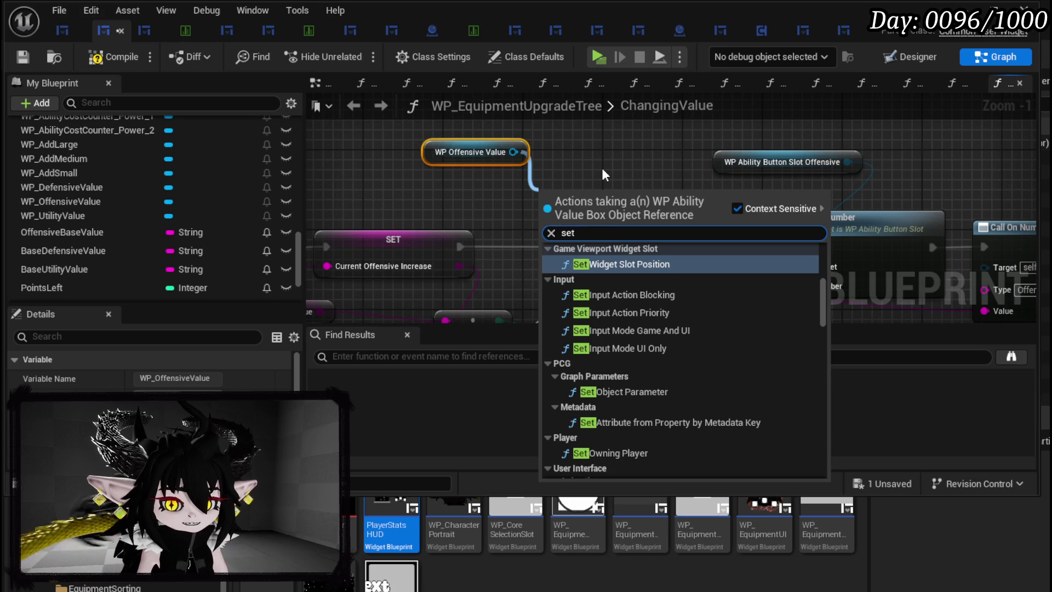
key(BackSpace)
key(BackSpace)
key(BackSpace)
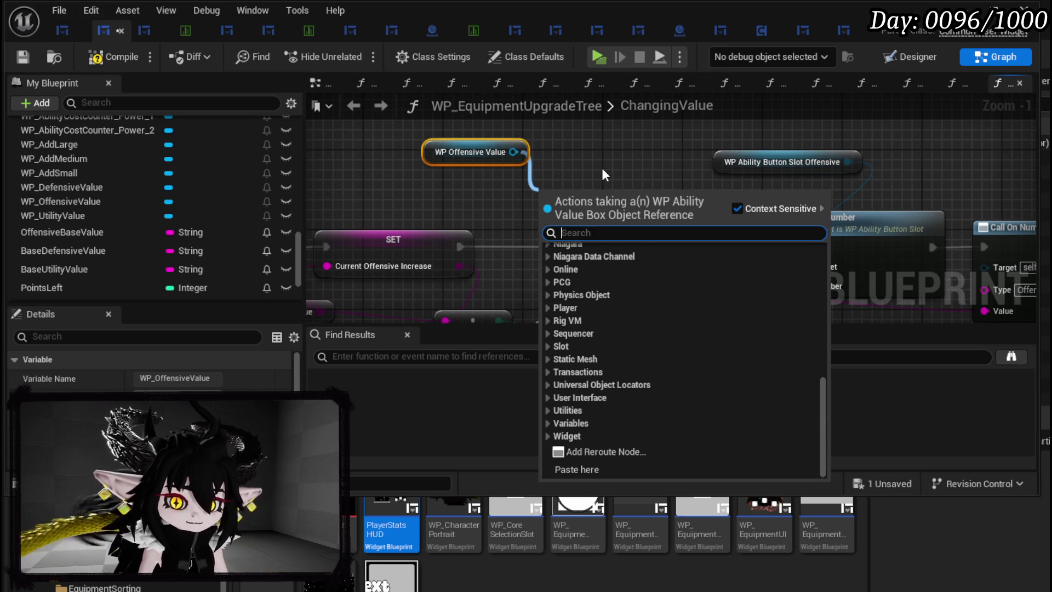
click(601, 167)
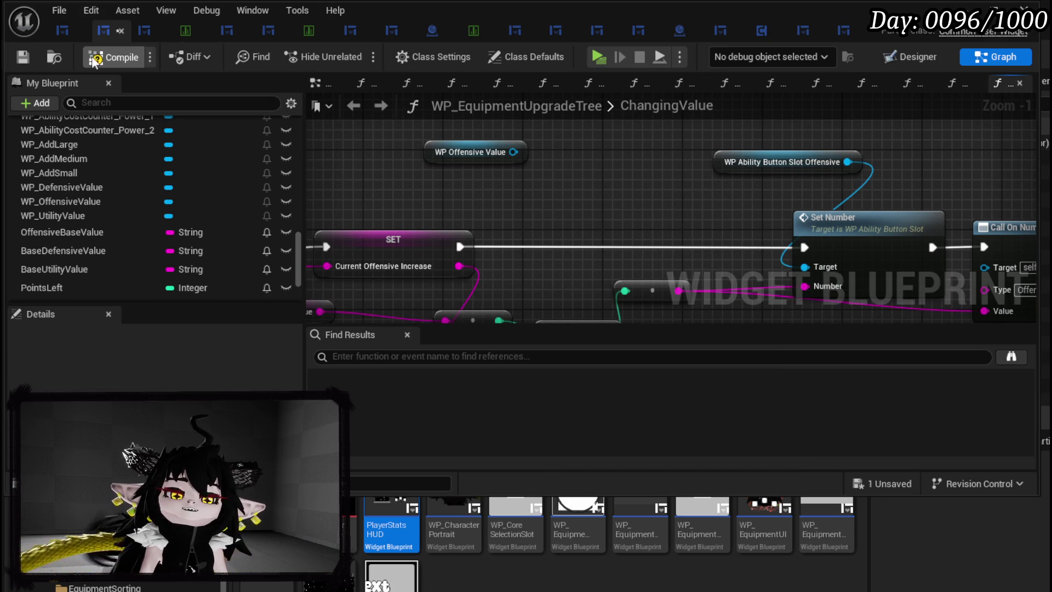
Compile and save the widget blueprint, then start an action search from WP Offensive Value's output
click(28, 55)
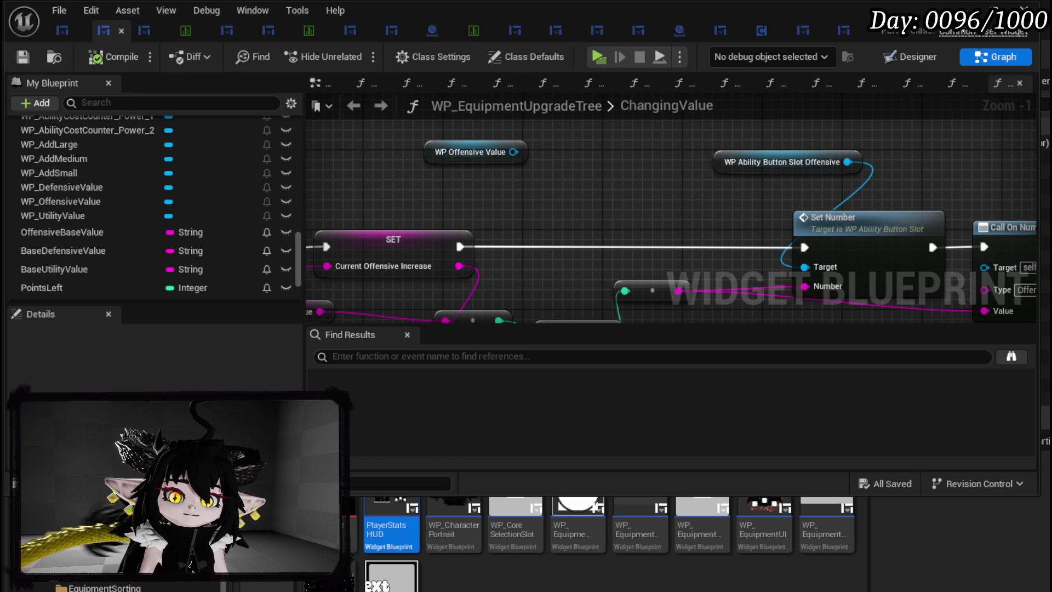
mouse_move(451, 159)
mouse_down()
mouse_move(448, 128)
mouse_move(580, 218)
mouse_move(461, 147)
mouse_up()
drag(535, 139, 466, 189)
Add an MW Editible Number getter from WP Offensive Value and a Set Number node for it
text(get edi)
key(Return)
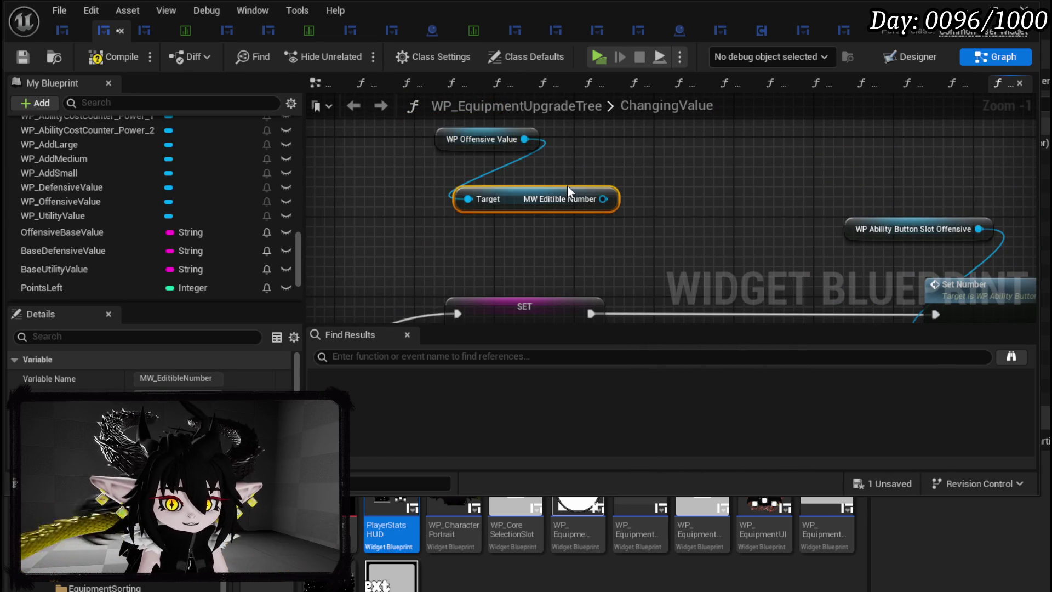
mouse_move(567, 185)
mouse_down()
mouse_move(527, 145)
mouse_move(564, 193)
mouse_up()
text(s)
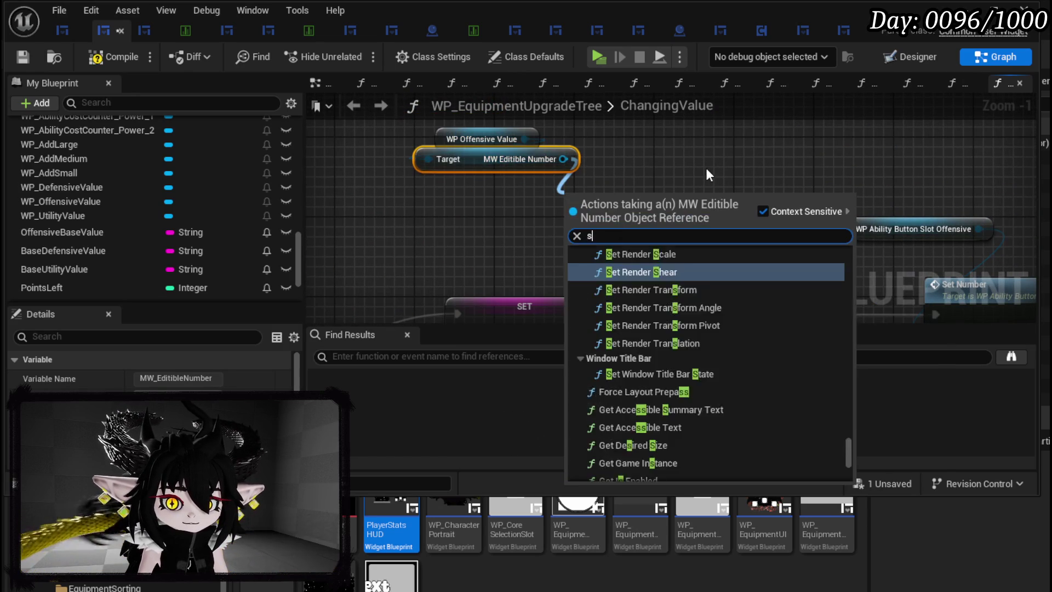
text(et numb)
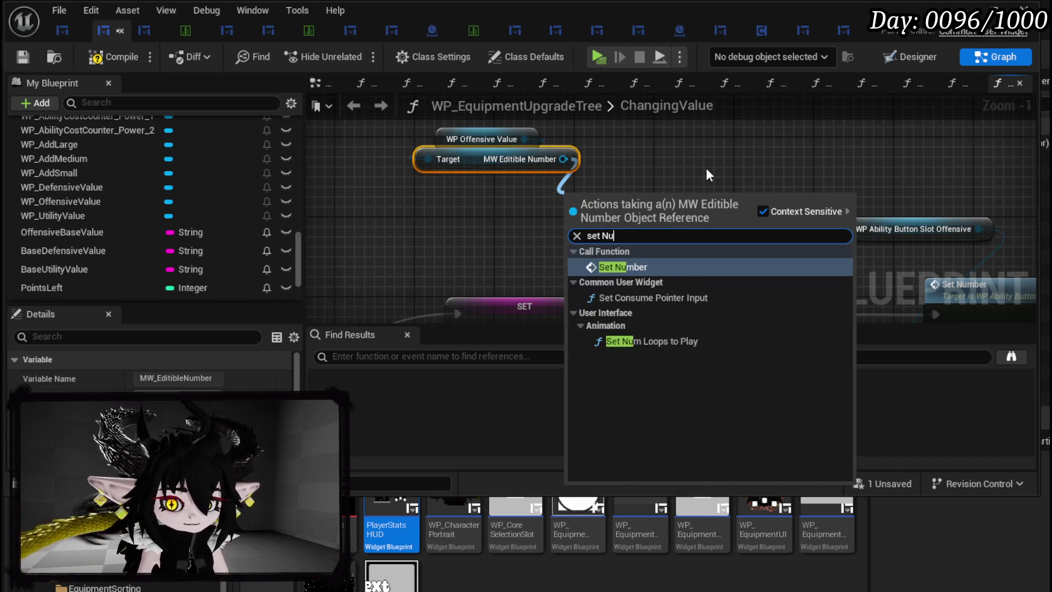
key(Return)
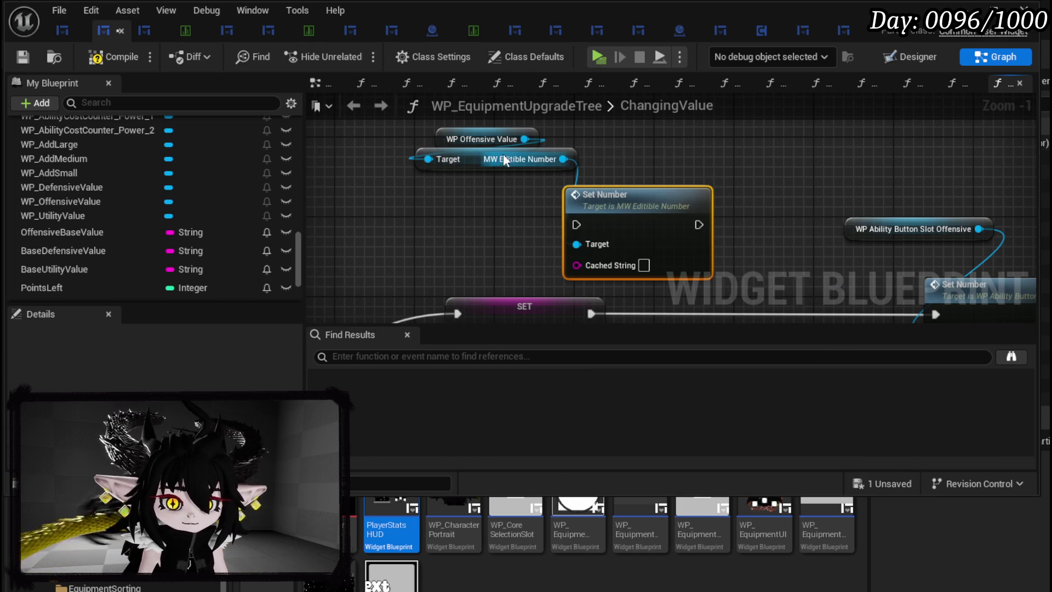
drag(472, 161, 472, 171)
drag(546, 153, 596, 177)
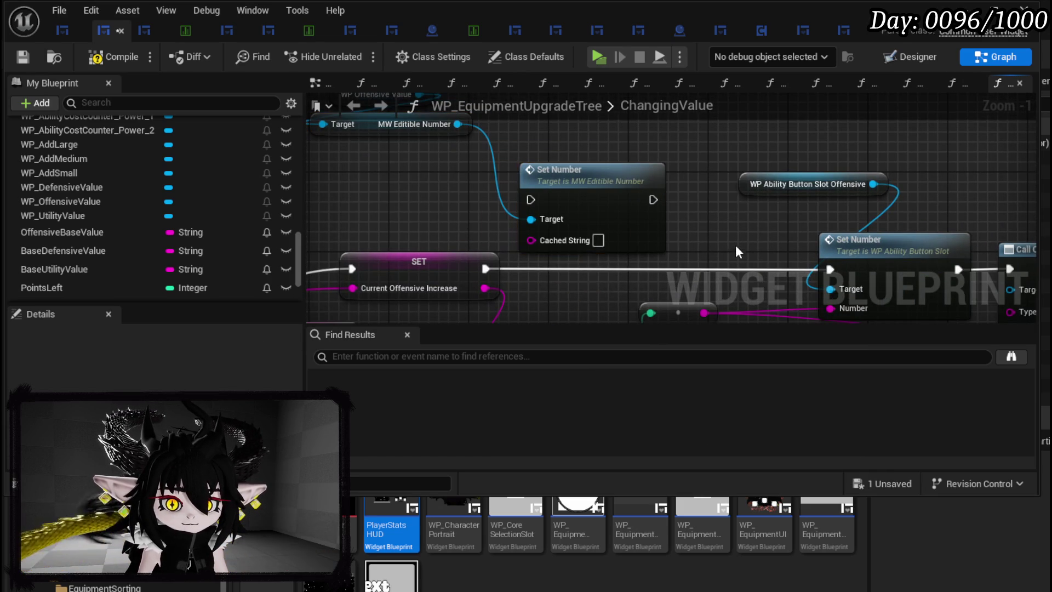
Inspect the Set Number function definition and its ValidateText function, then return to ChangingValue
click(595, 186)
key(alt+g)
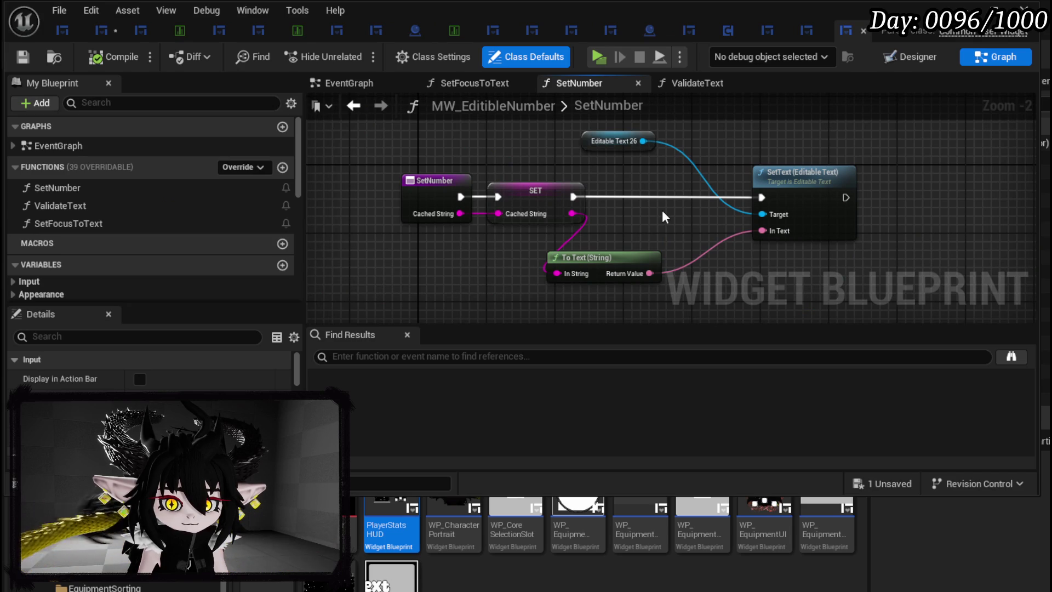
click(346, 107)
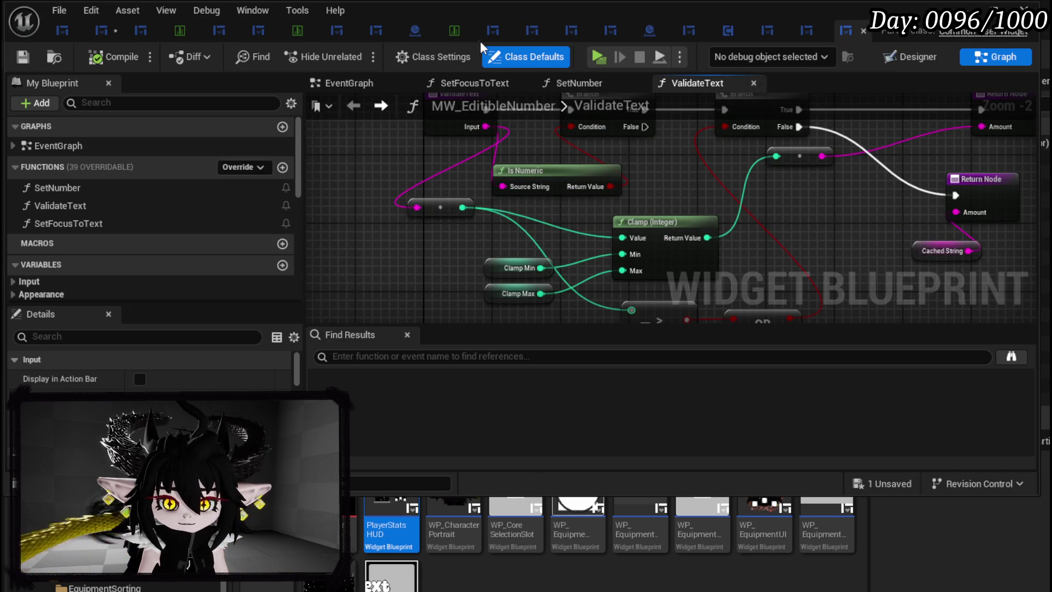
click(110, 33)
Chain the new Set Number before the button slot's Set Number, feeding the offensive string into Cached String
mouse_move(496, 256)
mouse_down()
mouse_move(560, 213)
mouse_move(552, 195)
mouse_move(541, 198)
mouse_move(795, 258)
mouse_up()
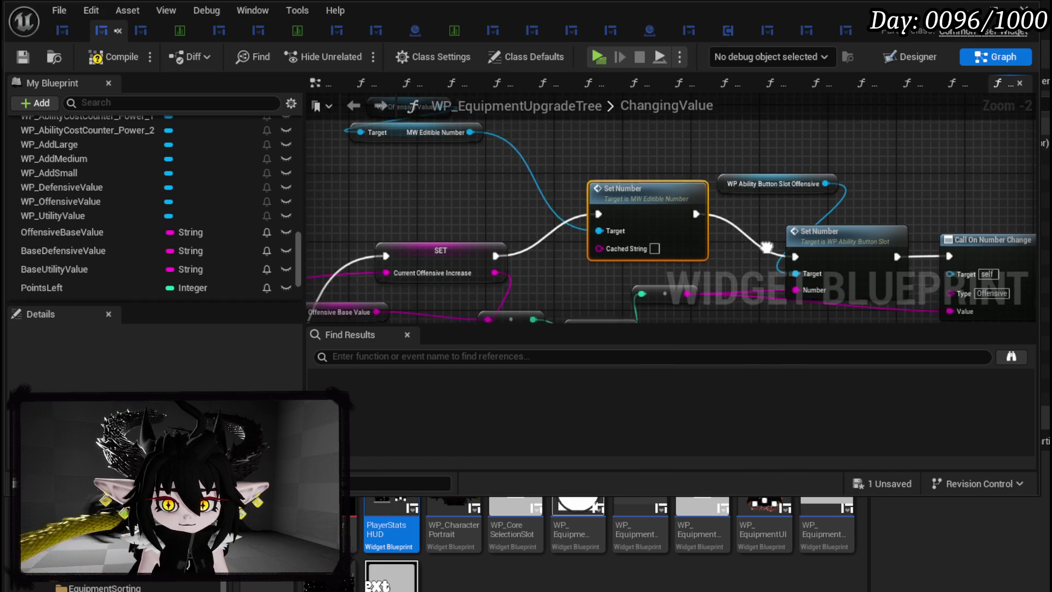
drag(594, 150, 654, 193)
mouse_move(572, 241)
mouse_down()
mouse_move(524, 234)
mouse_move(603, 239)
mouse_up()
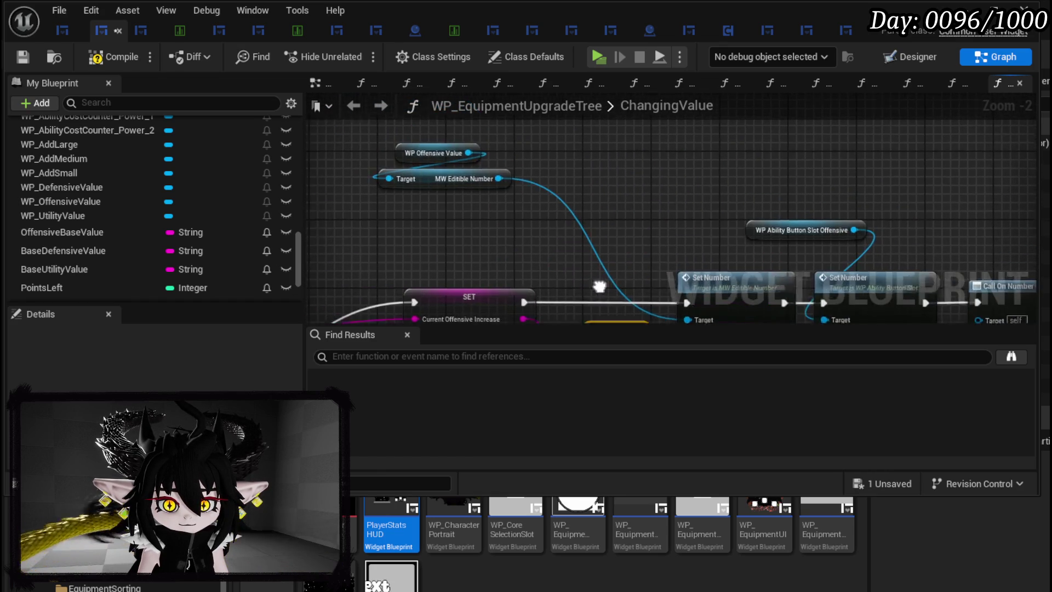
drag(449, 173, 659, 248)
click(649, 185)
mouse_move(624, 318)
mouse_down()
mouse_move(548, 159)
mouse_move(603, 137)
mouse_move(603, 104)
mouse_up()
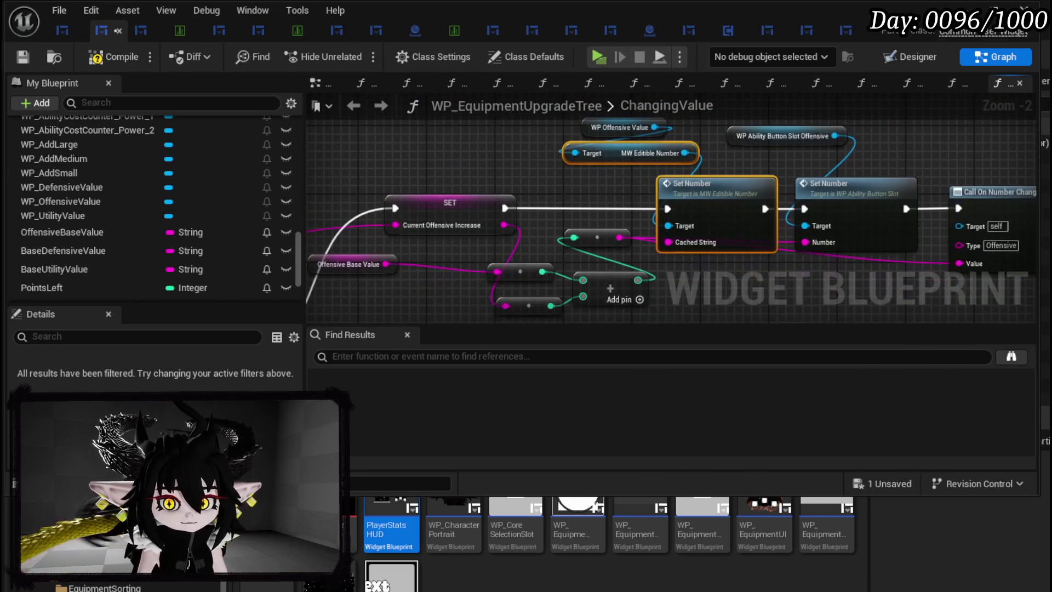
Add a WP_DefensiveValue getter and paste an editable-number Set Number before the defensive Set Number
scroll(163, 196, up, 3)
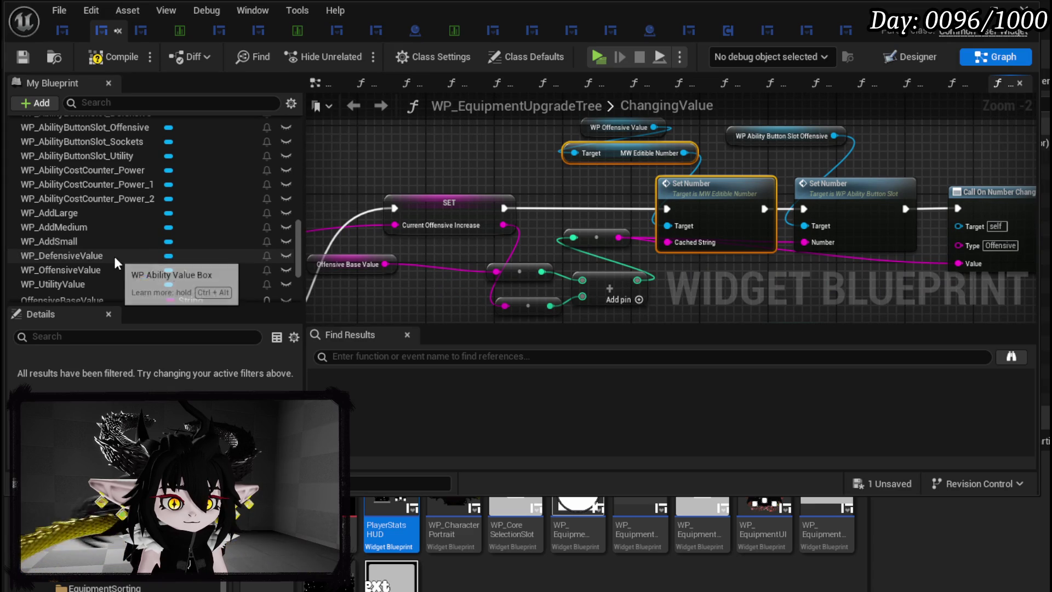
click(149, 271)
mouse_move(149, 272)
mouse_down()
mouse_move(639, 298)
mouse_move(307, 262)
mouse_move(360, 167)
mouse_up()
drag(113, 255, 294, 179)
mouse_move(50, 255)
mouse_down()
mouse_move(402, 166)
mouse_move(439, 235)
mouse_move(568, 235)
mouse_up()
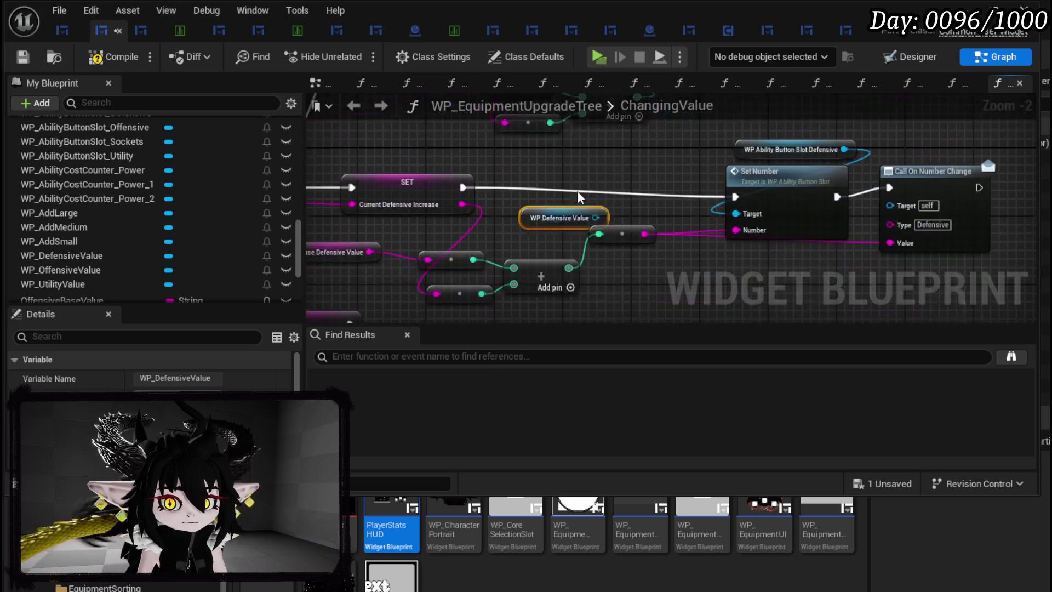
mouse_move(746, 269)
mouse_down()
mouse_move(899, 142)
mouse_move(815, 113)
mouse_move(770, 220)
mouse_move(931, 211)
mouse_up()
key(ctrl+v)
mouse_move(731, 231)
mouse_down()
mouse_move(715, 211)
mouse_move(715, 225)
mouse_up()
Target the pasted setter with WP Defensive Value, chain it after SET, and feed the defensive string into Cached String
mouse_move(471, 189)
mouse_down()
mouse_move(625, 190)
mouse_move(596, 183)
mouse_up()
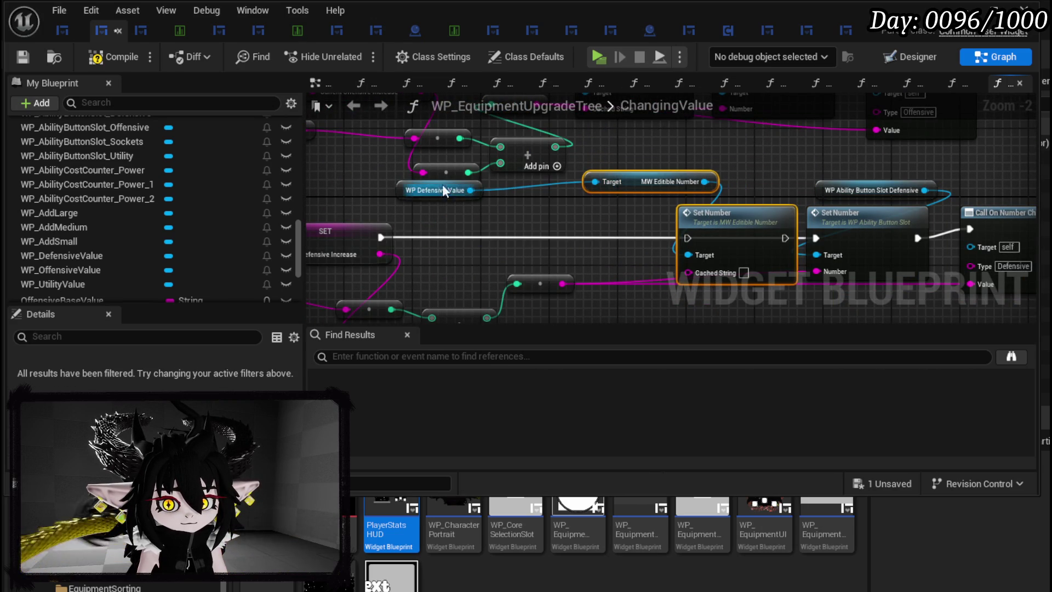
drag(437, 192, 496, 209)
drag(381, 237, 490, 248)
drag(688, 236, 688, 238)
drag(784, 238, 816, 238)
drag(565, 282, 688, 273)
Copy the setter into the Utility chain targeting WP_UtilityValue, wire it before the utility Set Number, and save
mouse_move(666, 160)
mouse_down()
mouse_move(625, 233)
mouse_move(640, 123)
mouse_up()
key(ctrl+v)
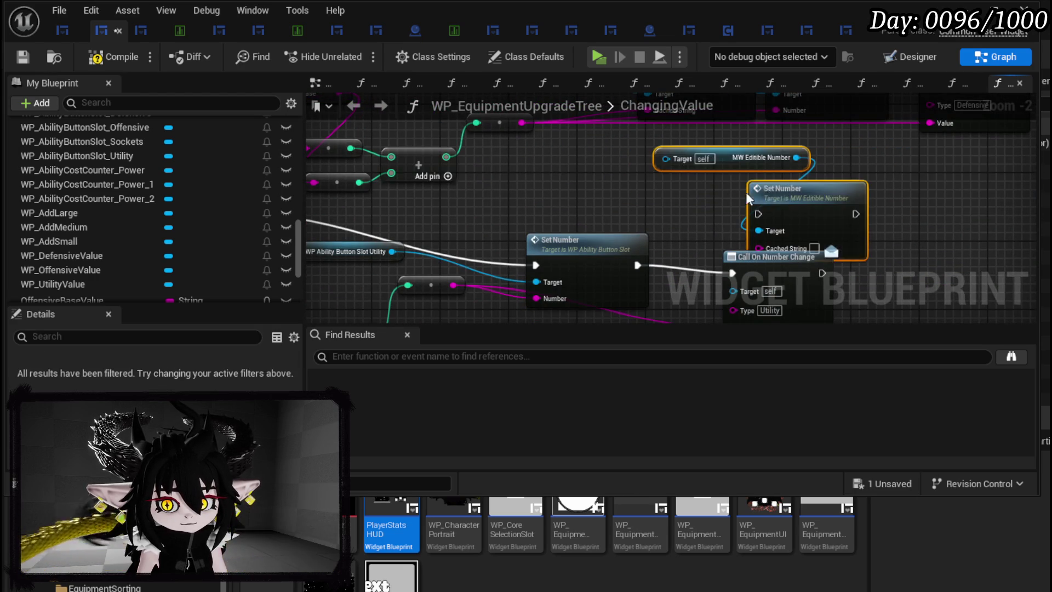
mouse_move(810, 219)
mouse_down()
mouse_move(535, 297)
mouse_move(657, 192)
mouse_up()
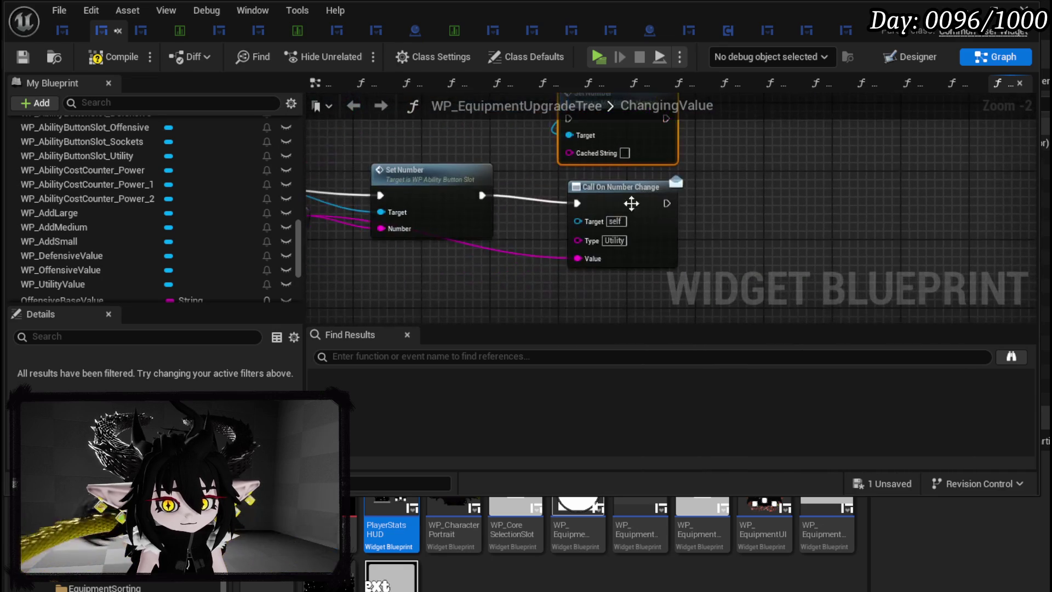
mouse_move(554, 222)
mouse_down()
mouse_move(751, 186)
mouse_move(918, 194)
mouse_up()
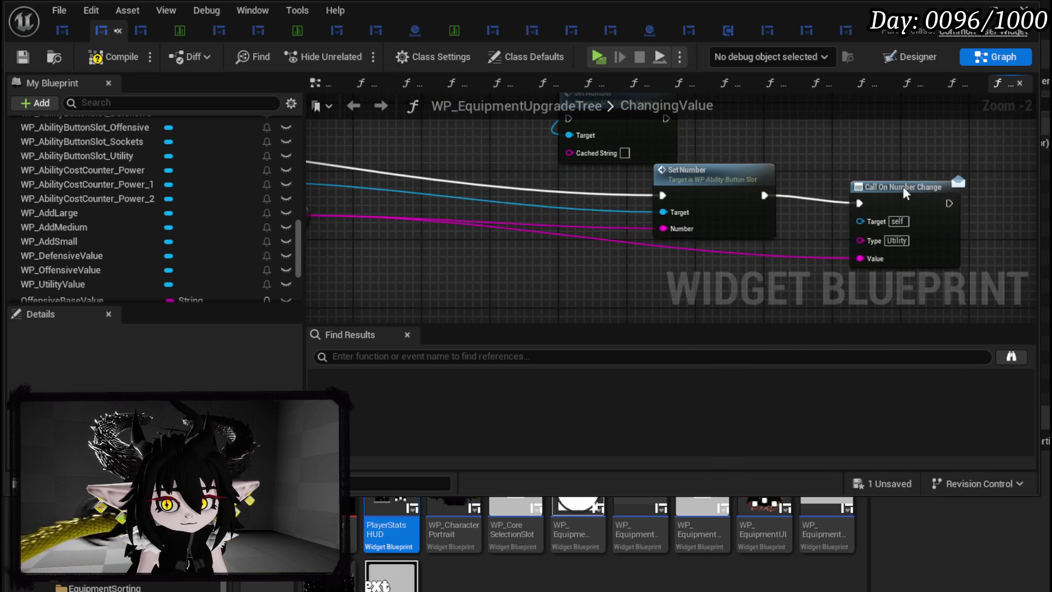
mouse_move(740, 158)
mouse_down()
mouse_move(764, 171)
mouse_move(683, 252)
mouse_up()
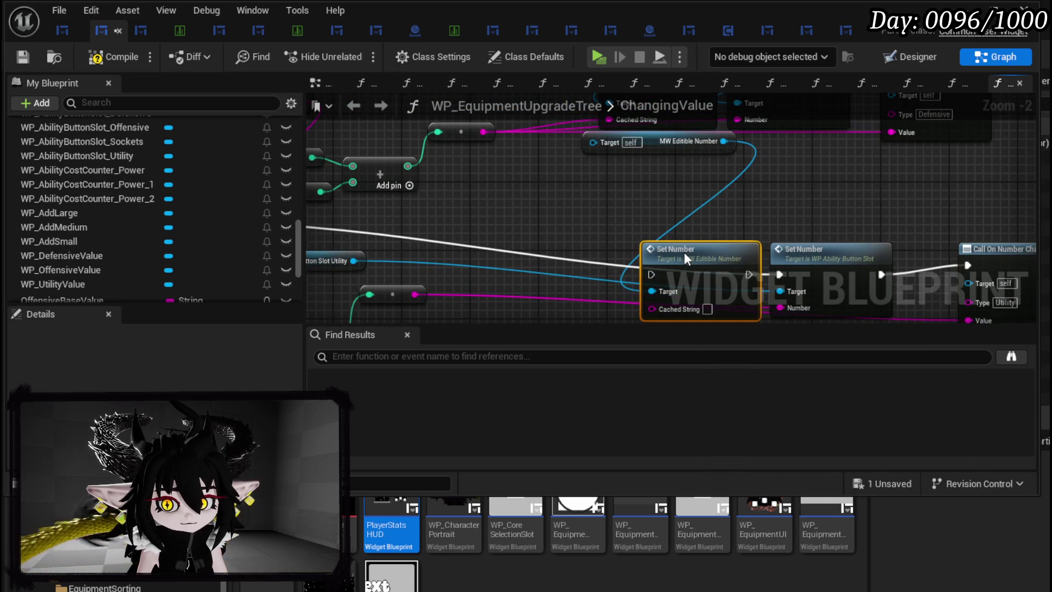
mouse_move(744, 241)
mouse_down()
mouse_move(776, 241)
mouse_move(649, 242)
mouse_up()
drag(561, 154, 649, 212)
mouse_move(667, 169)
mouse_down()
mouse_move(620, 230)
mouse_move(677, 199)
mouse_up()
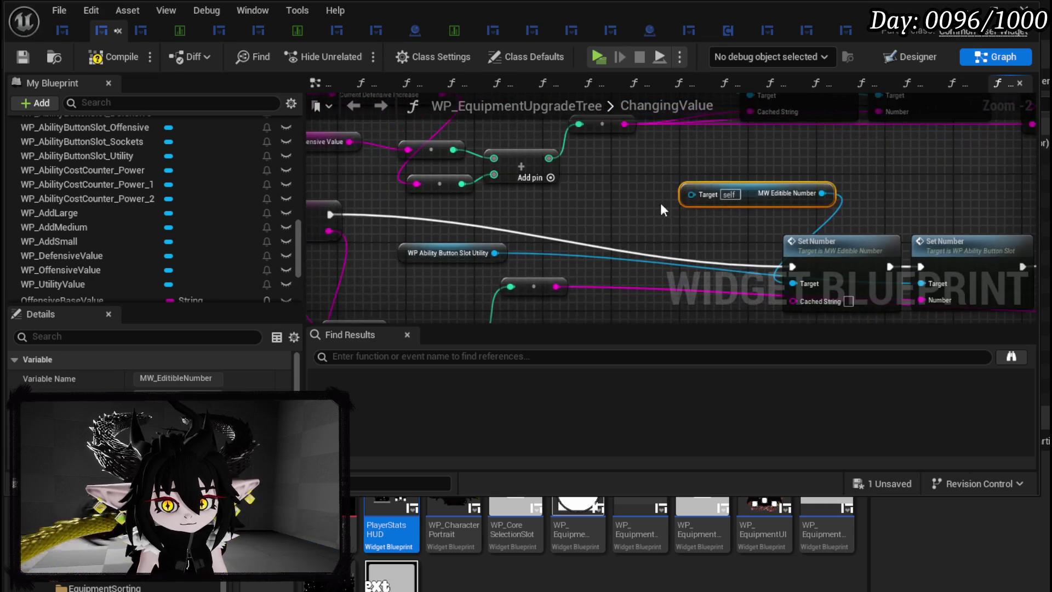
drag(76, 284, 450, 235)
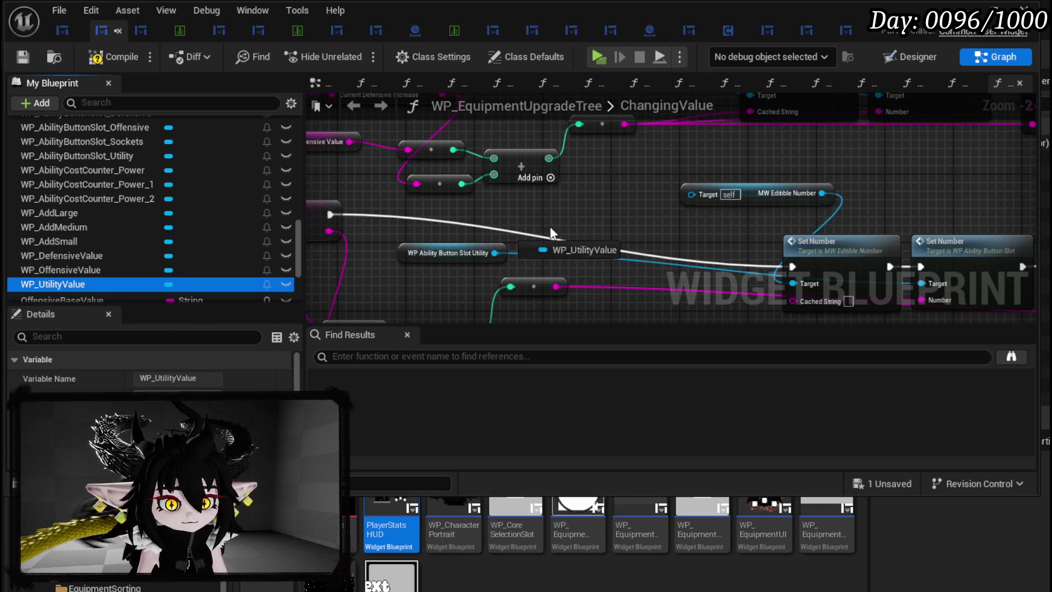
drag(683, 201, 690, 196)
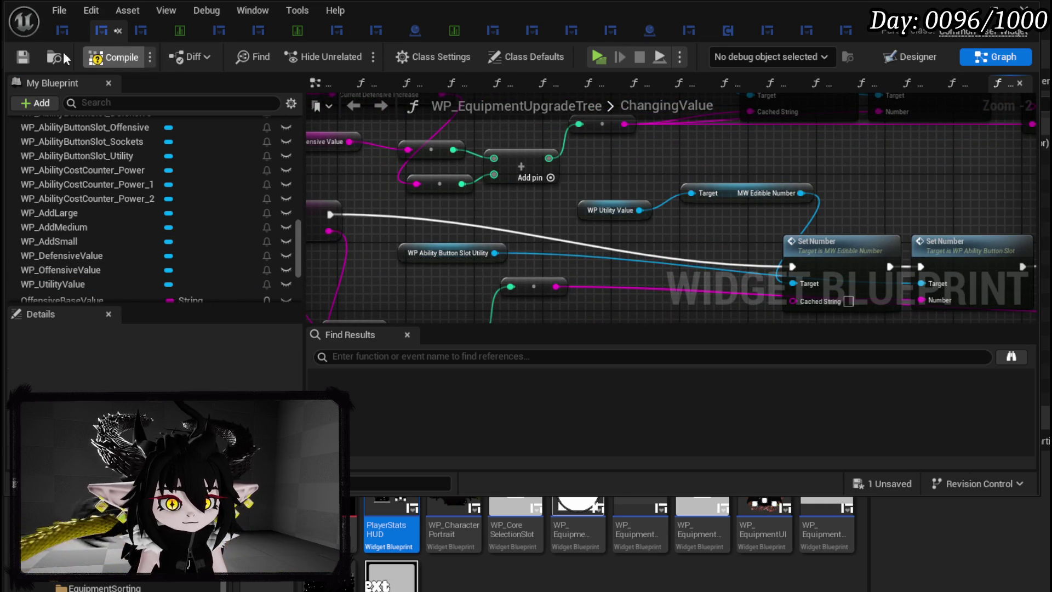
click(22, 54)
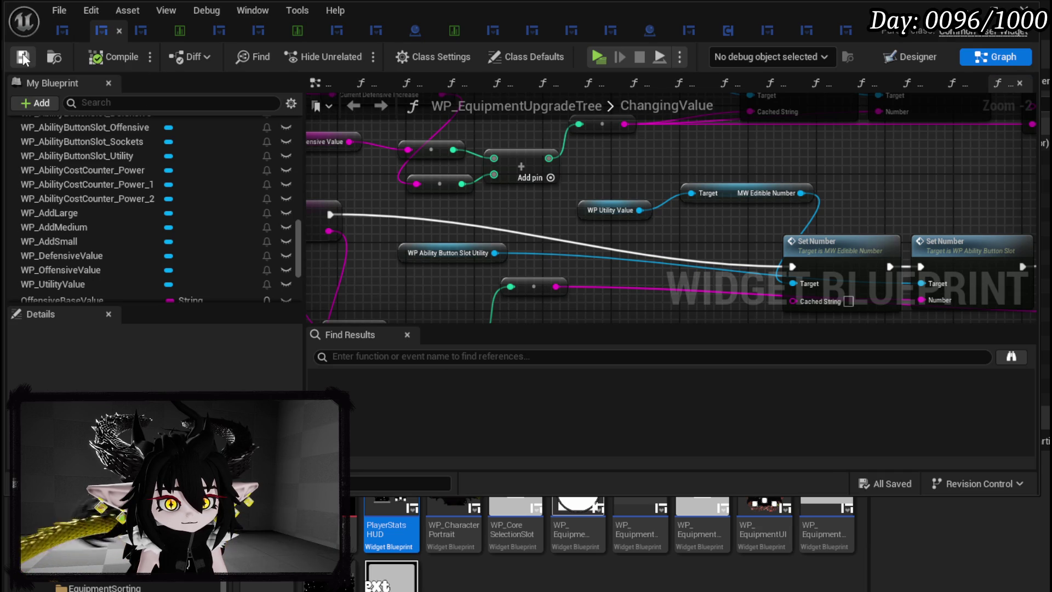
click(964, 8)
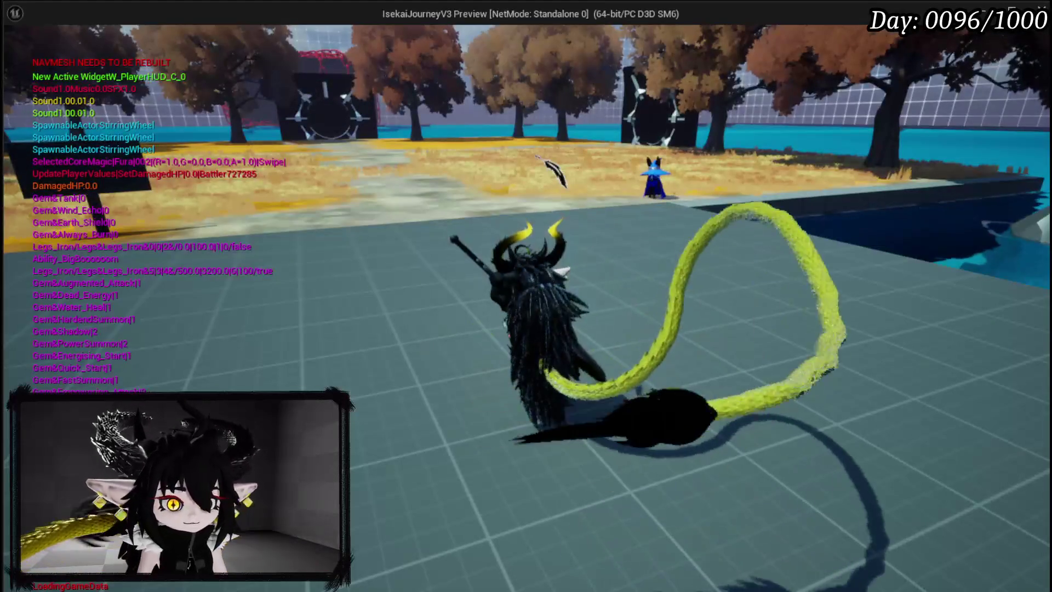
In play mode, open the menu book's Upgrade Gear page and bring up IRON_HEAD's stat adding controls
key(Tab)
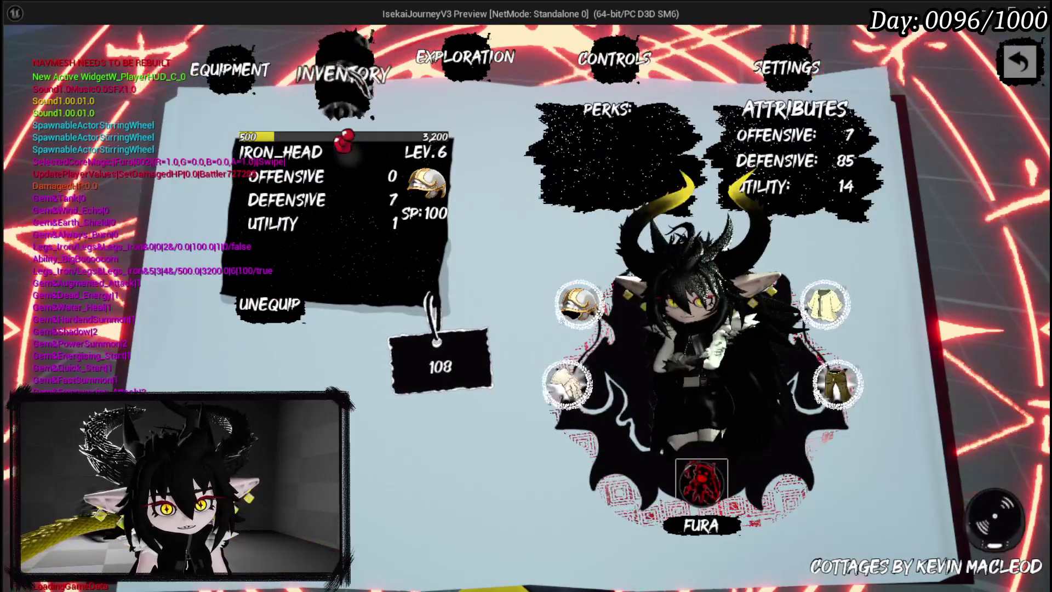
click(343, 60)
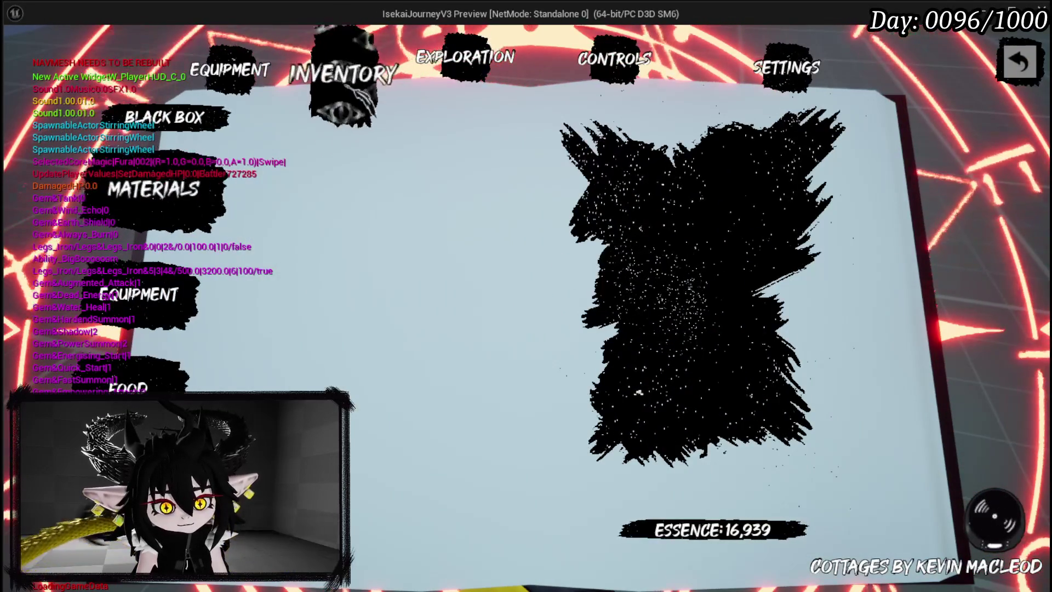
click(463, 77)
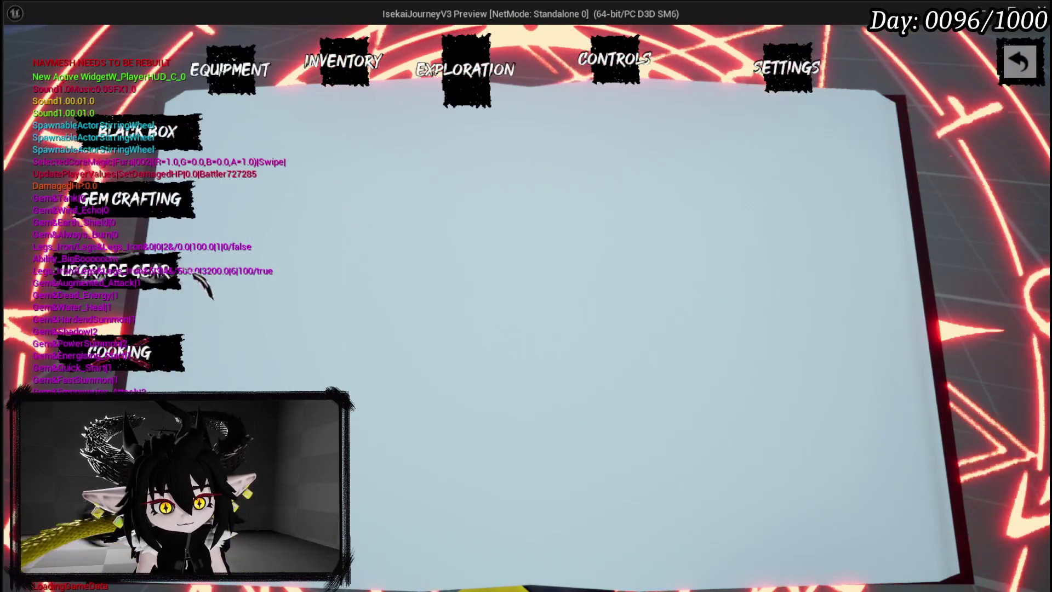
click(310, 290)
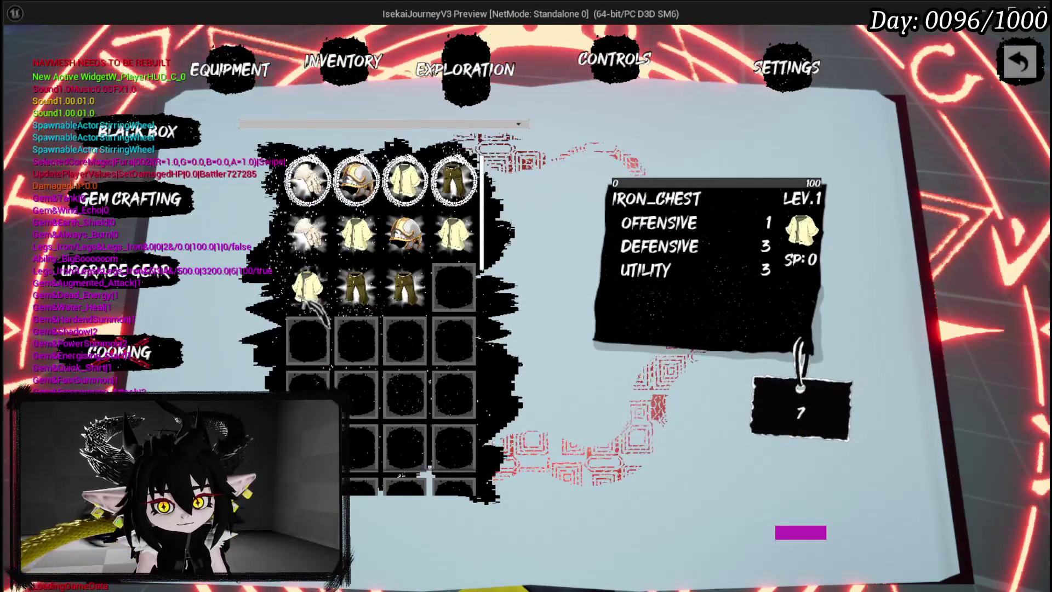
click(327, 211)
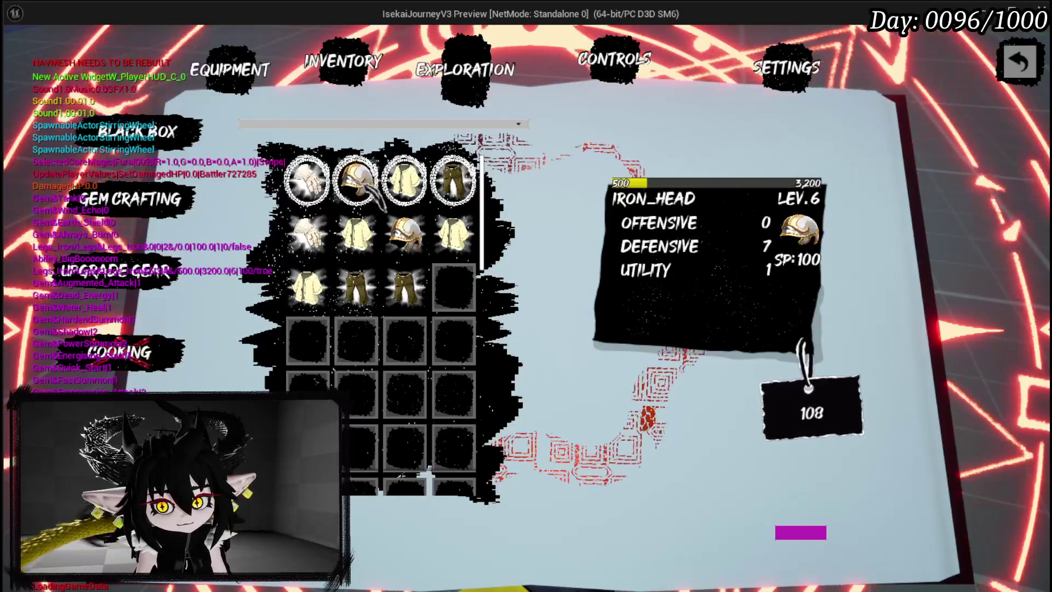
click(357, 182)
click(359, 181)
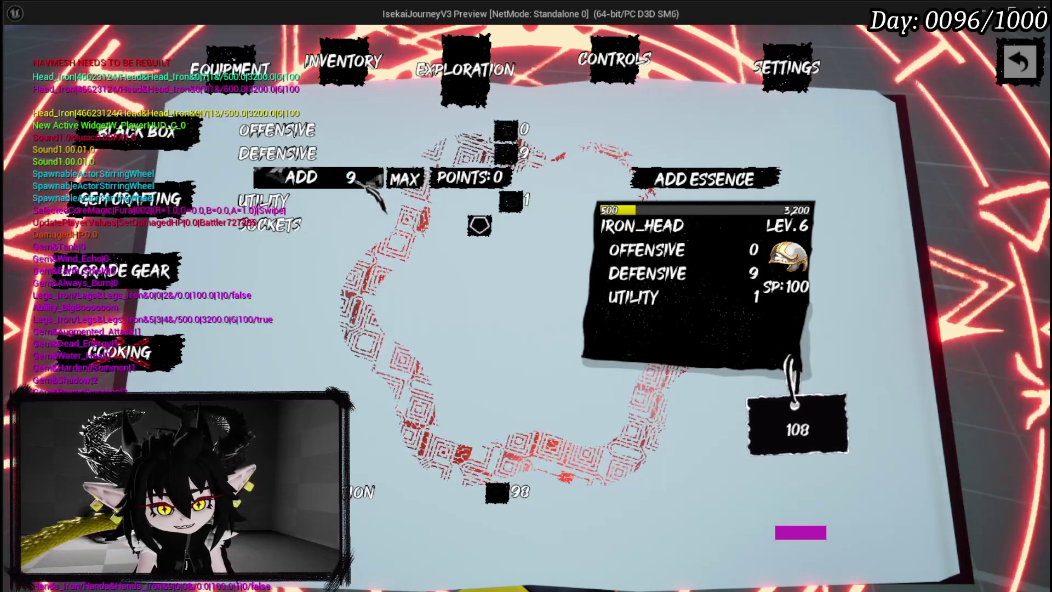
Type Defensive add amounts 2, 14, 12, 8, 9 and 10, use MAX to reach 107, then stop playing
click(362, 182)
key(BackSpace)
text(2)
key(ctrl+a)
text(14)
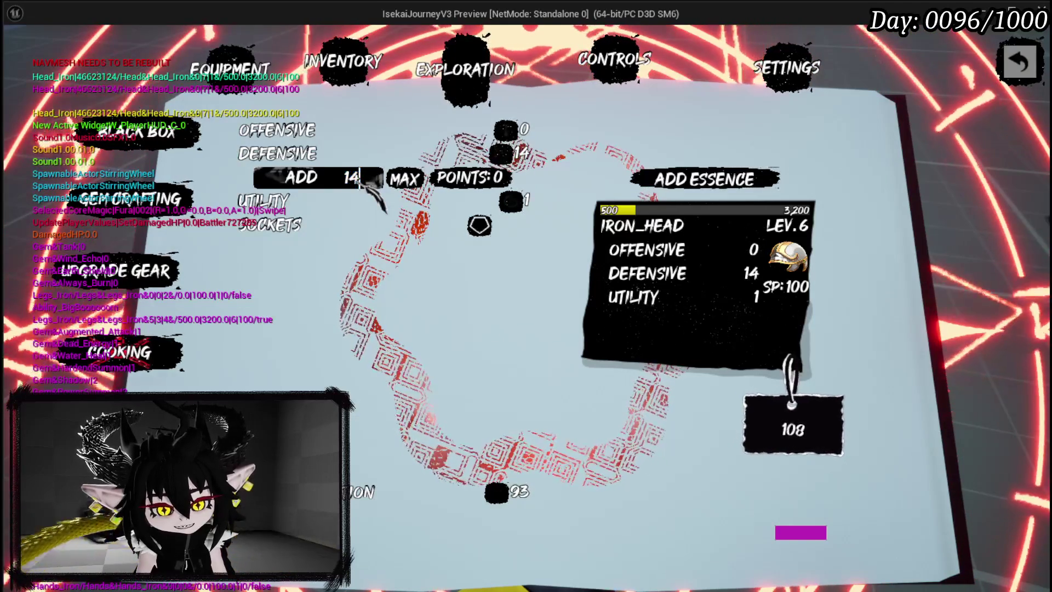
key(ctrl+a)
text(12)
key(ctrl+a)
text(8)
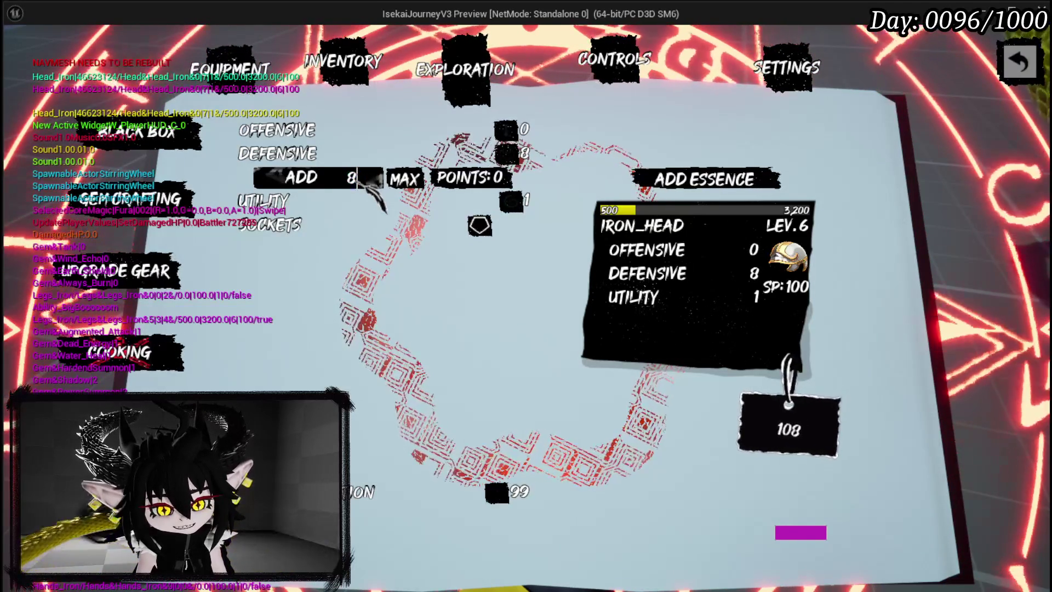
key(ctrl+a)
text(9)
key(ctrl+a)
text(10)
click(409, 181)
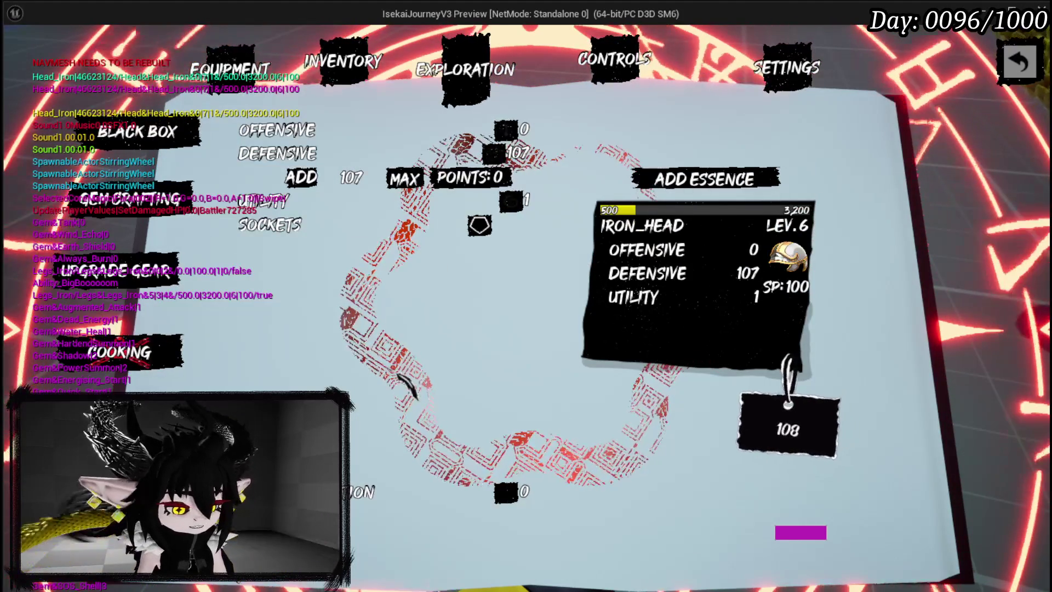
key(Escape)
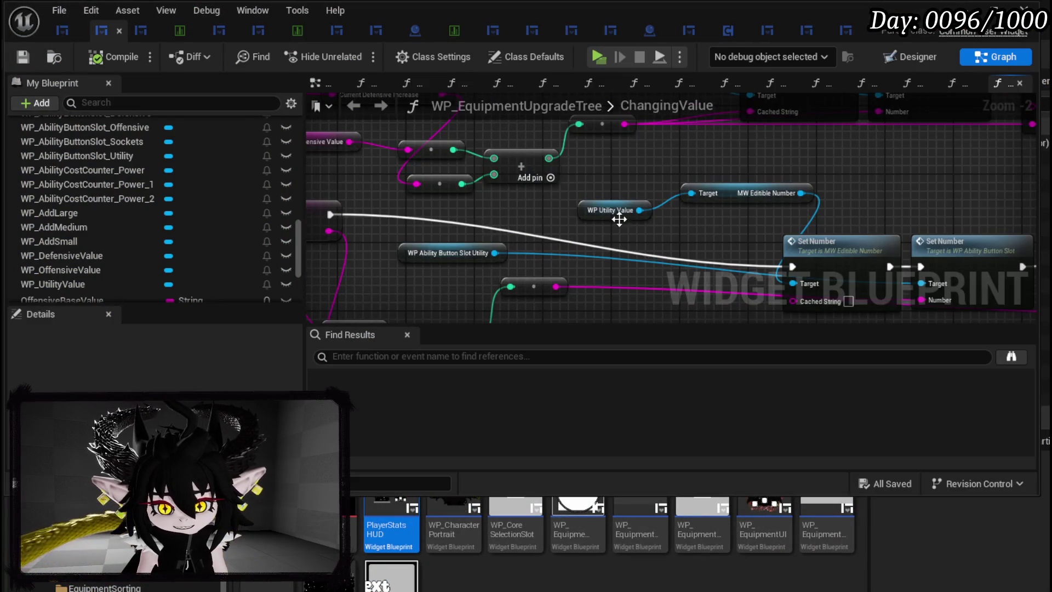
Route execution into the first utility Set Number and connect the utility value's To String to Cached String
drag(620, 219, 545, 220)
mouse_move(491, 249)
mouse_down()
mouse_move(772, 209)
mouse_move(600, 219)
mouse_move(564, 260)
mouse_move(560, 342)
mouse_move(583, 219)
mouse_move(710, 218)
mouse_up()
click(582, 220)
scroll(710, 218, down, 1)
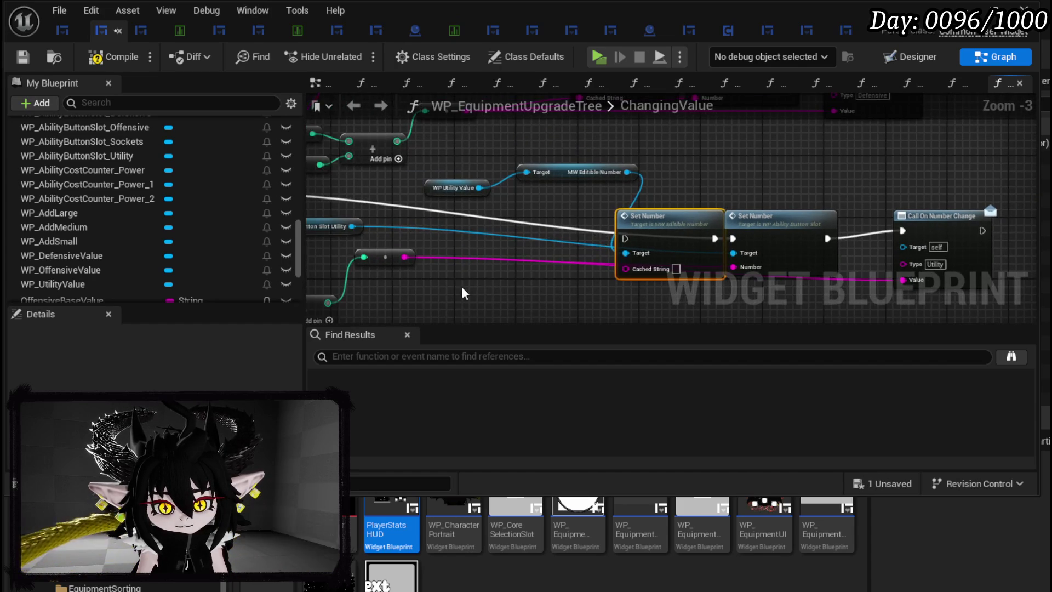
click(492, 166)
drag(634, 166, 659, 147)
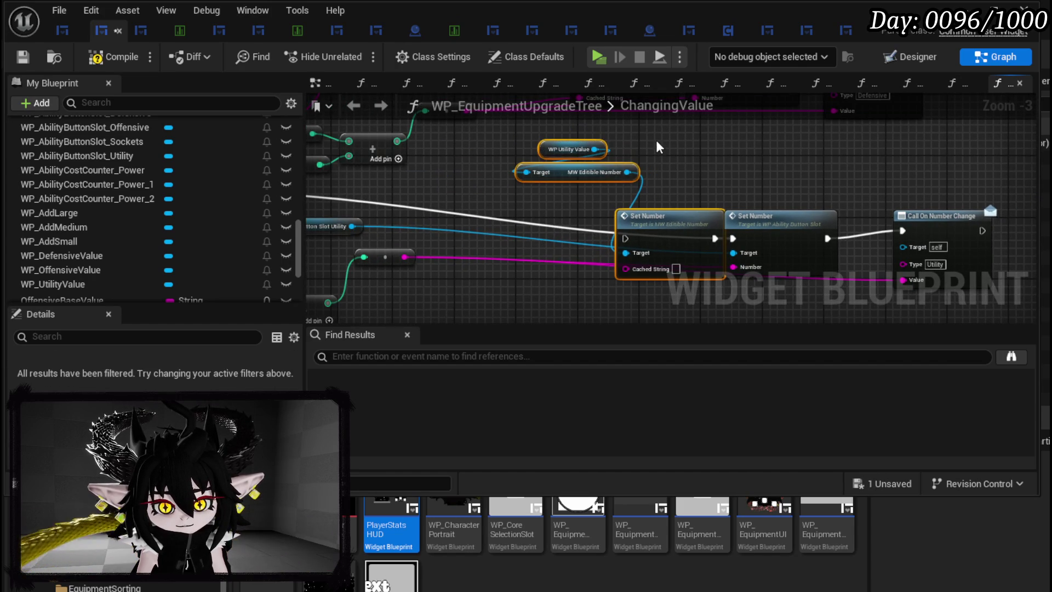
drag(728, 239, 625, 239)
drag(404, 257, 626, 269)
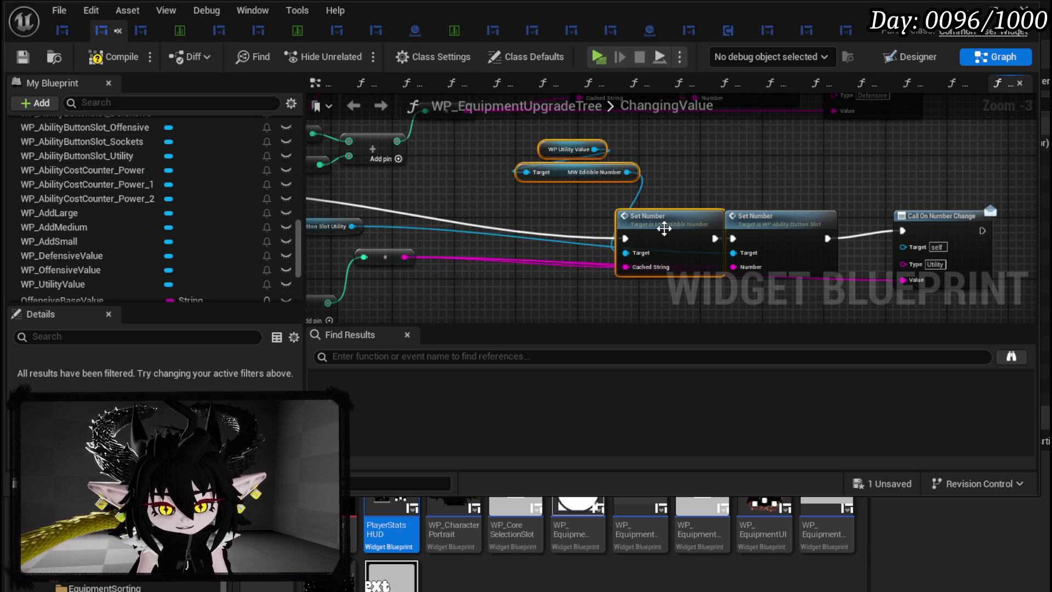